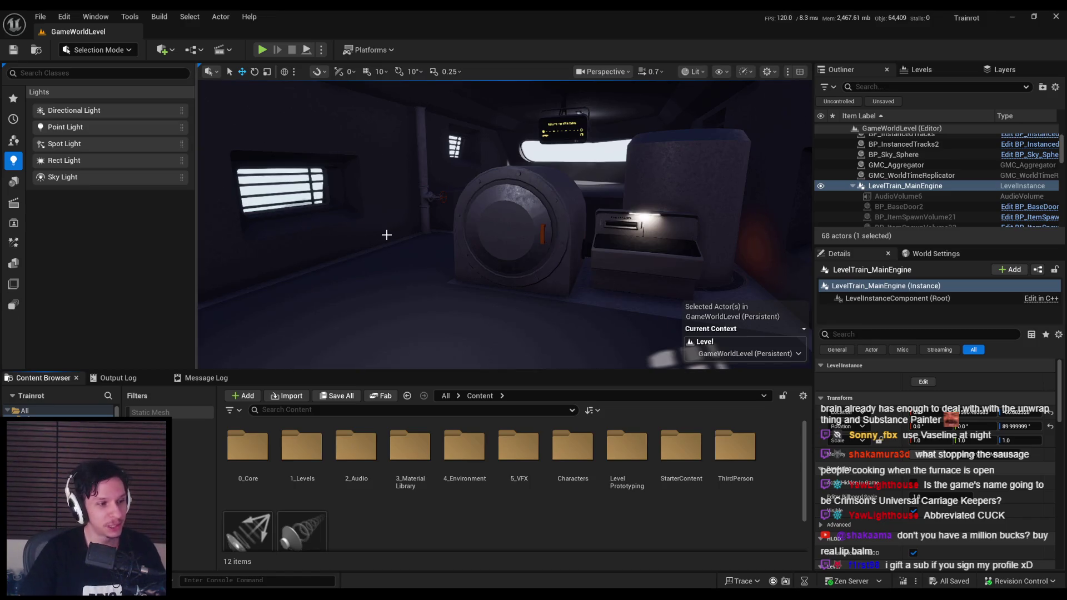
Step: Survey the engine room around the furnace, seat and cabin windows in the viewport
drag(385, 233, 367, 205)
mouse_move(388, 255)
mouse_down()
mouse_move(394, 236)
mouse_move(383, 239)
mouse_move(433, 254)
mouse_up()
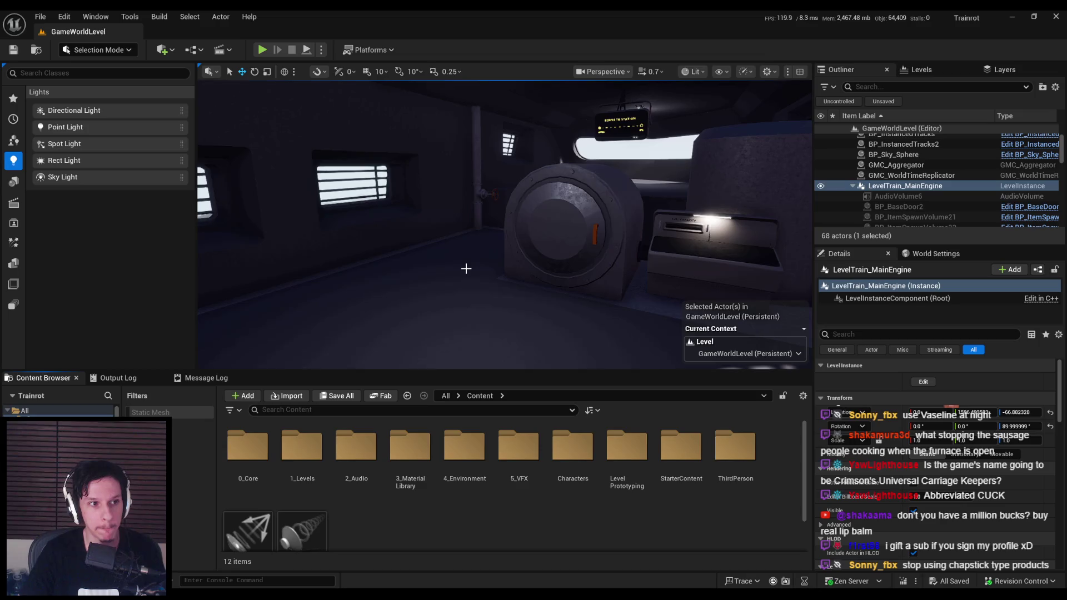
mouse_move(466, 269)
mouse_down()
mouse_move(494, 266)
mouse_move(463, 275)
mouse_up()
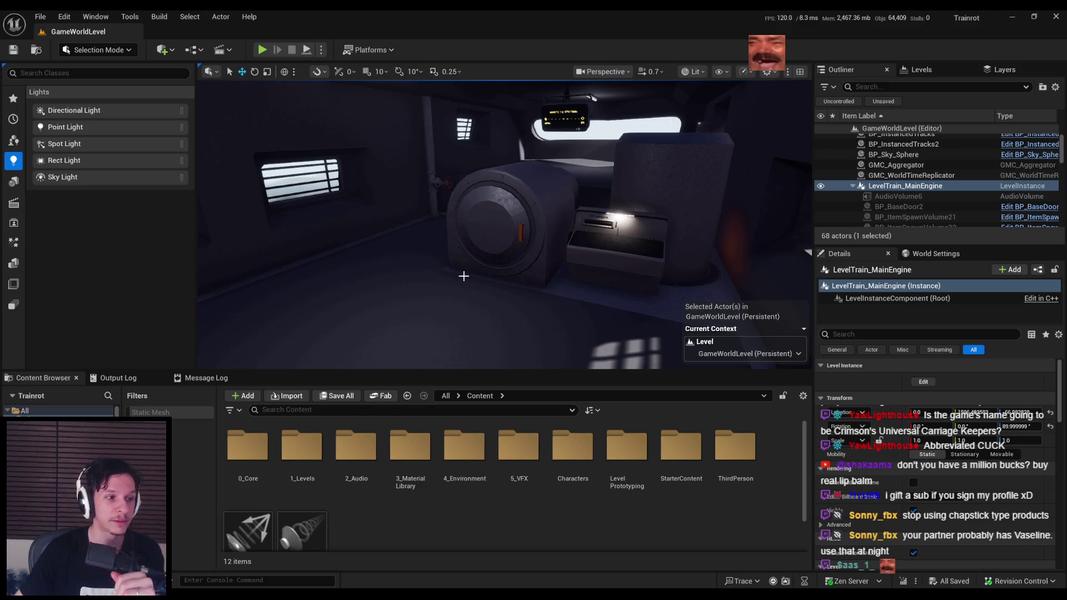
mouse_move(508, 270)
mouse_down()
mouse_move(523, 275)
mouse_move(524, 211)
mouse_move(464, 215)
mouse_move(528, 214)
mouse_move(512, 218)
mouse_up()
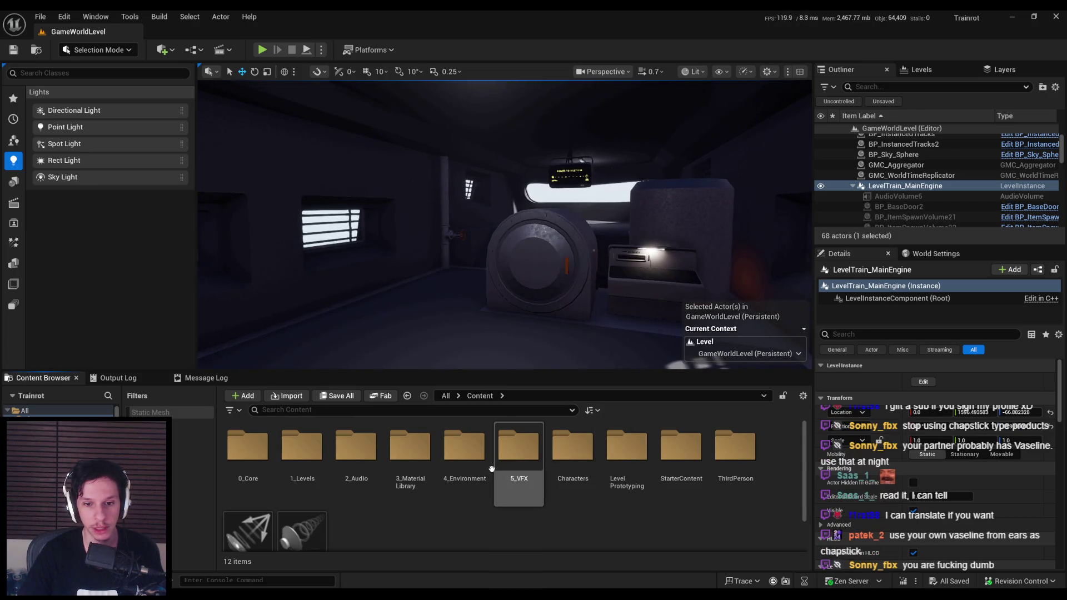
scroll(509, 520, down, 2)
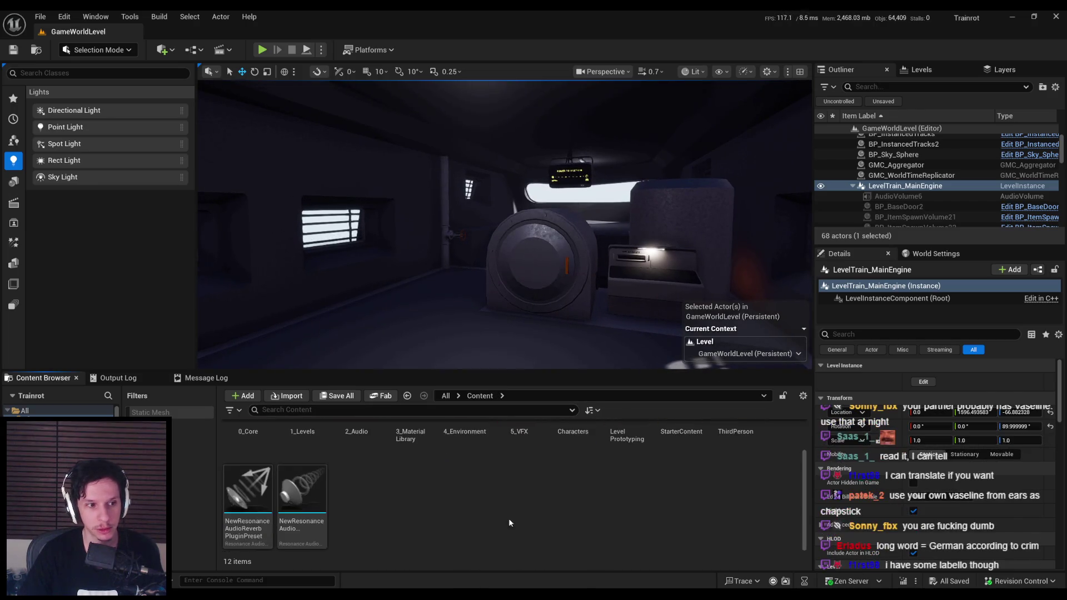
scroll(504, 520, up, 1)
drag(481, 284, 481, 284)
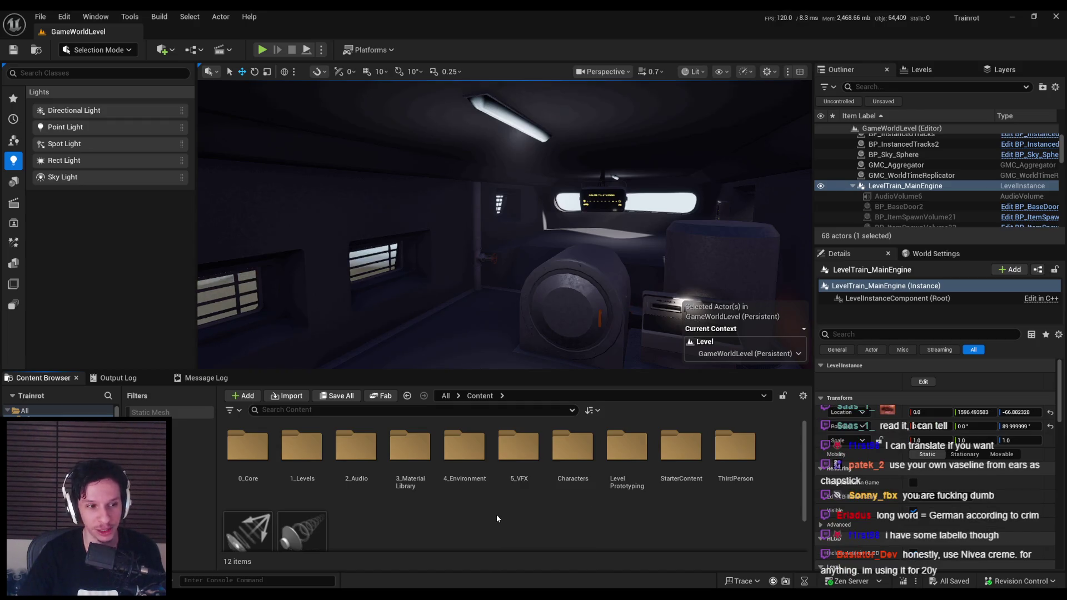
scroll(495, 516, down, 1)
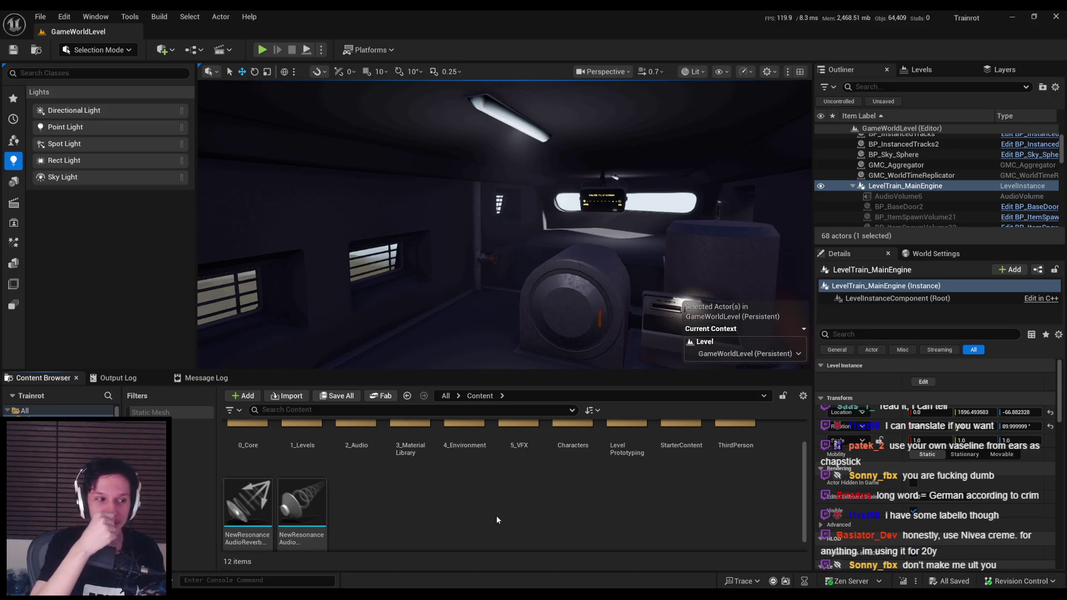
mouse_move(477, 289)
mouse_down()
mouse_move(498, 273)
mouse_move(480, 284)
mouse_up()
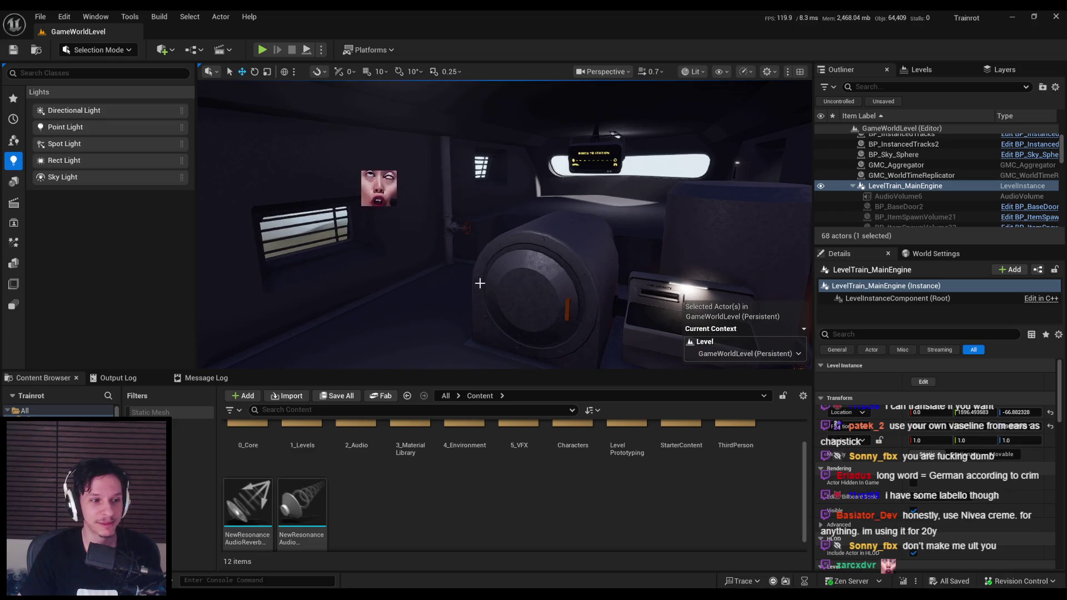
drag(448, 262, 442, 261)
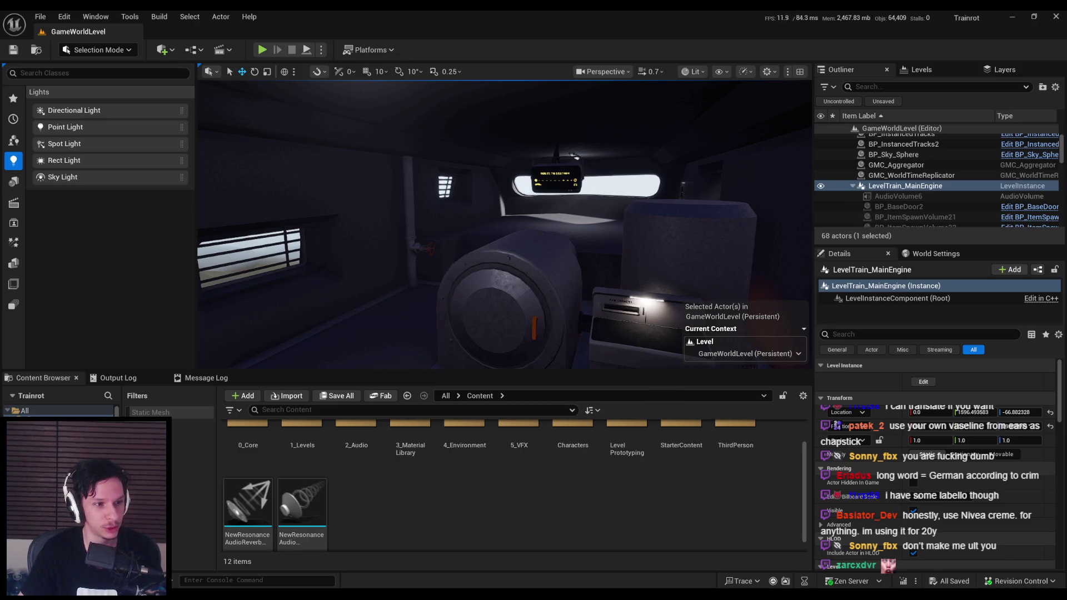
drag(443, 261, 444, 259)
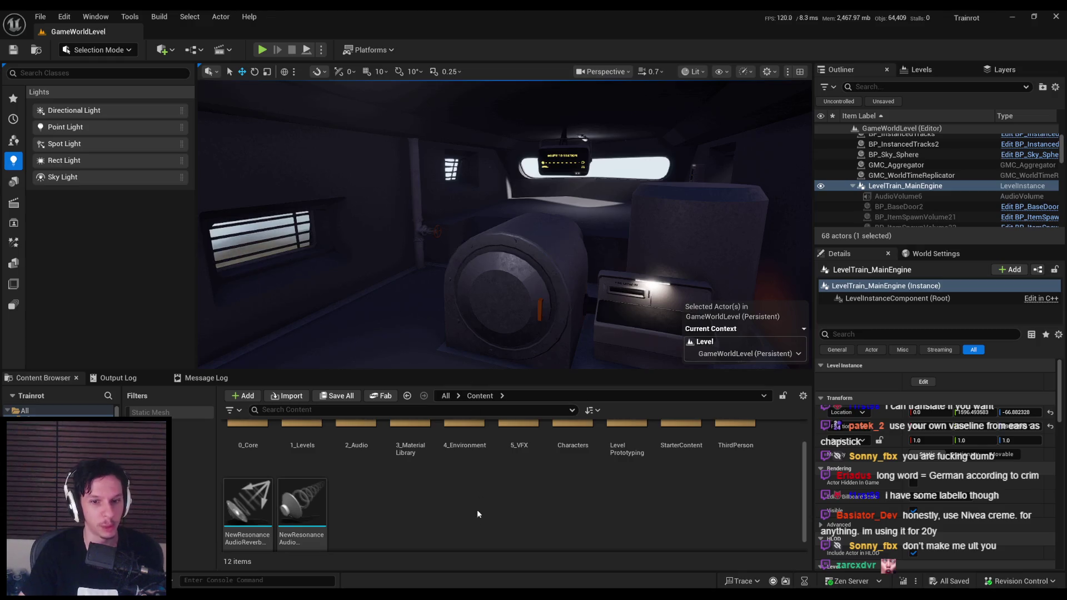
double_click(248, 436)
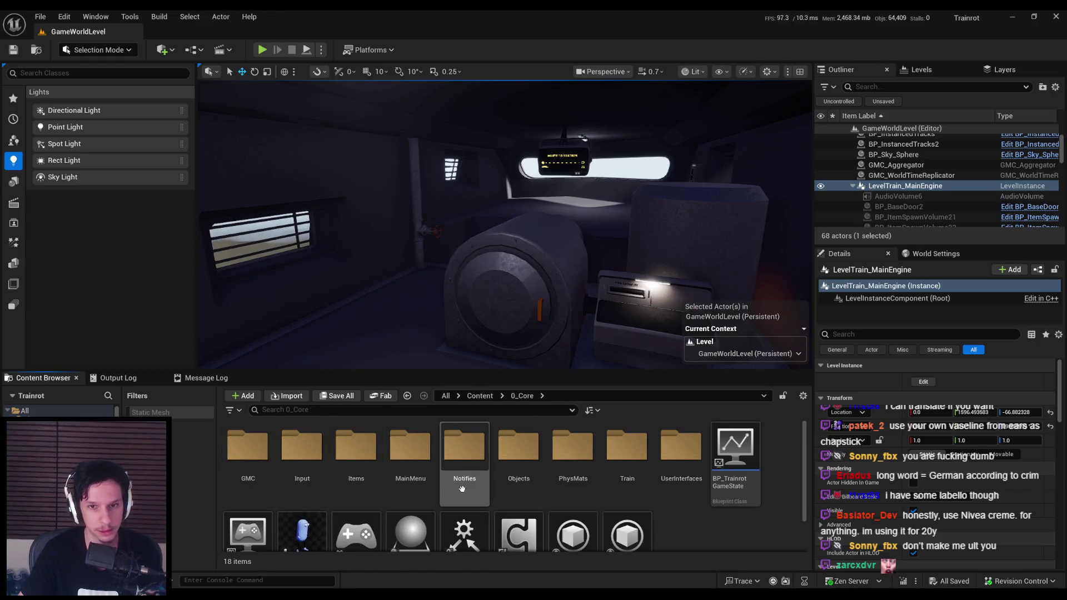
click(479, 396)
mouse_move(424, 338)
mouse_down()
mouse_move(411, 315)
mouse_move(457, 331)
mouse_move(434, 366)
mouse_up()
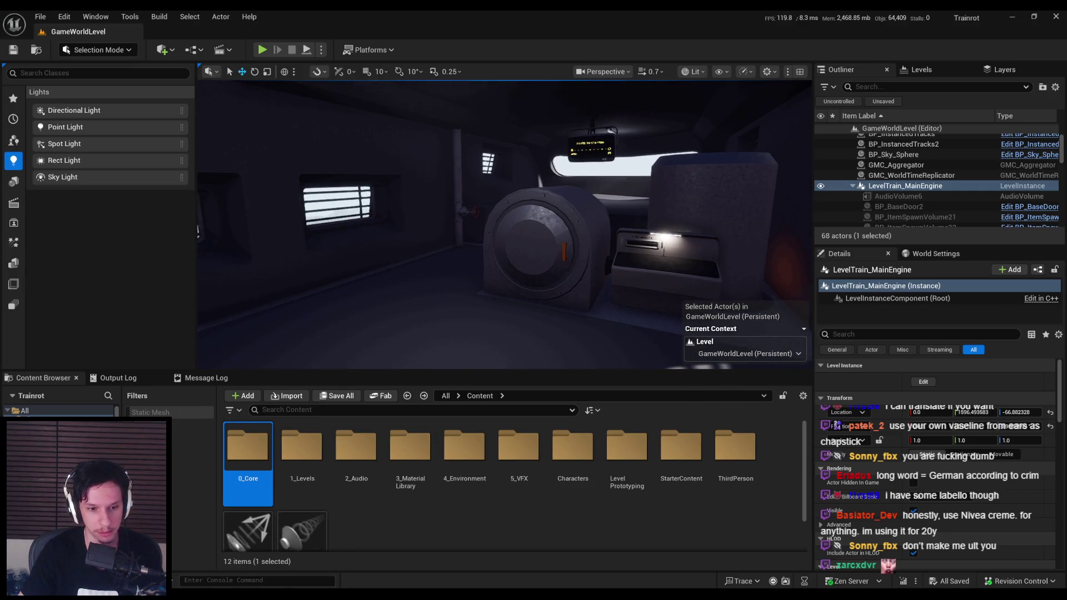
Step: Save the train cabins Blender file and export it with Send to Unreal
key(alt+Tab)
key(ctrl+s)
click(831, 468)
key(alt+Tab)
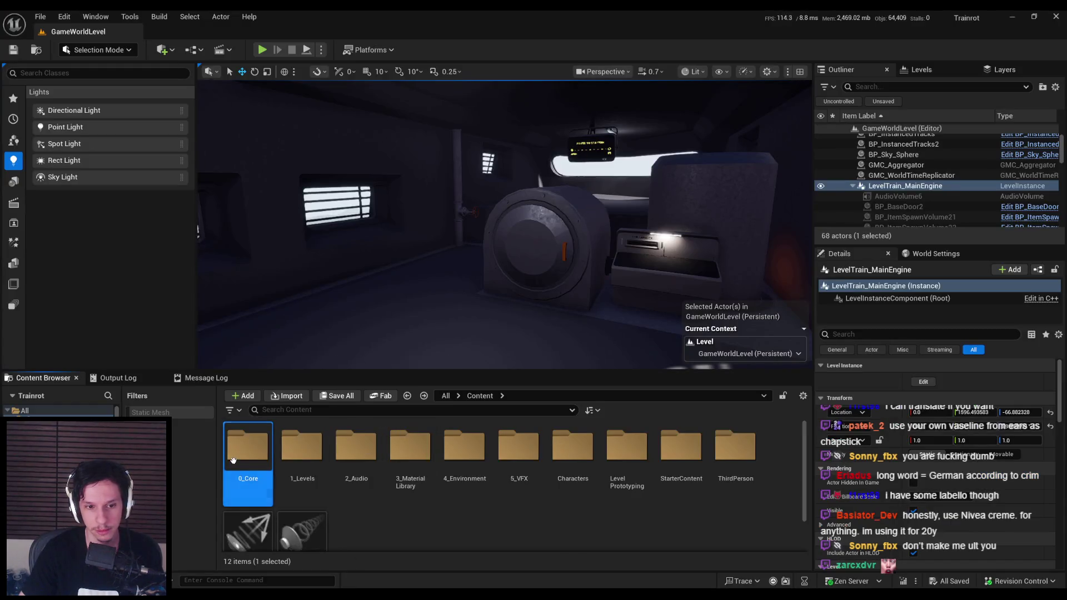
Step: Reimport the S_Cabin-Engine mesh from the 0_Core > Train folder
double_click(233, 459)
double_click(626, 448)
scroll(584, 489, down, 1)
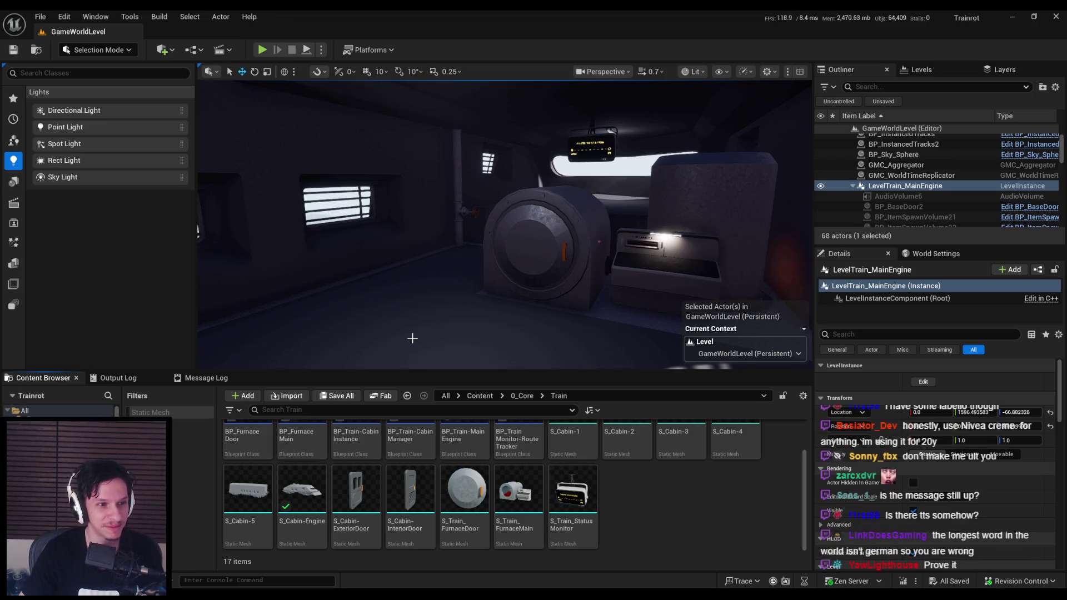
drag(429, 286, 431, 277)
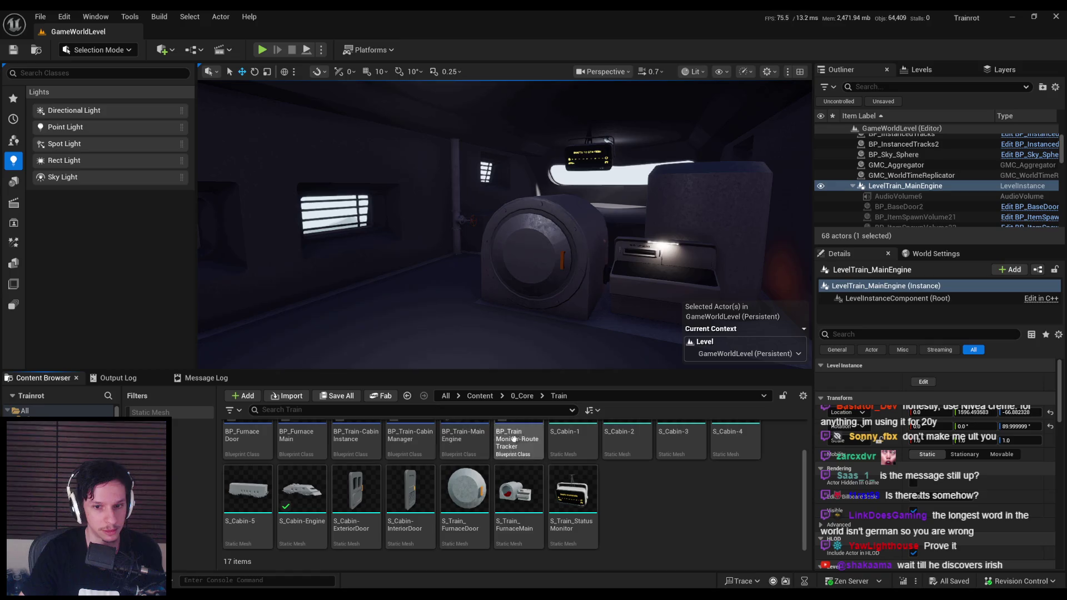
scroll(489, 486, up, 1)
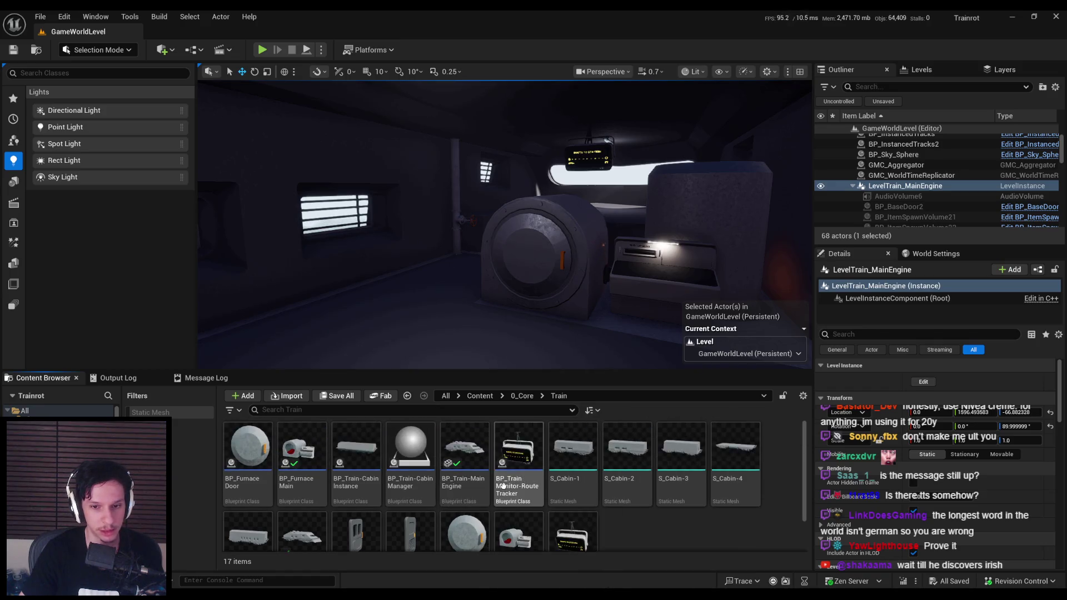
scroll(504, 484, down, 1)
click(301, 492)
key(Right)
right_click(300, 492)
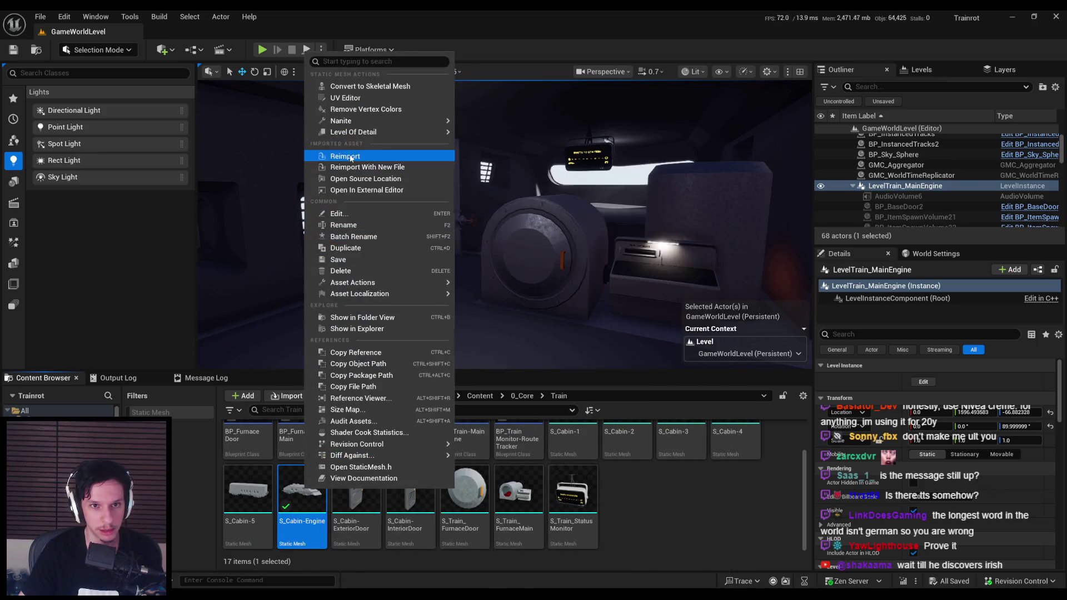
click(345, 157)
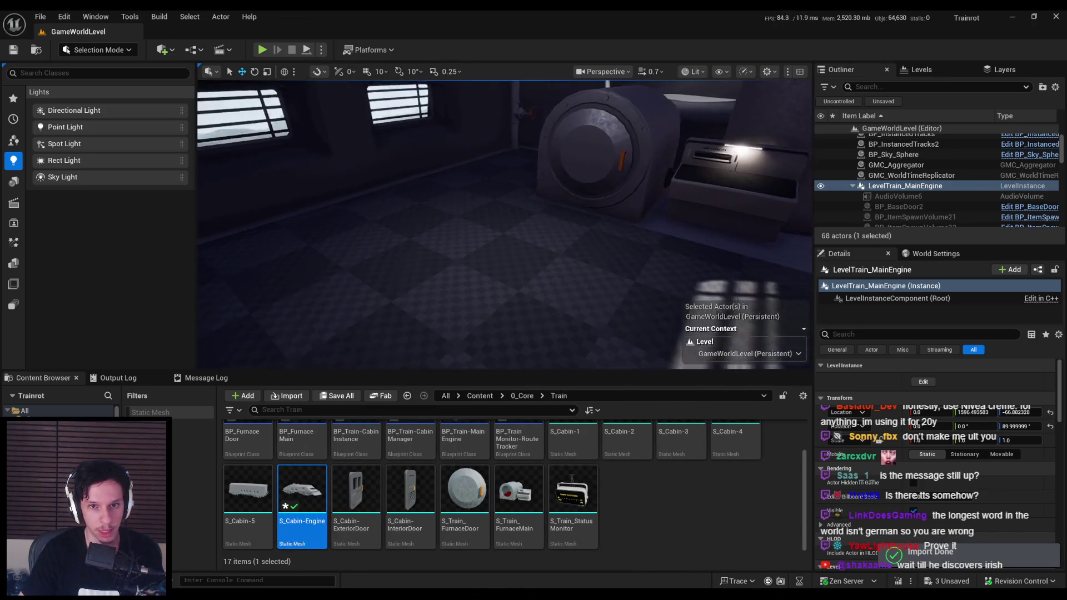
Step: Return to the top-level Content folder and reopen 0_Core
click(520, 396)
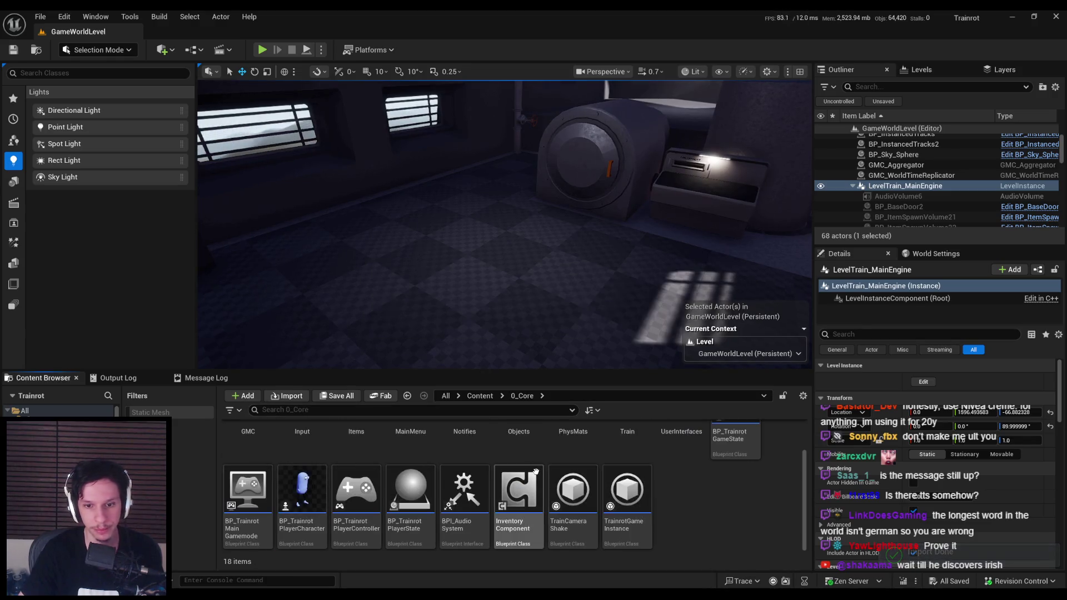
click(479, 395)
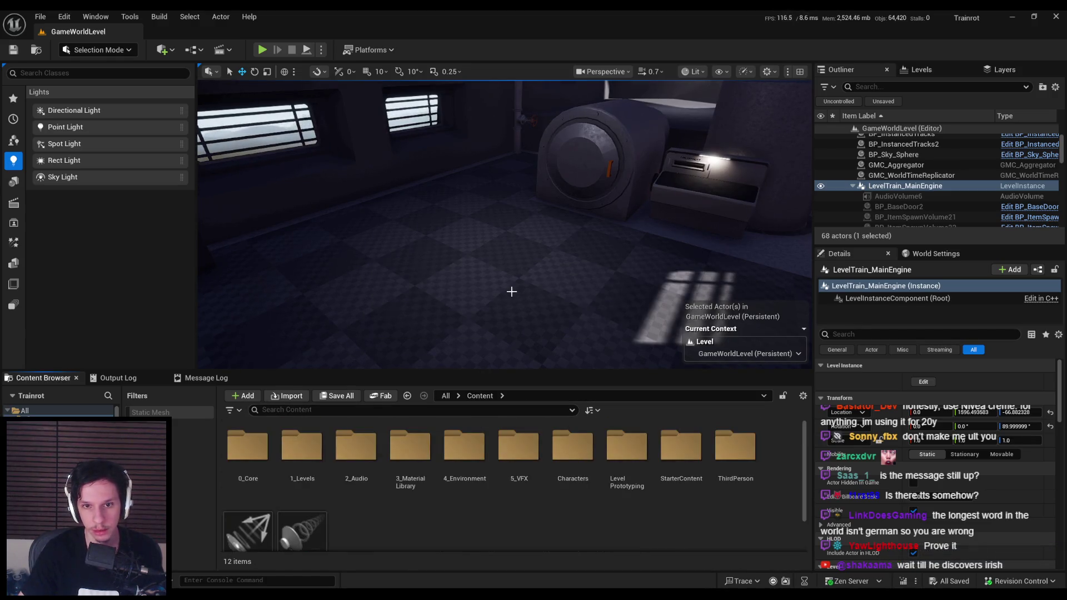
double_click(248, 445)
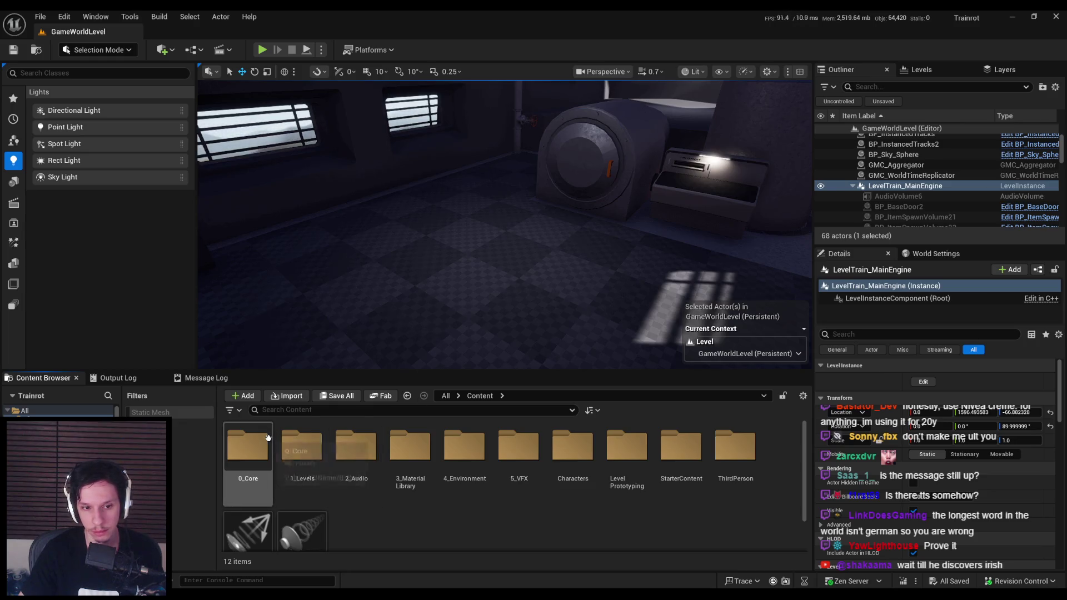
Step: Inspect the S_Cabin-Engine mesh and its MI_TestMat-MainTrain material, then close both editors
double_click(621, 452)
double_click(593, 451)
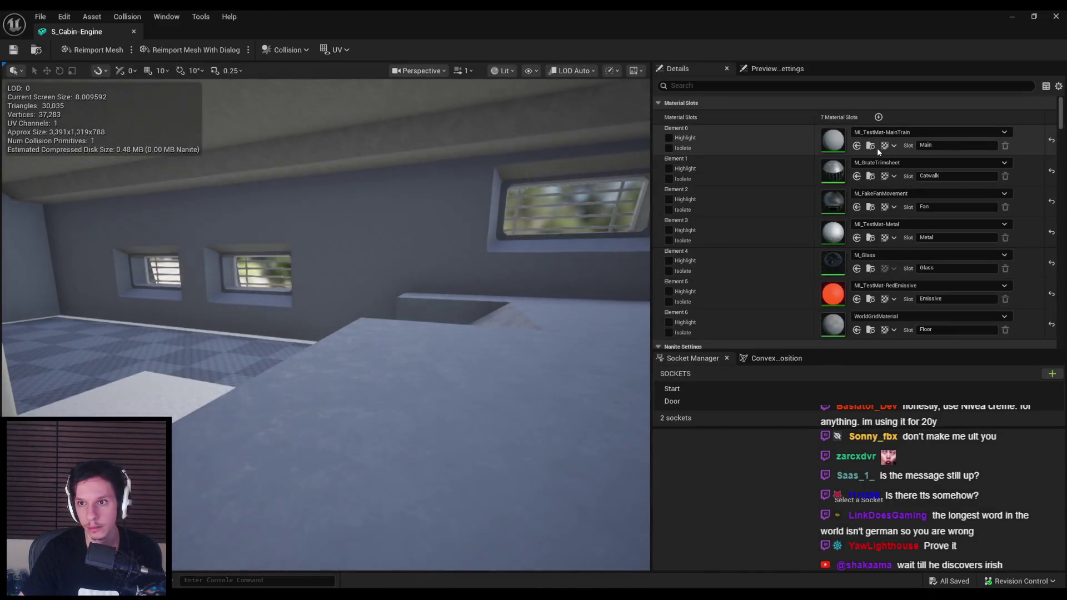
click(1011, 18)
double_click(735, 492)
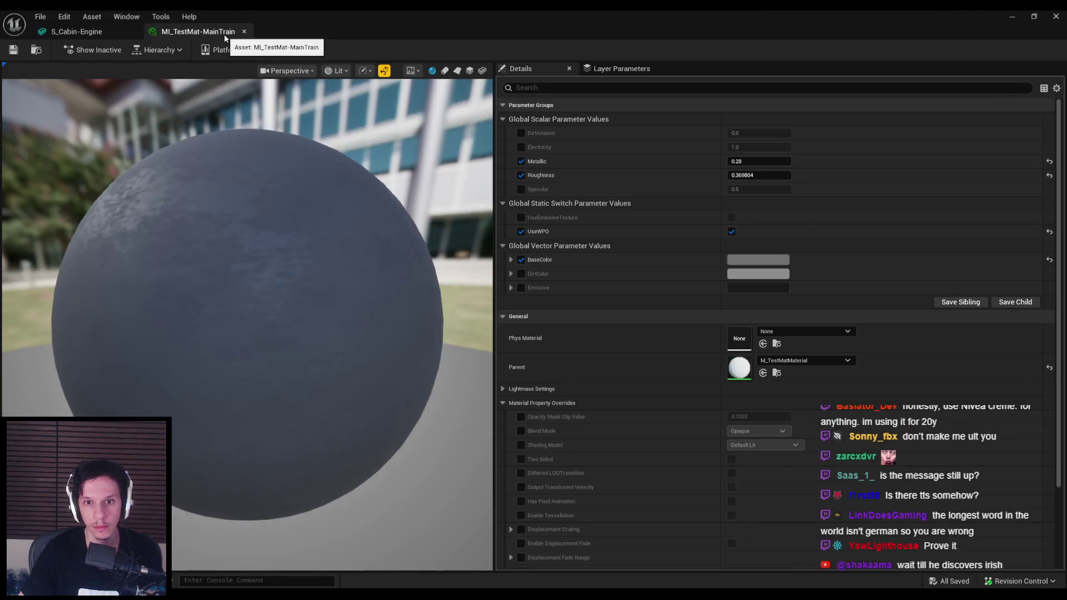
click(244, 32)
click(1012, 17)
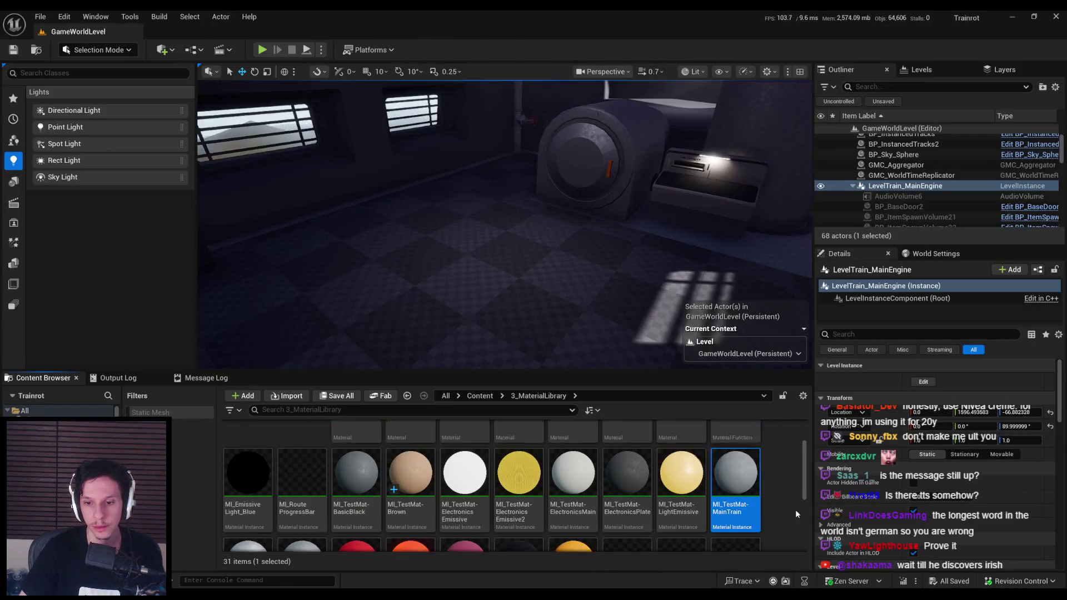
Step: Duplicate MI_TestMat-MainTrain and name the copy MI_TestMat-TrainFloor
right_click(732, 499)
click(779, 257)
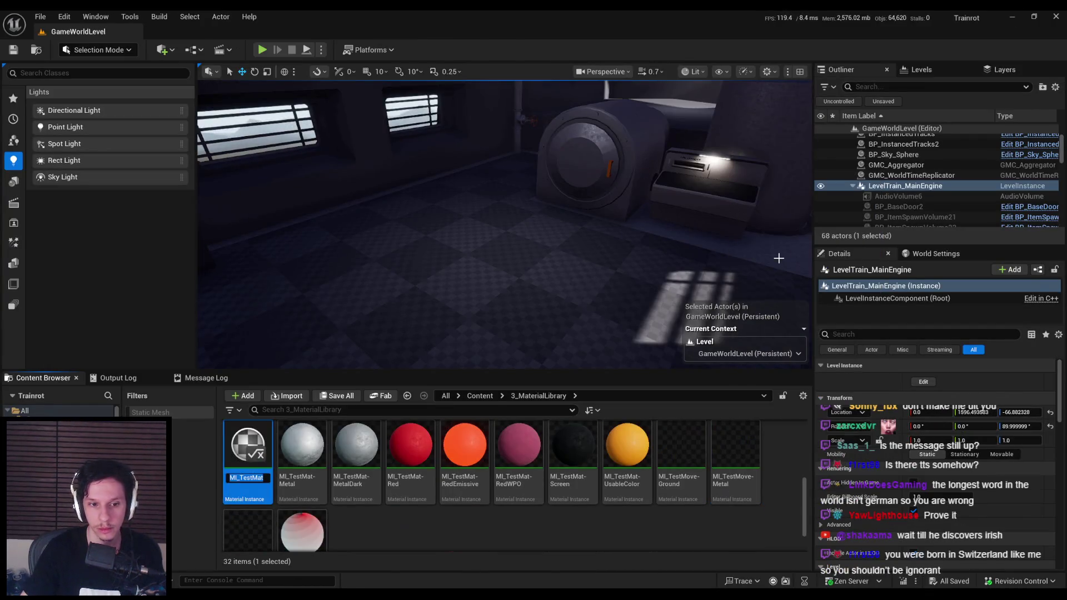
key(BackSpace)
key(BackSpace)
key(BackSpace)
key(BackSpace)
text(T)
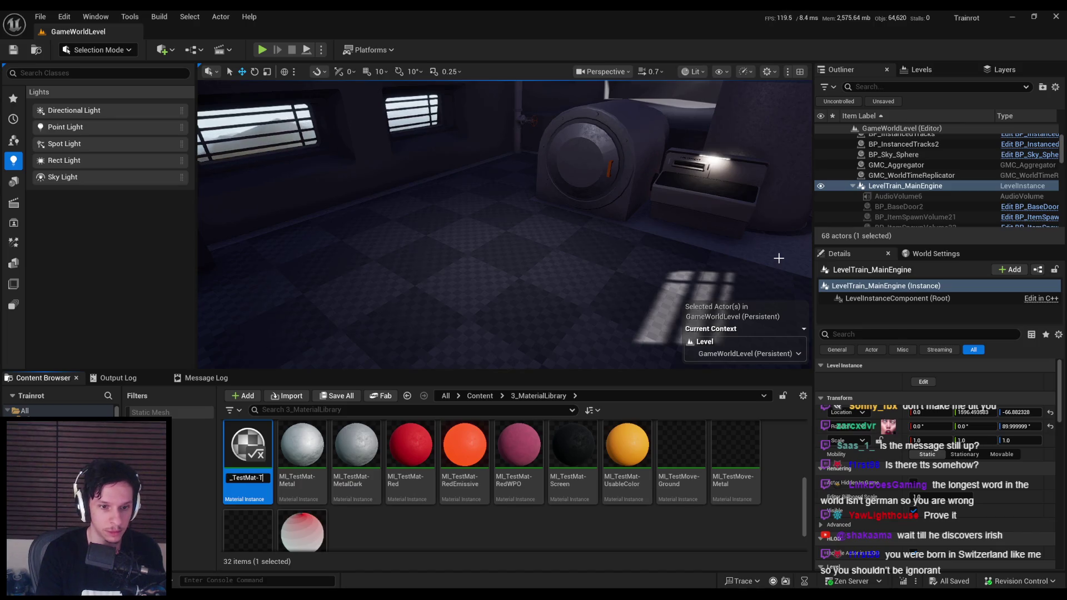
text(rainFloor)
key(Return)
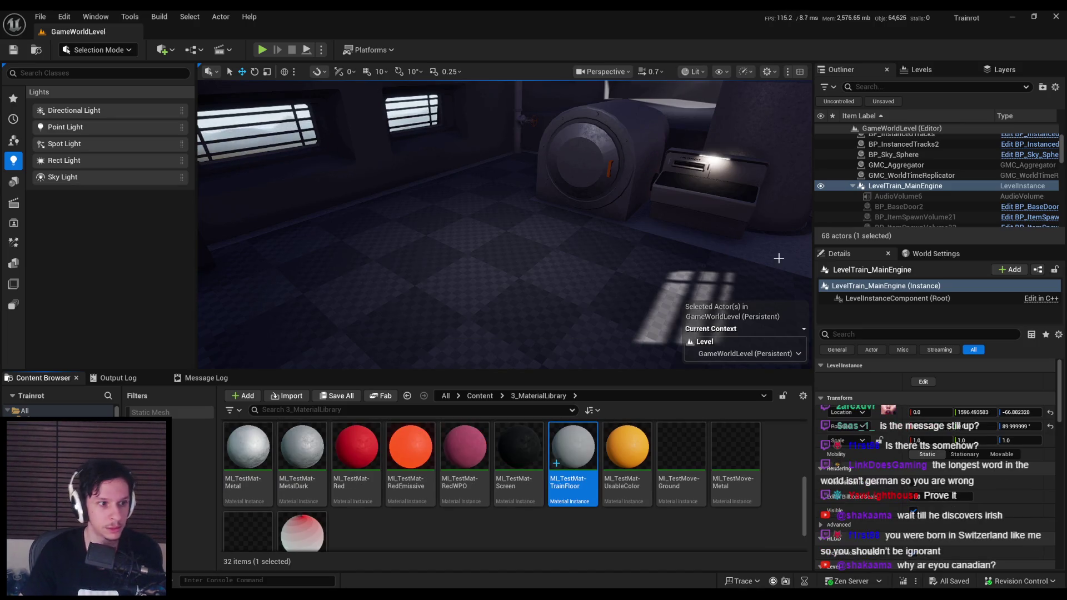
Step: Give MI_TestMat-TrainFloor a green BaseColor tint and save it
drag(625, 204, 582, 293)
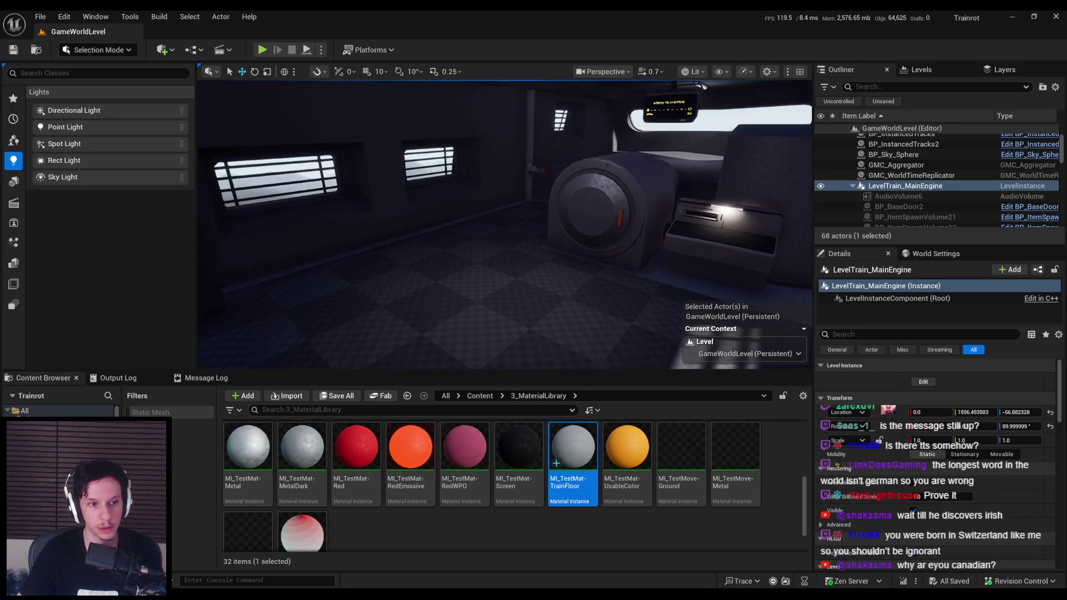
double_click(572, 447)
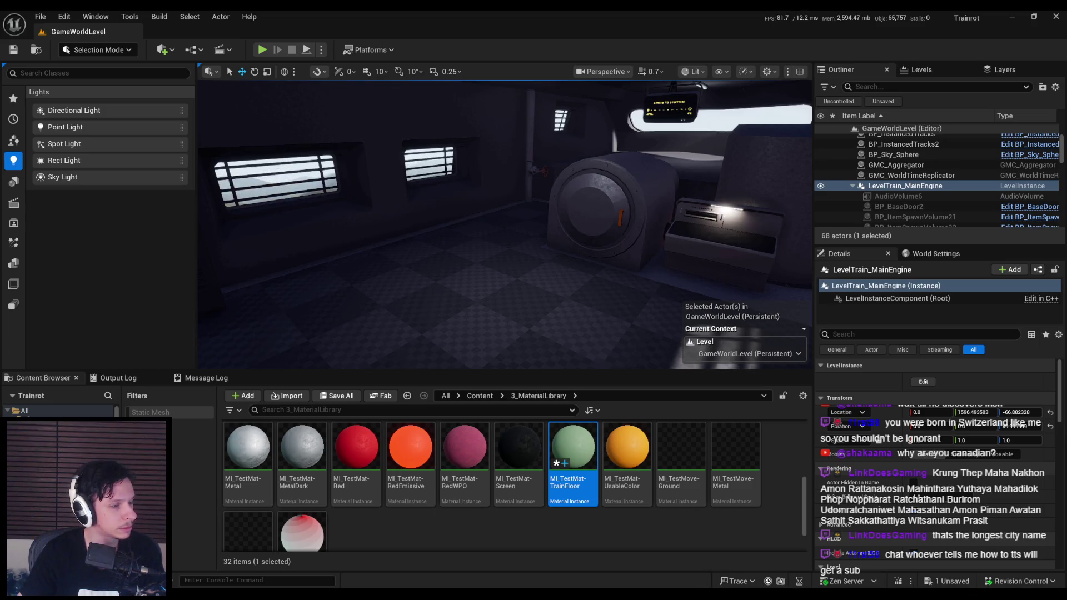
key(ctrl+s)
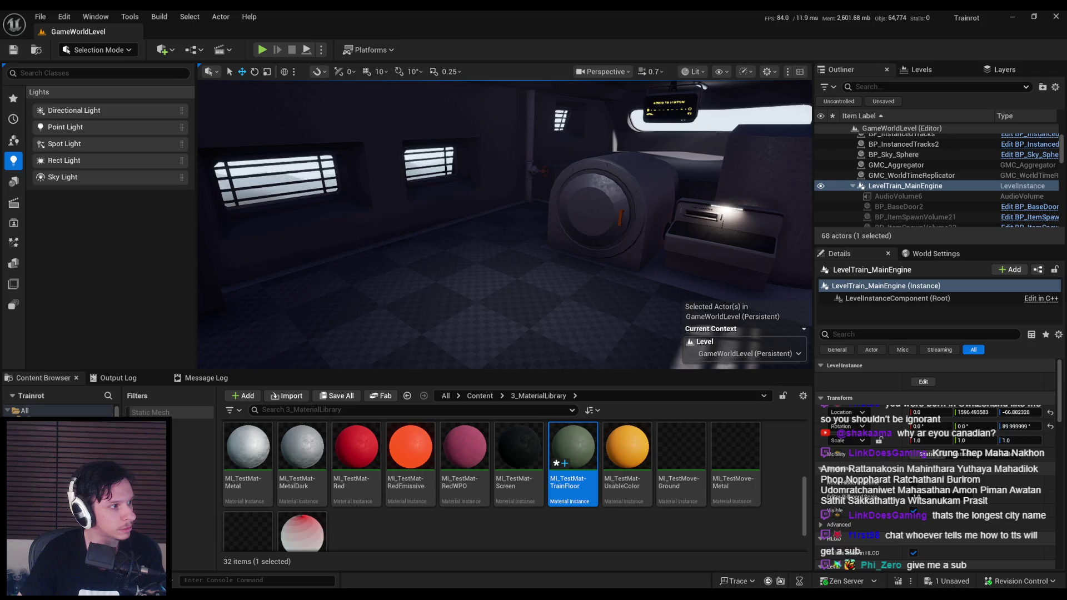
Step: Save the TrainFloor material and all other unsaved changes
key(ctrl+s)
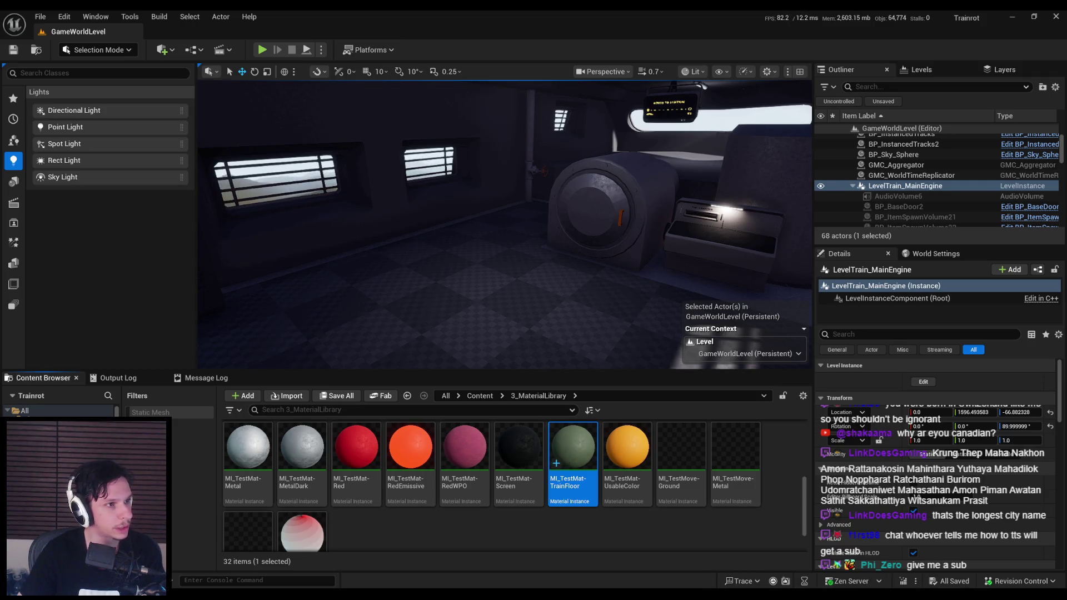
key(ctrl+s)
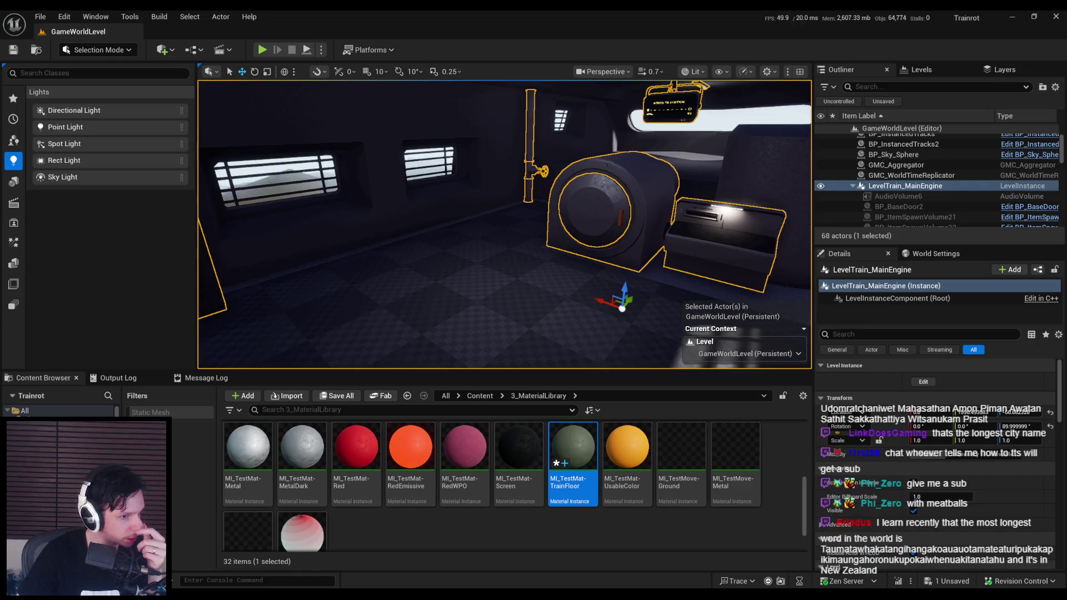
key(ctrl+s)
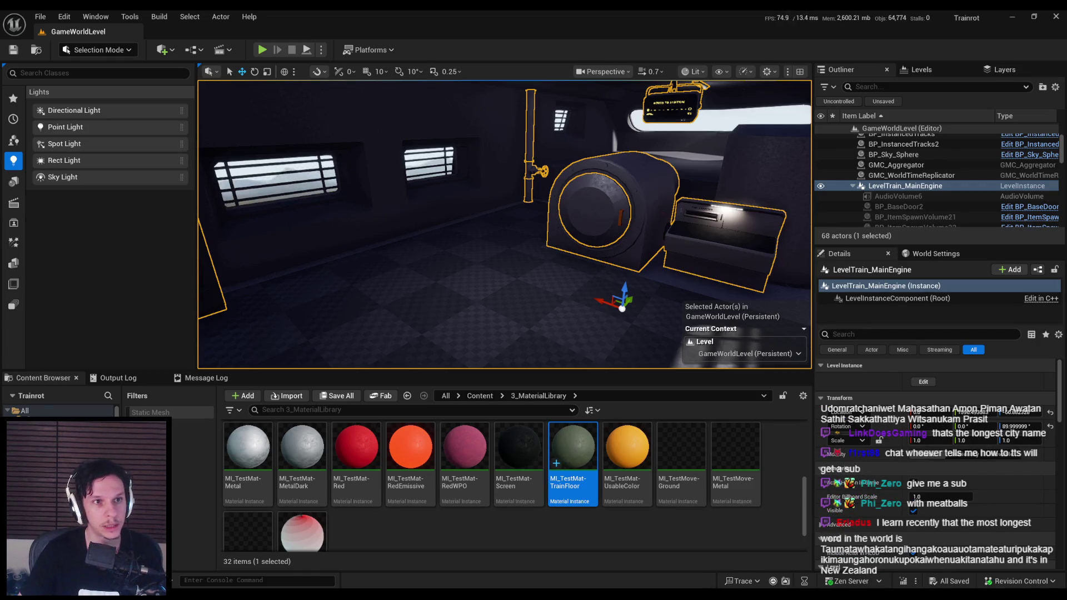
Step: Look over the furnace-area floor, save all packages, and start play-testing
scroll(500, 354, down, 3)
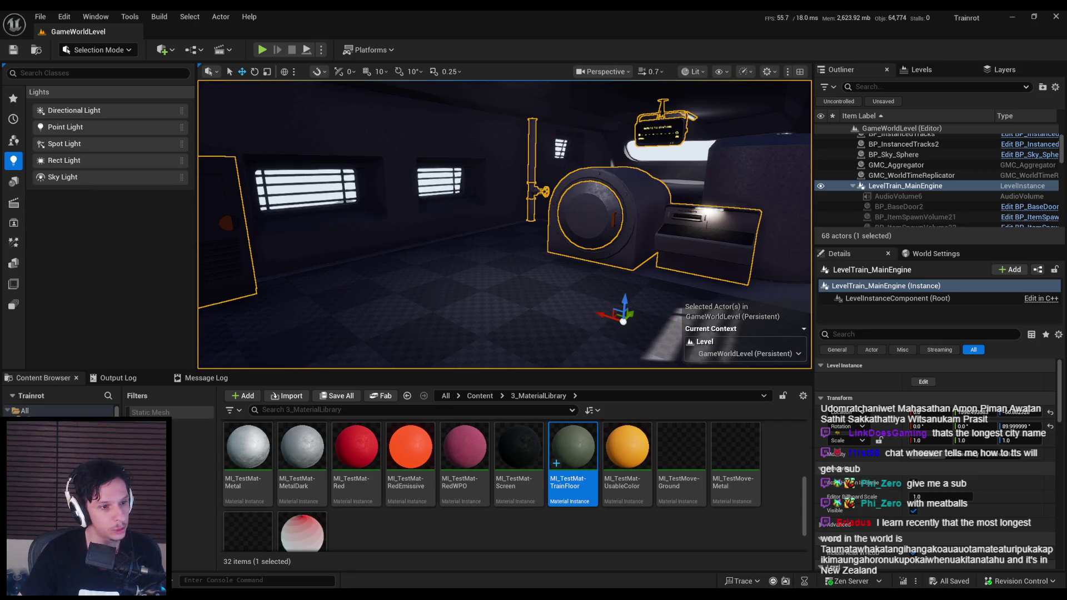
scroll(378, 261, down, 4)
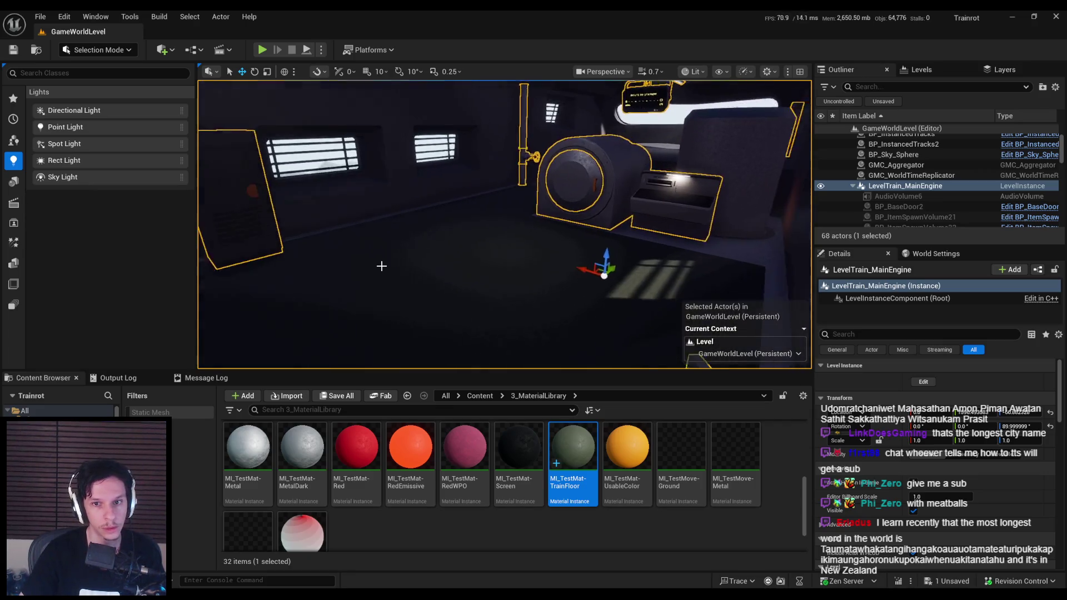
drag(396, 275, 389, 275)
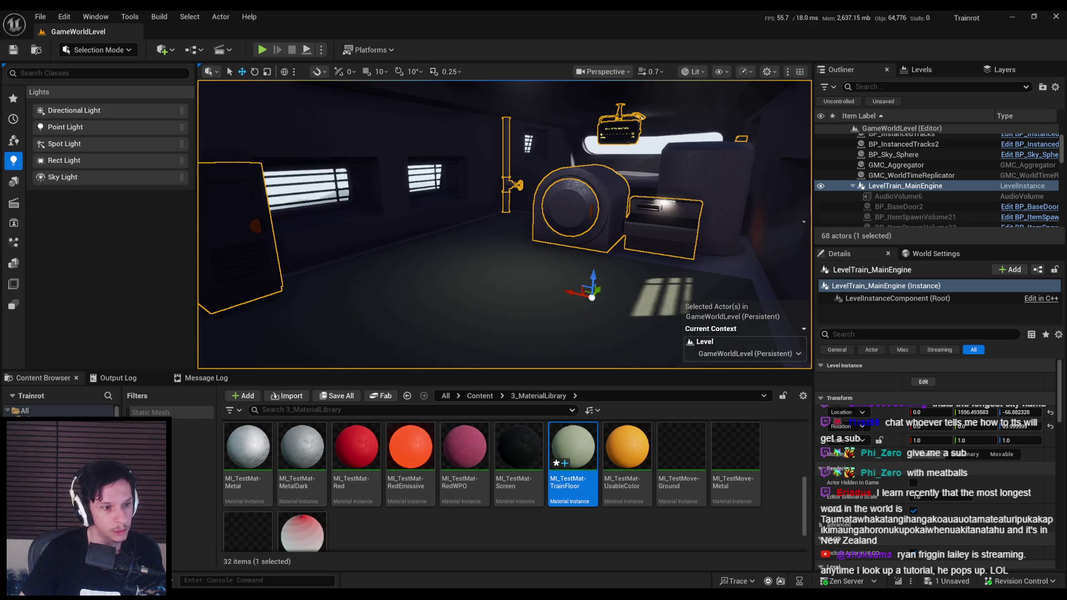
drag(439, 247, 464, 245)
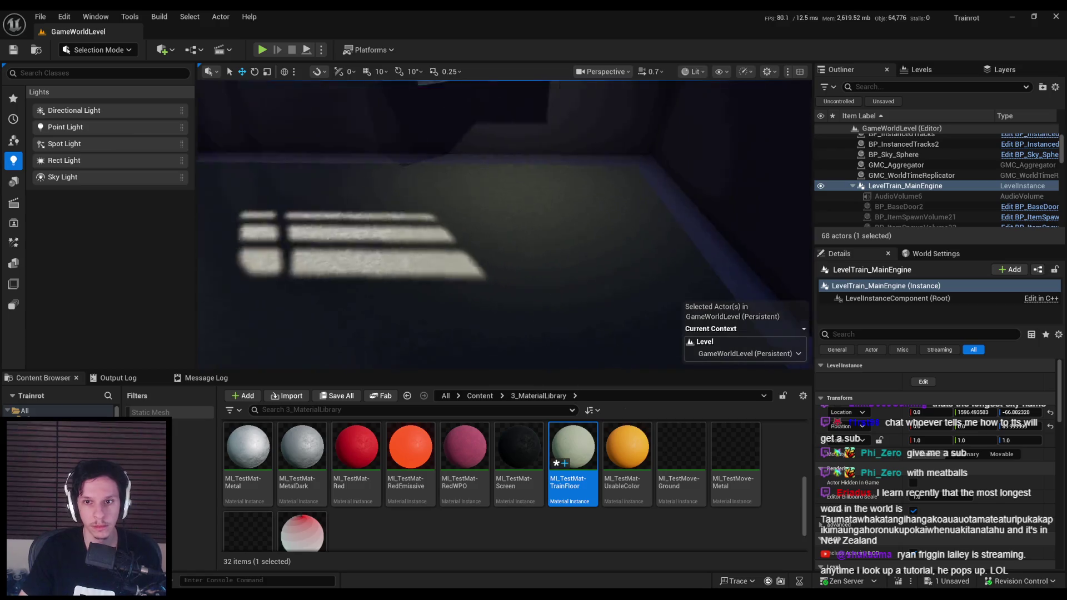
key(ctrl+s)
key(alt+p)
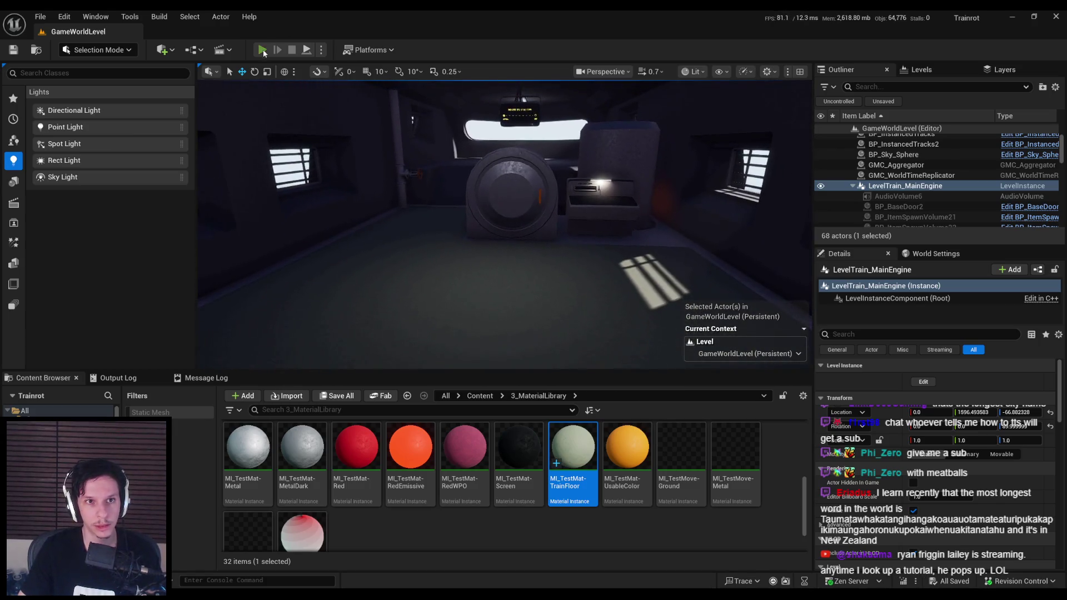
Step: Go fullscreen in the game and walk from the vault door toward the pipe area
key(F11)
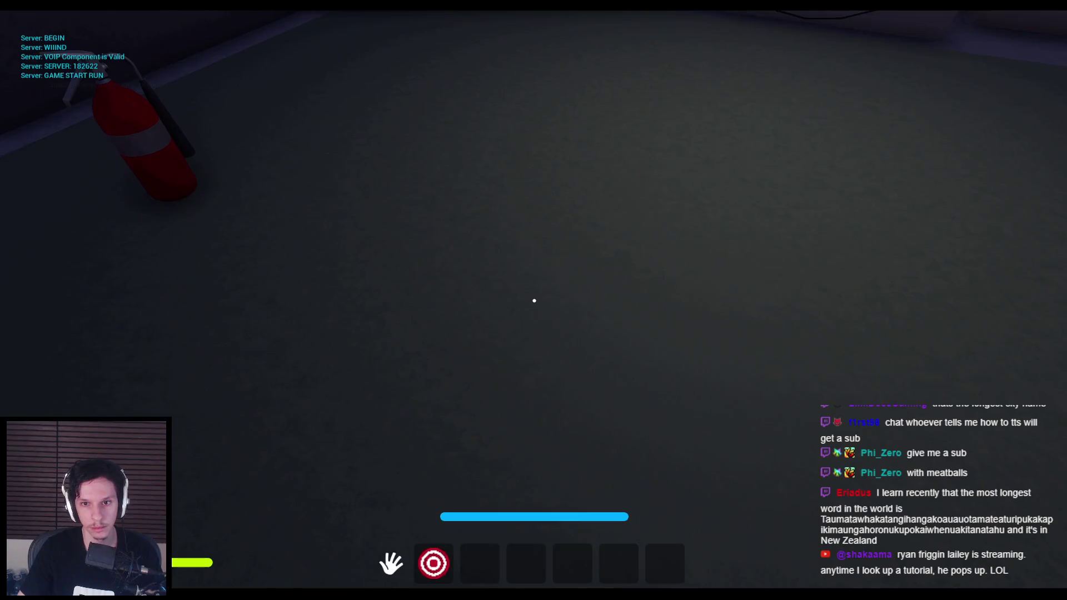
key(super)
key(super)
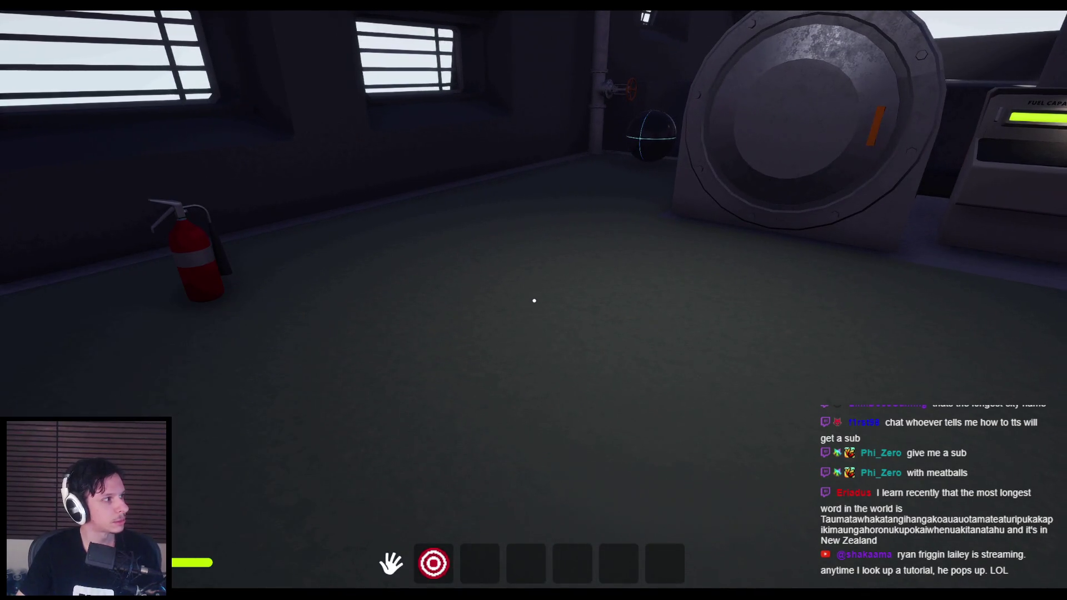
key(s)
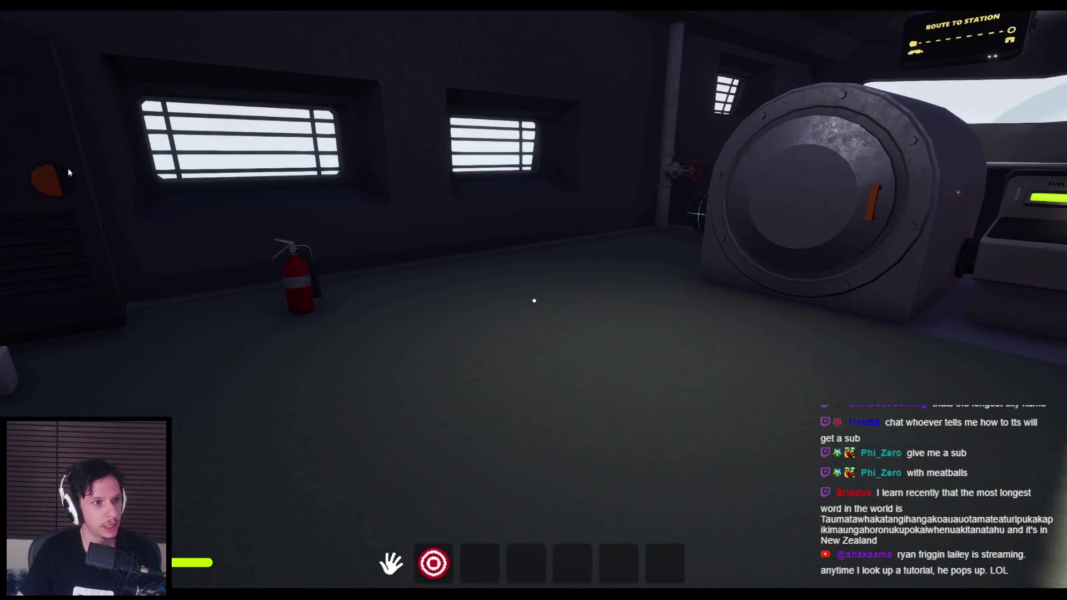
key(super)
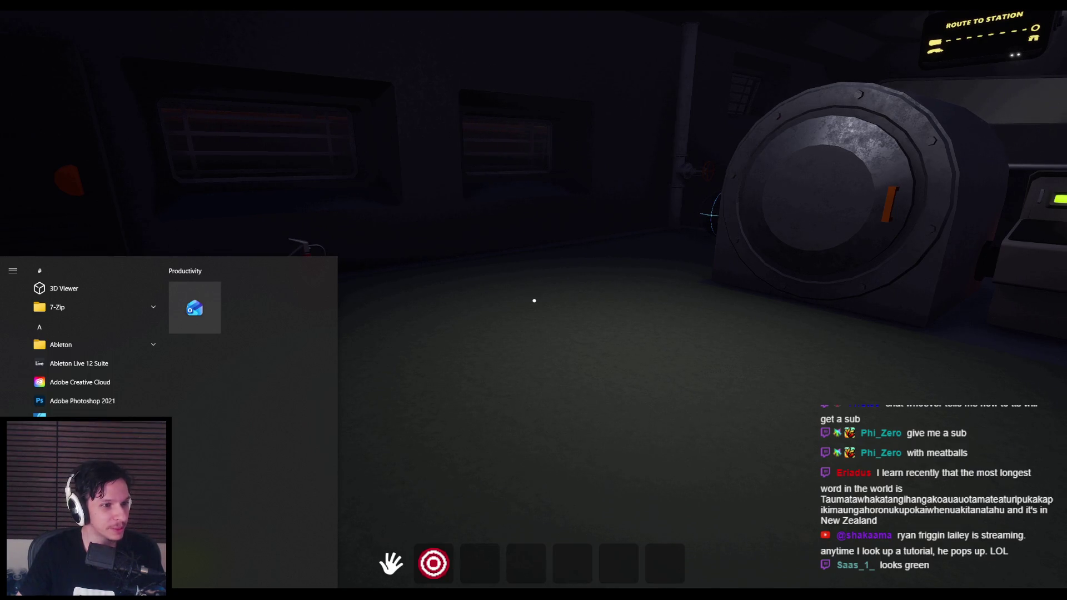
key(Escape)
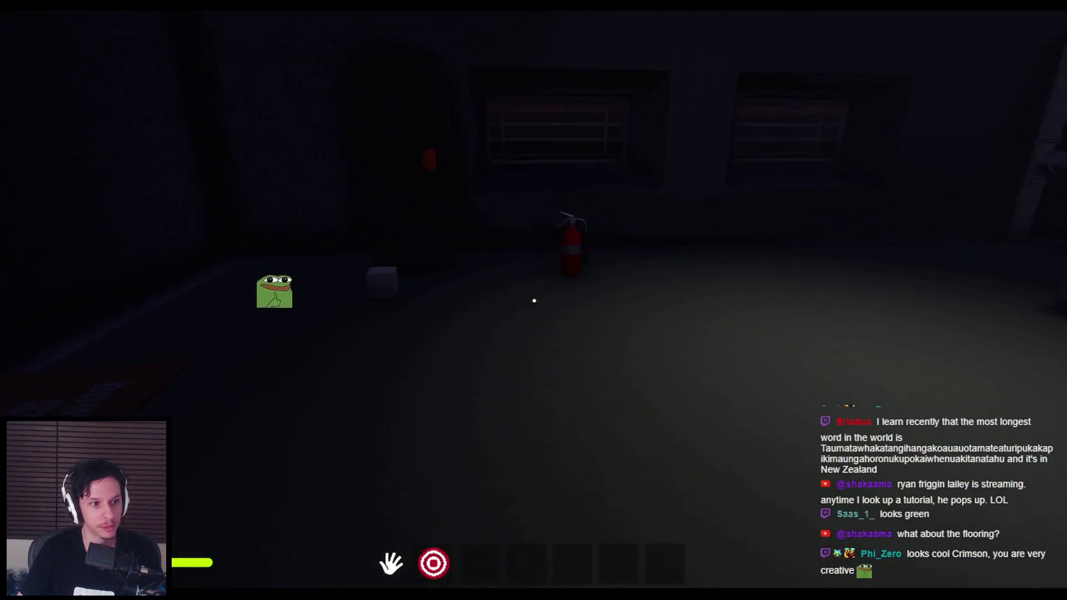
key(shift)
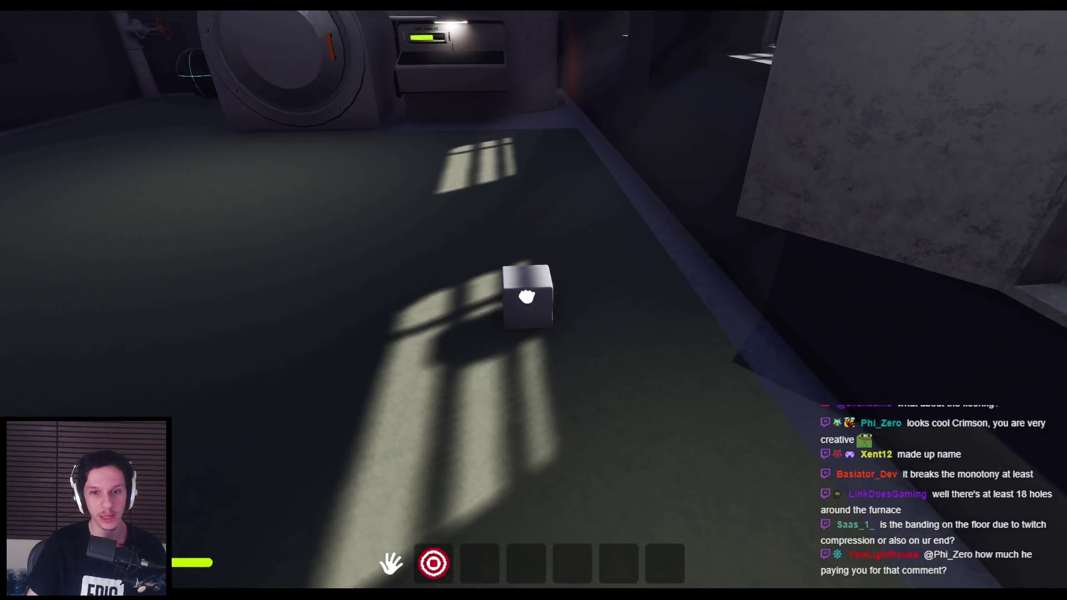
Step: Pick up the small cube from the floor and set it down on a ledge
click(527, 297)
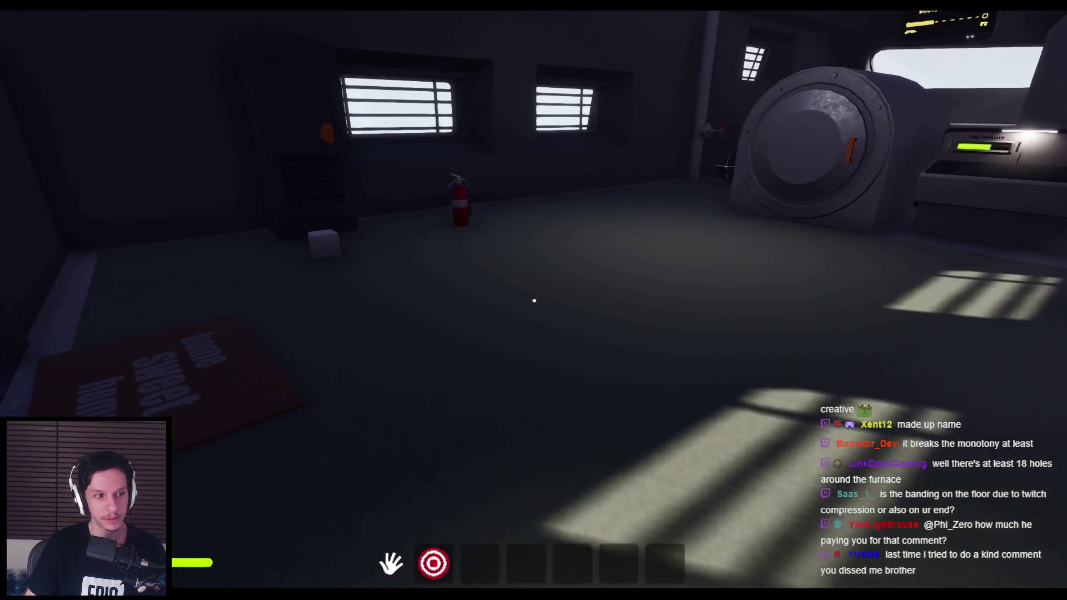
click(534, 301)
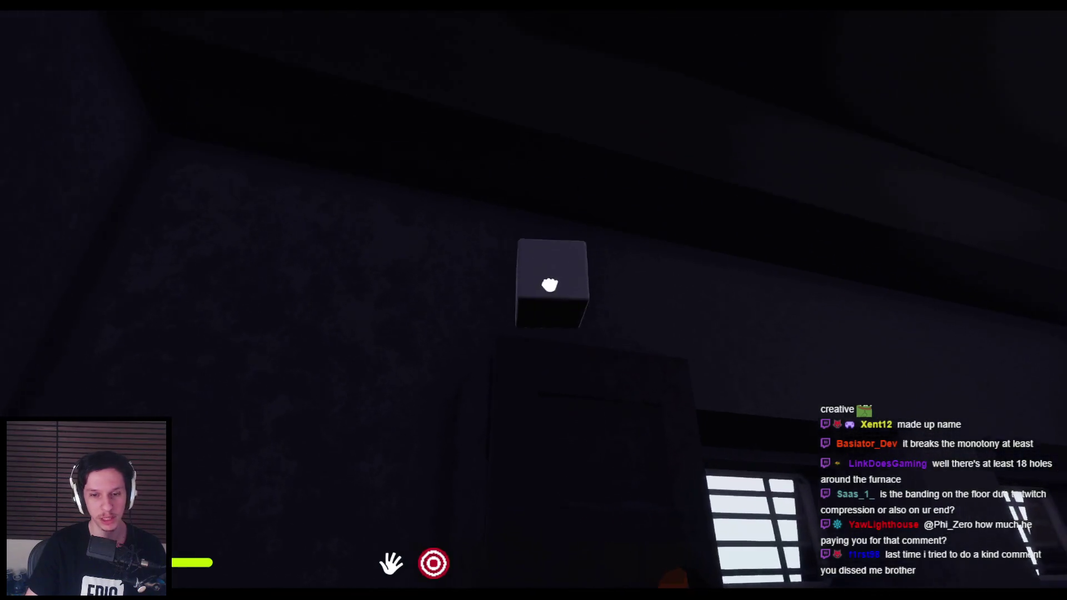
click(536, 300)
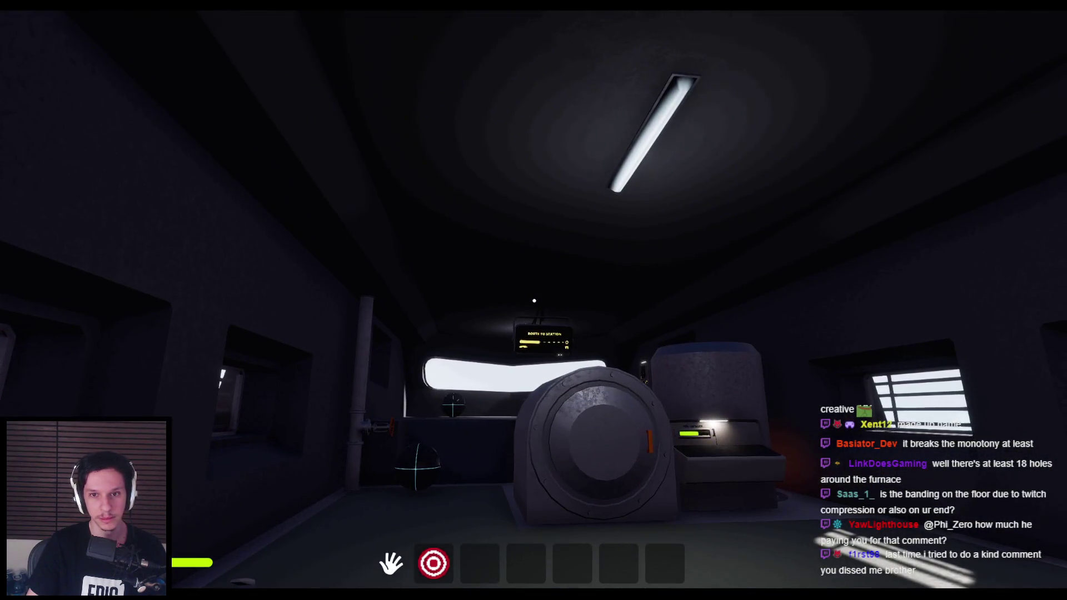
Step: Repair the fuse box with its top-left button and lever, turning its lights green, then stop play
key(w)
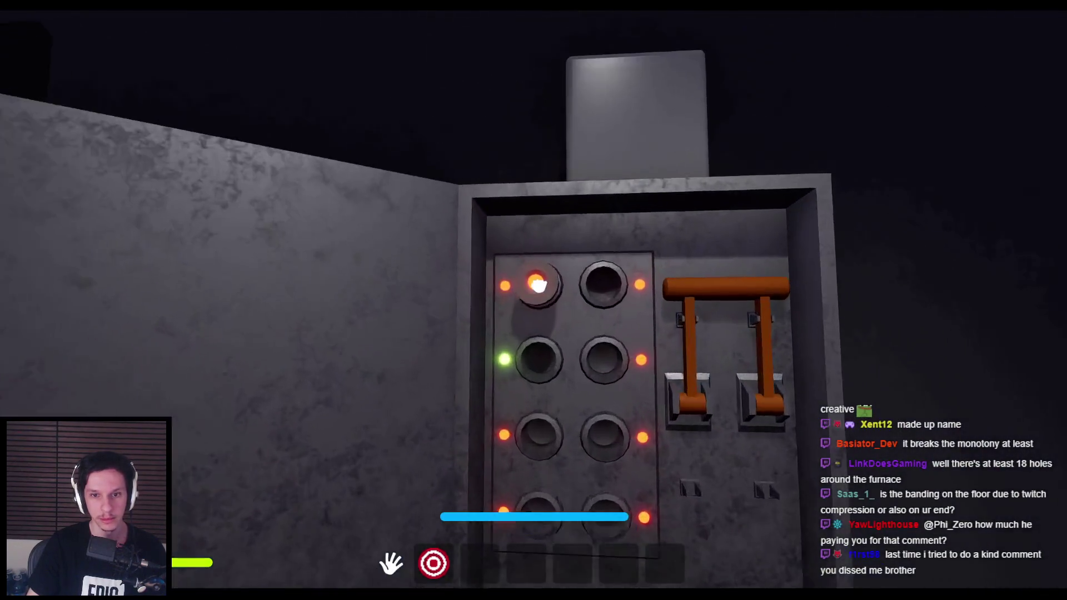
click(538, 285)
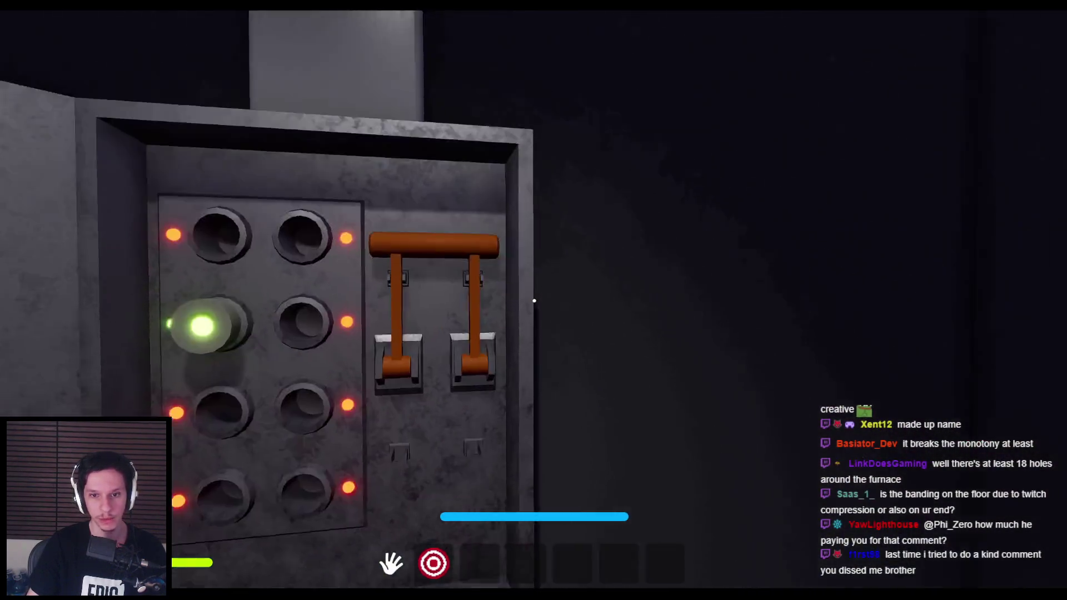
key(s)
mouse_move(536, 297)
mouse_down()
mouse_move(541, 321)
mouse_move(565, 338)
mouse_up()
mouse_move(534, 301)
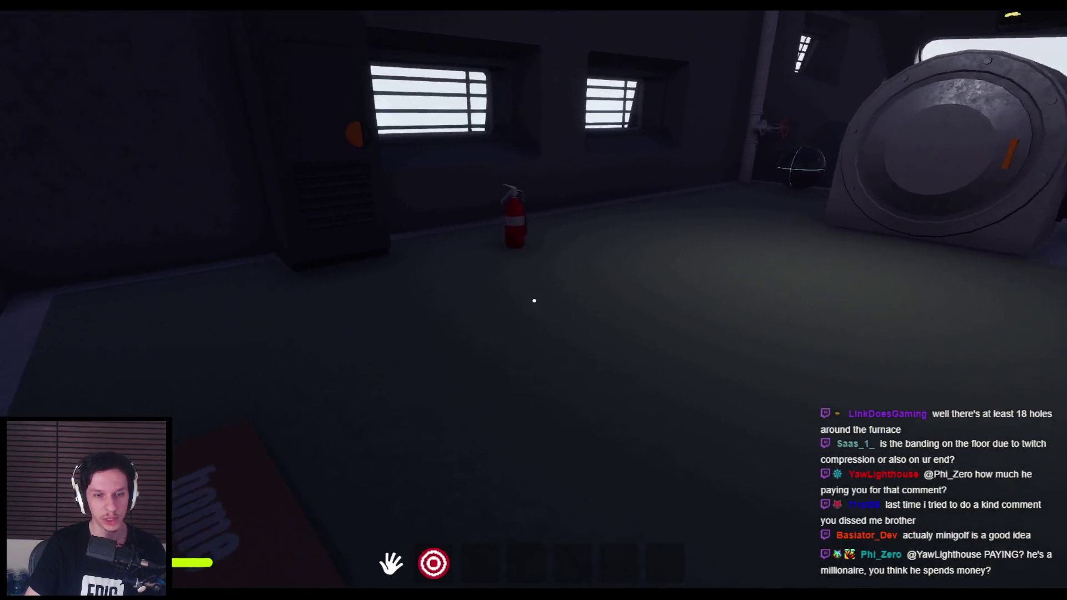
key(F8)
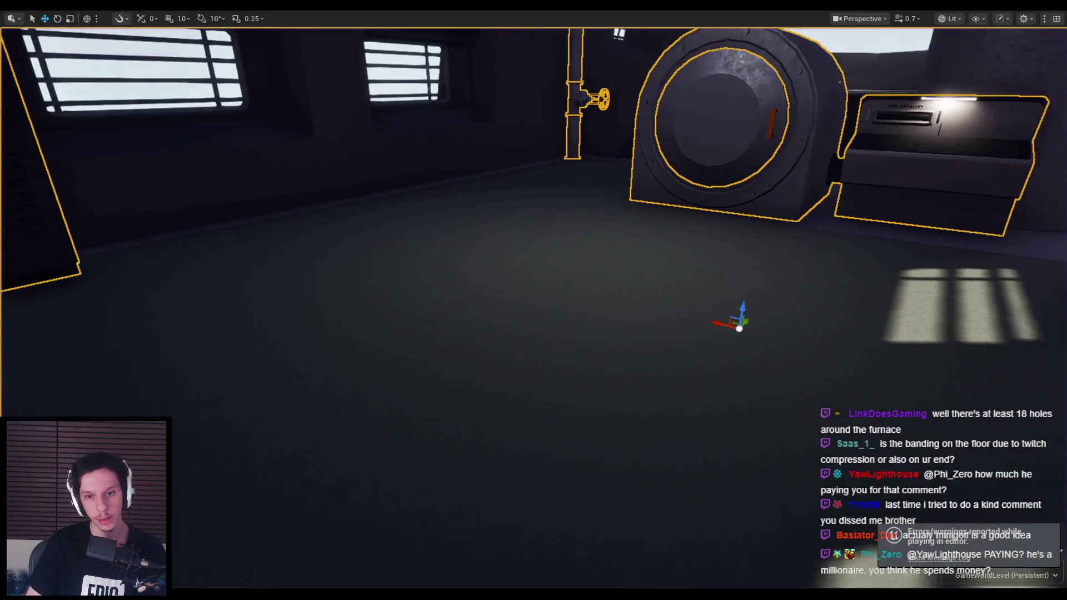
Step: Return to the level editor with the Content Browser replacing the Output Log, then bring up the Blender cabin model
key(F11)
key(alt+Tab)
key(alt+Tab)
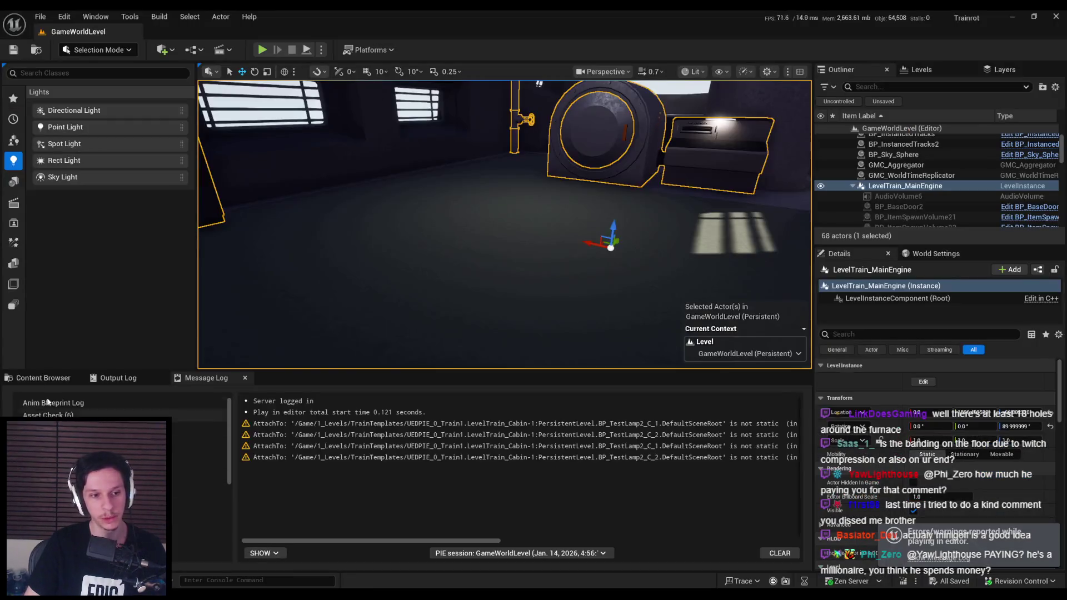
click(43, 378)
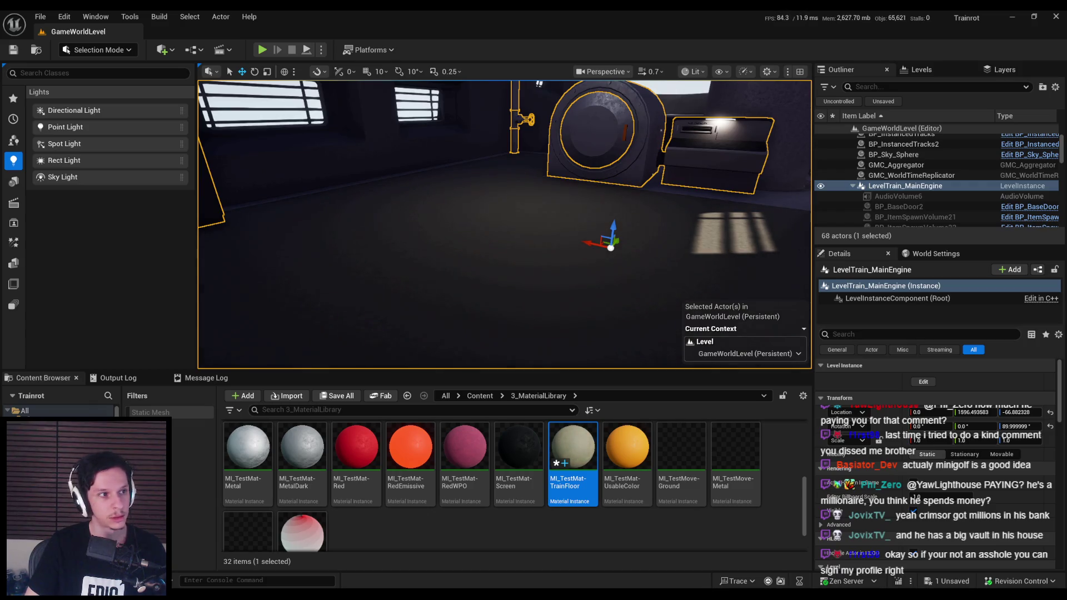
mouse_move(276, 594)
click(276, 550)
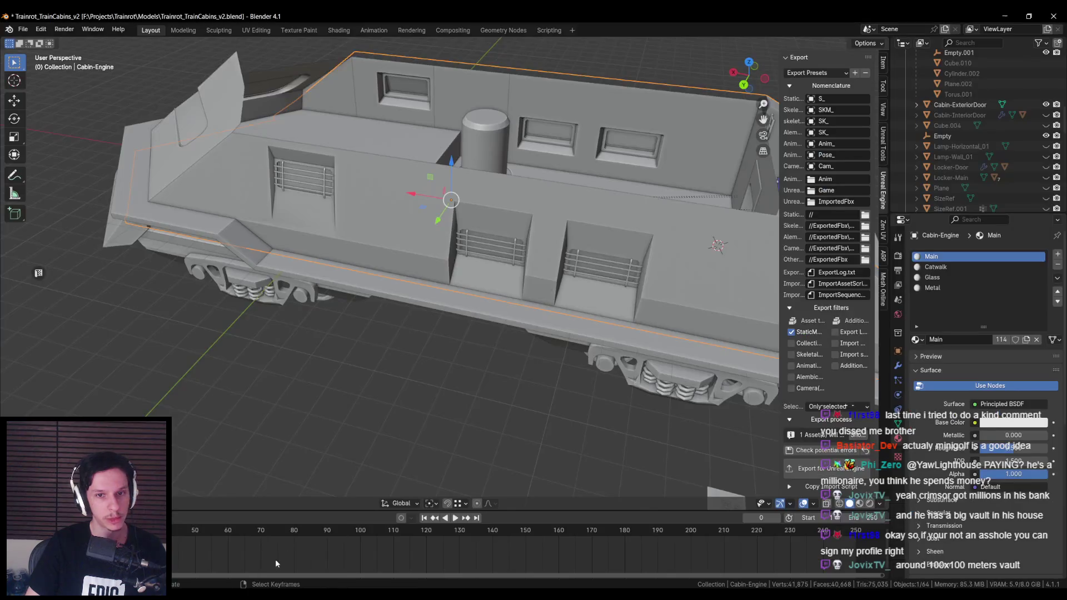
Step: Check the floor's UV layout and switch the Unreal viewport to Unlit for comparison
key(ctrl+z)
key(ctrl+z)
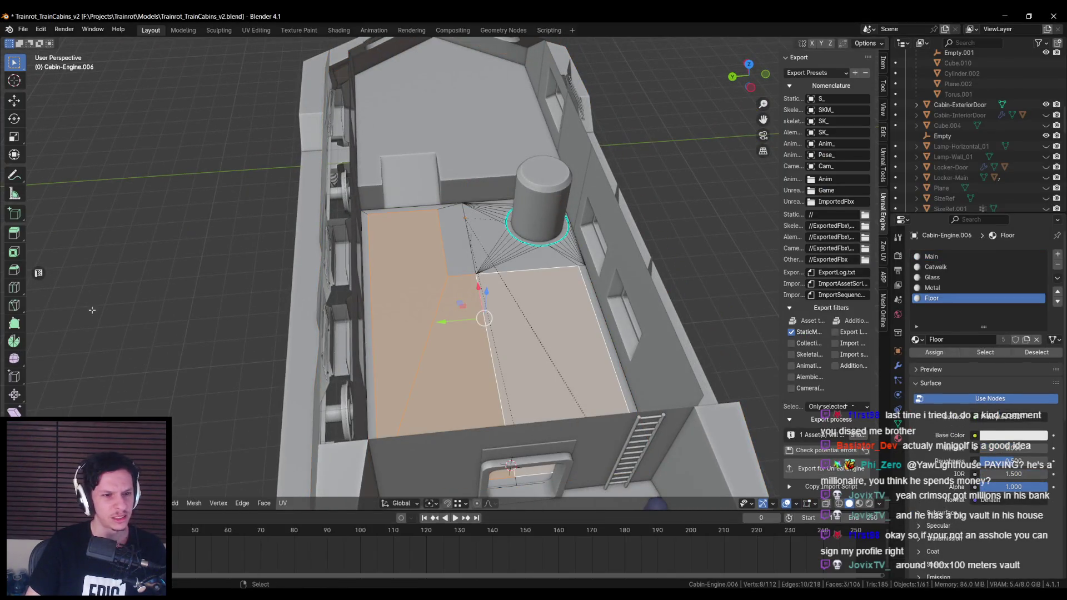
key(alt+u)
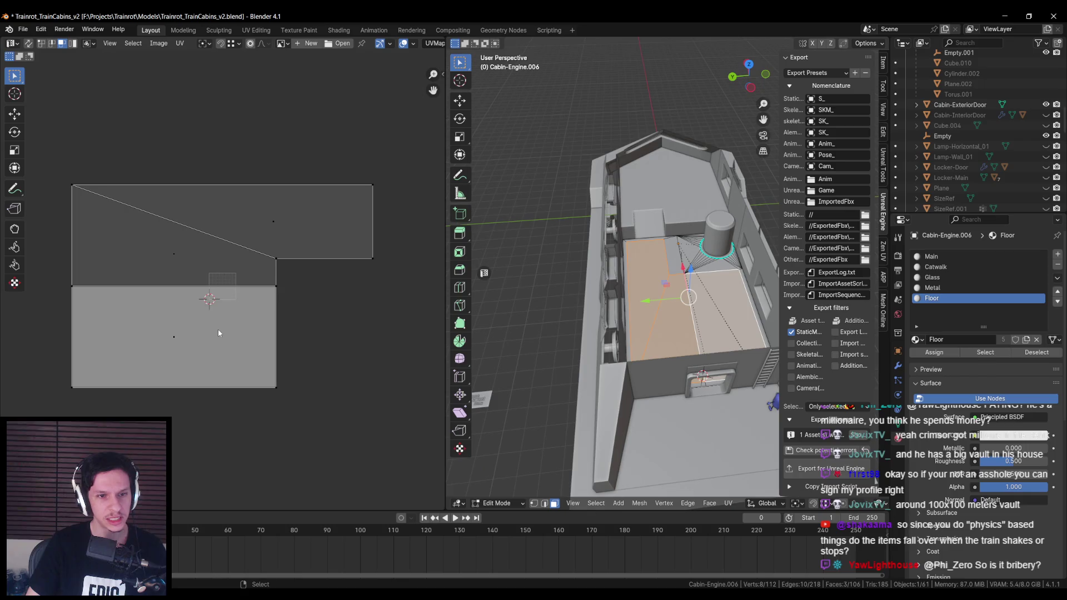
key(Tab)
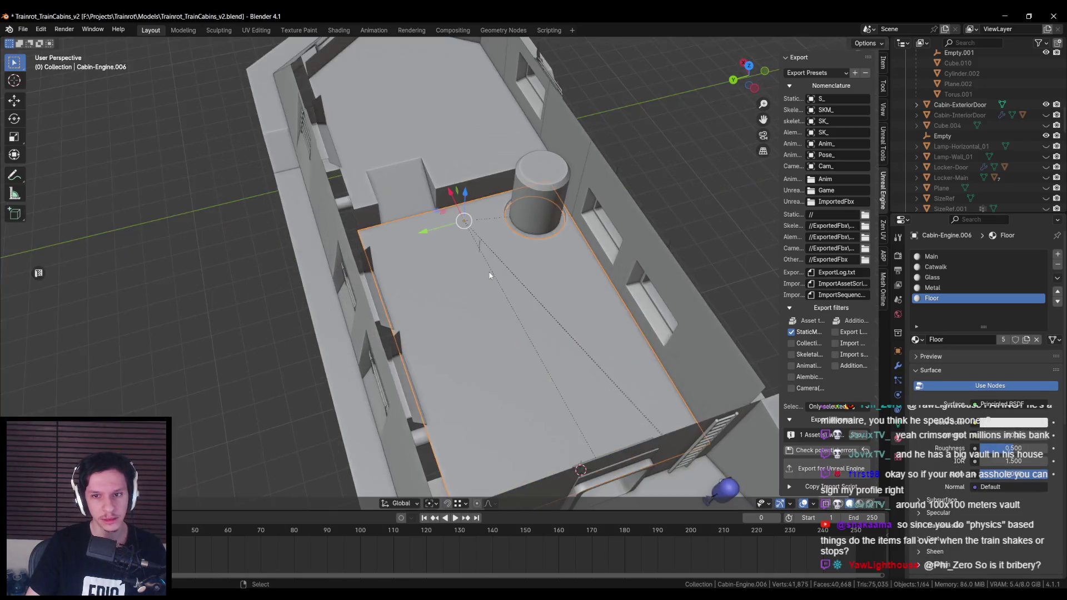
scroll(438, 388, up, 3)
click(270, 550)
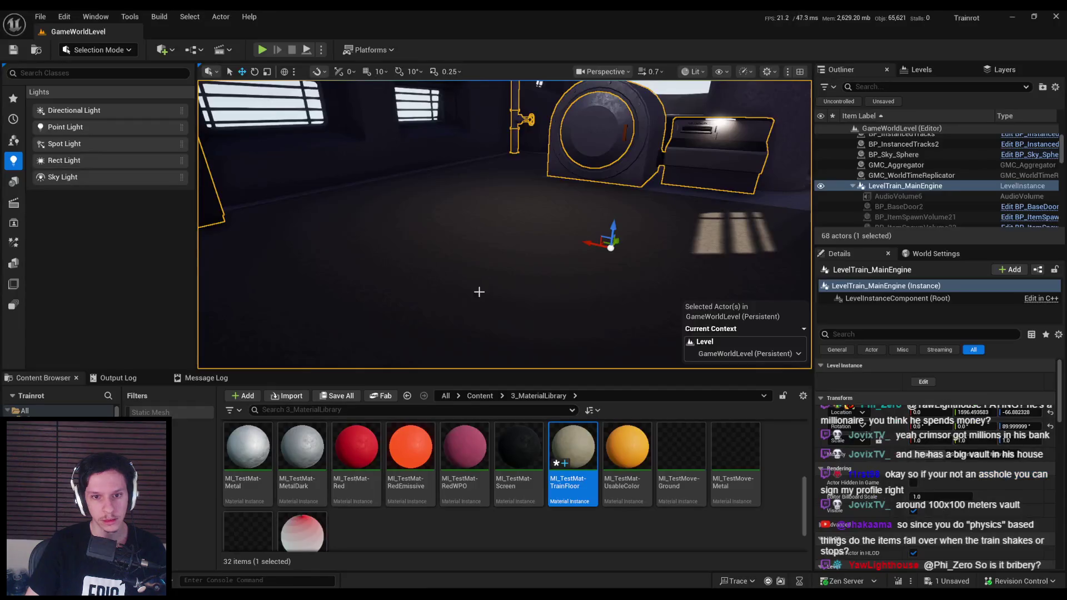
click(693, 71)
click(700, 127)
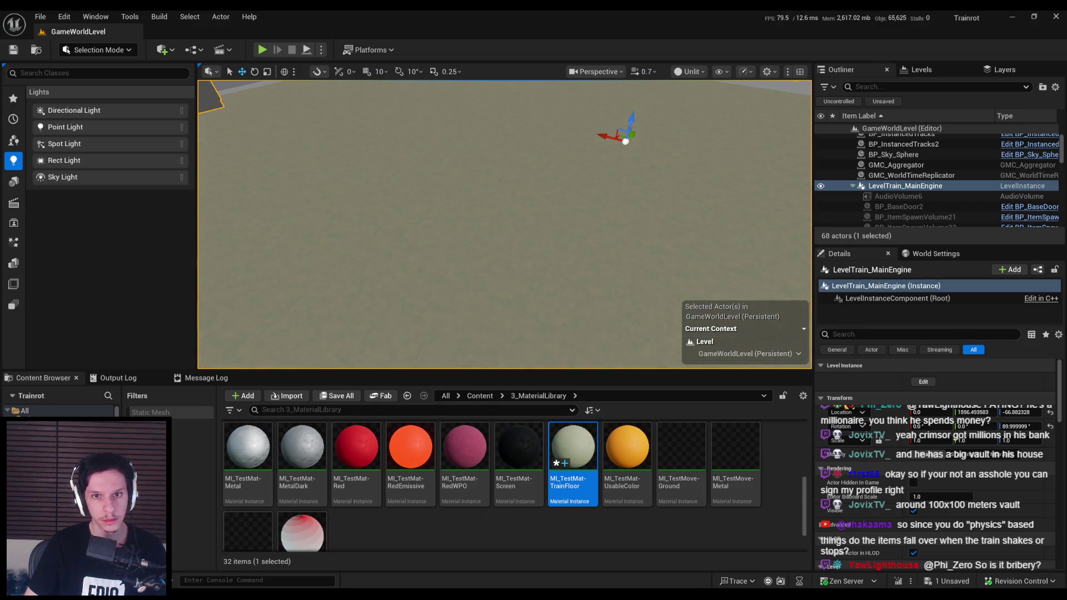
click(270, 550)
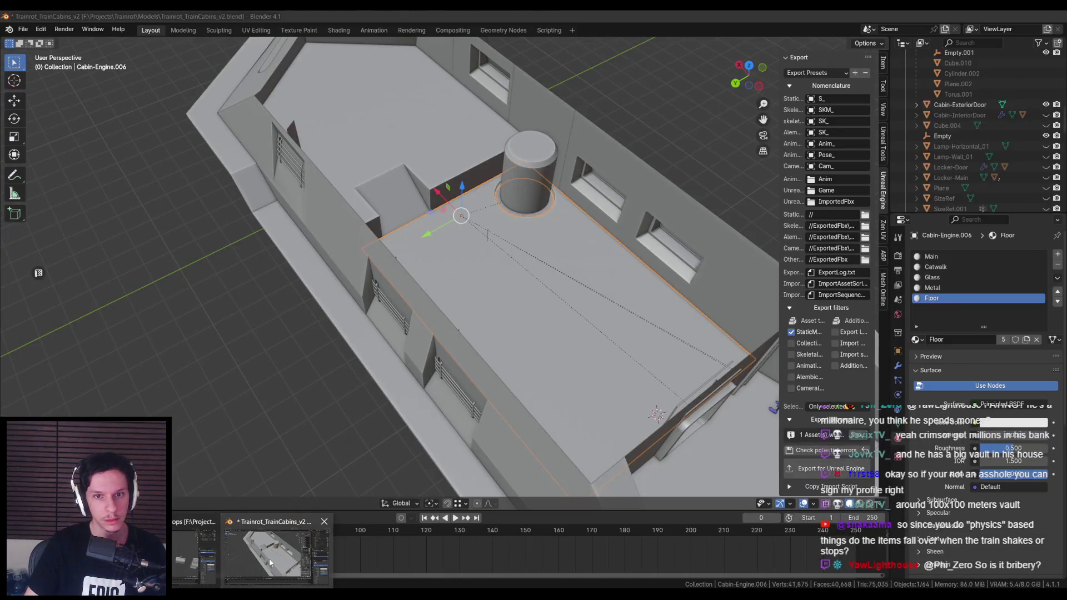
Step: Apply a cube projection to all floor faces with a cube size of 3
key(Tab)
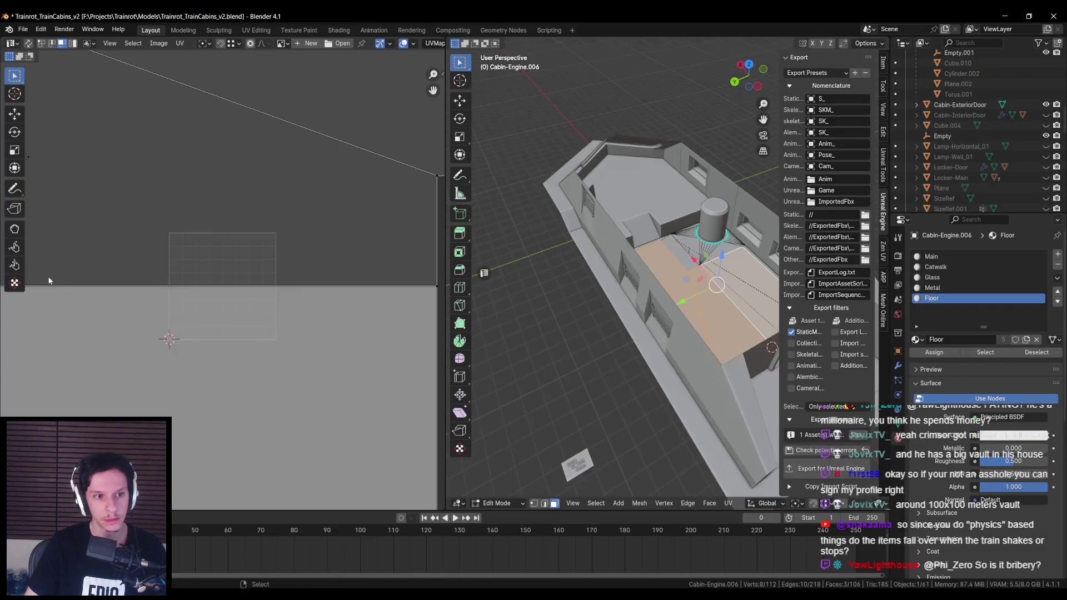
key(a)
key(u)
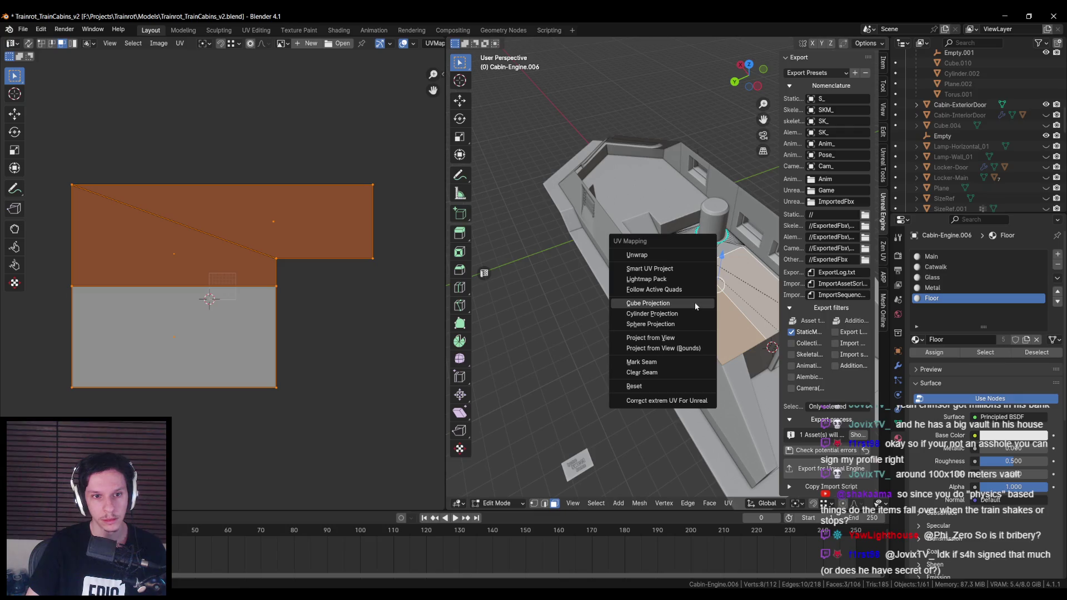
click(695, 303)
click(578, 451)
text(2)
key(Return)
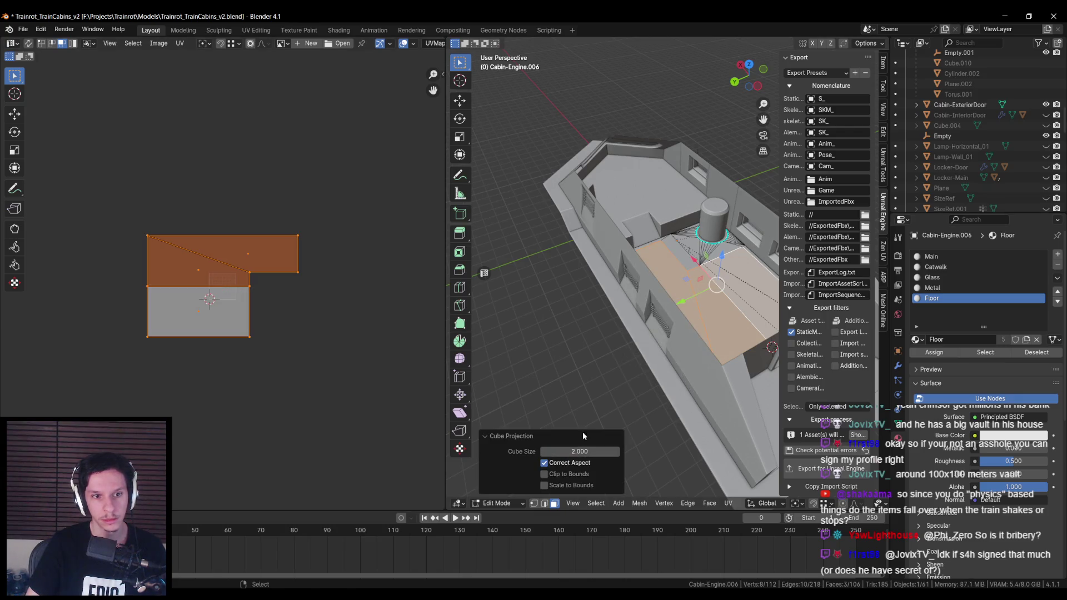
click(575, 450)
text(3)
key(Return)
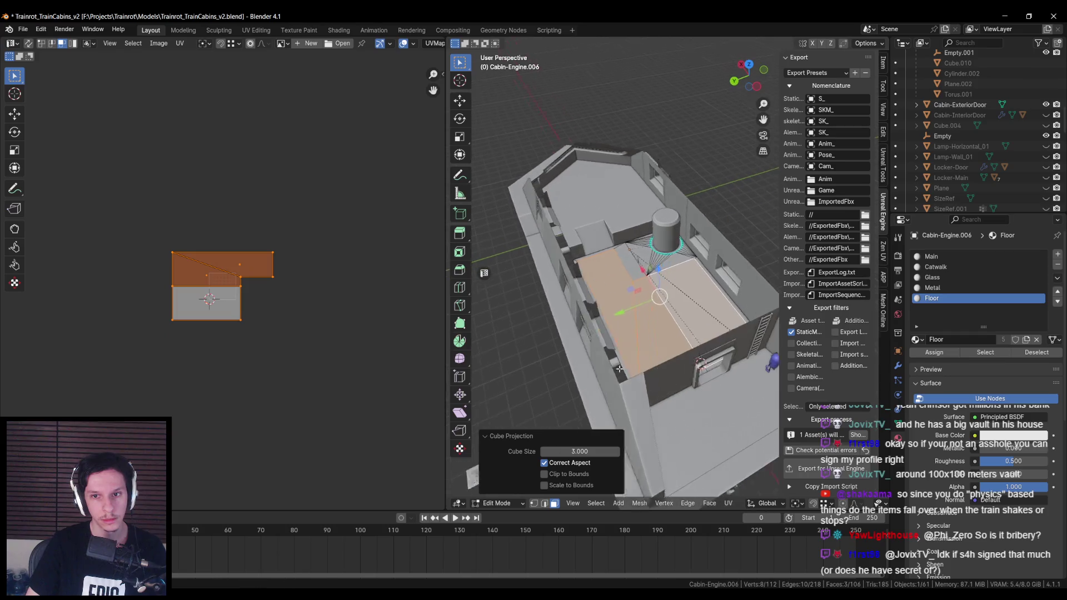
Step: Return to Object Mode with the whole Cabin-Engine object selected
key(Tab)
click(611, 371)
scroll(828, 261, down, 5)
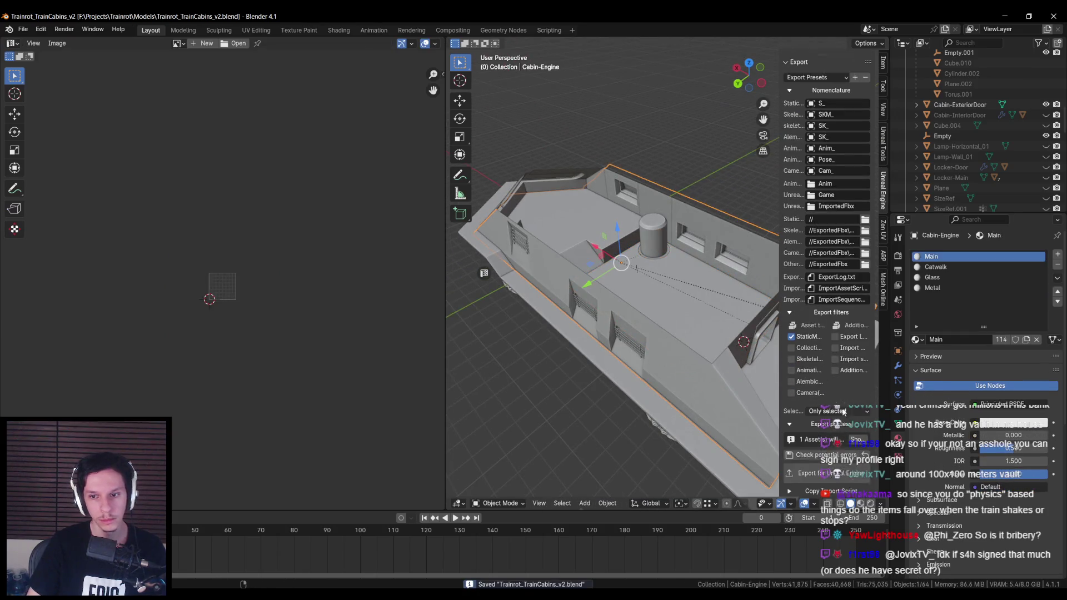
key(alt+Tab)
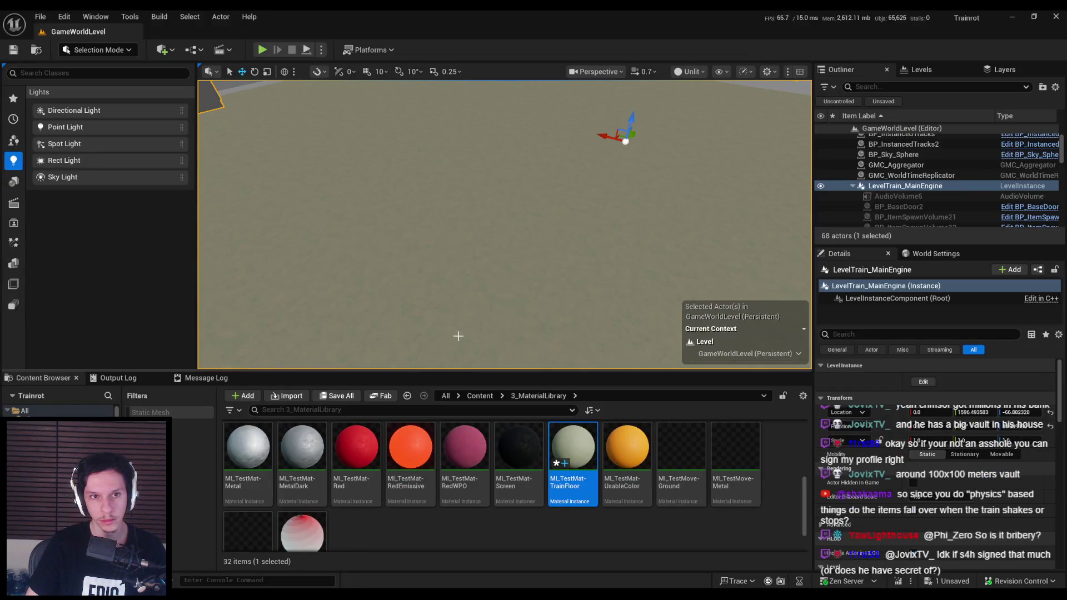
Step: Reimport S_Cabin-Engine from Content > 0_Core > Train
click(480, 396)
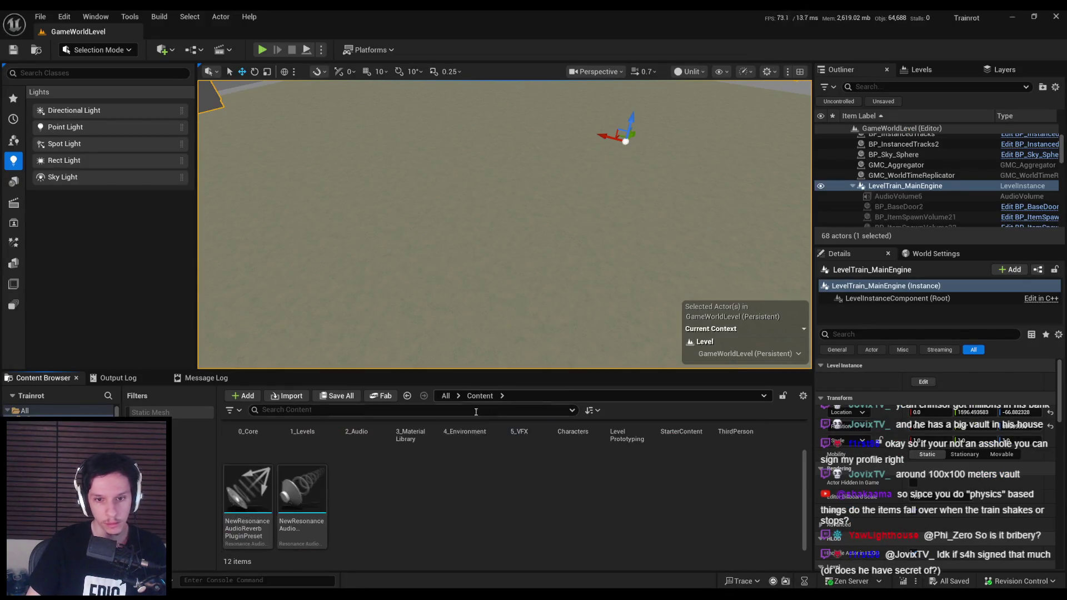
double_click(266, 450)
double_click(627, 448)
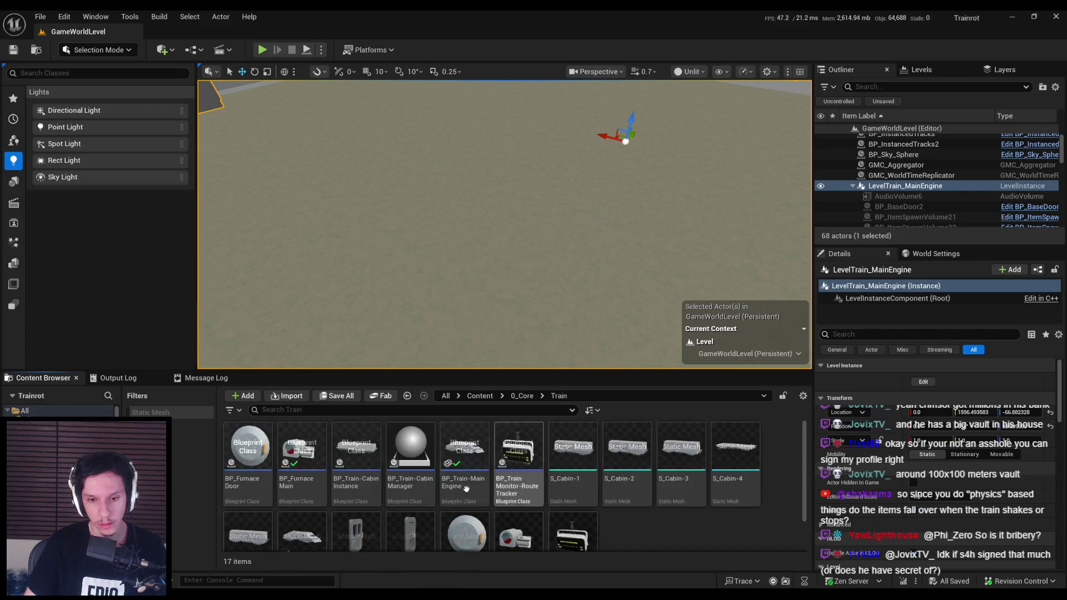
scroll(555, 483, down, 1)
click(316, 488)
right_click(316, 488)
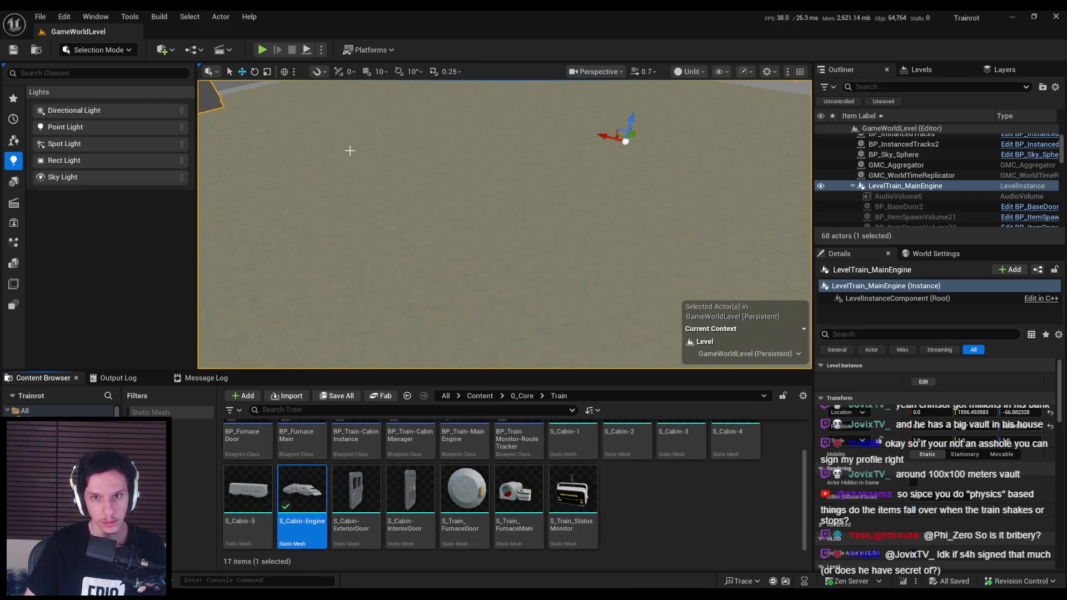
click(350, 156)
Step: Switch the viewport to Lit mode and frame the cabin wall and windows
drag(403, 271, 400, 259)
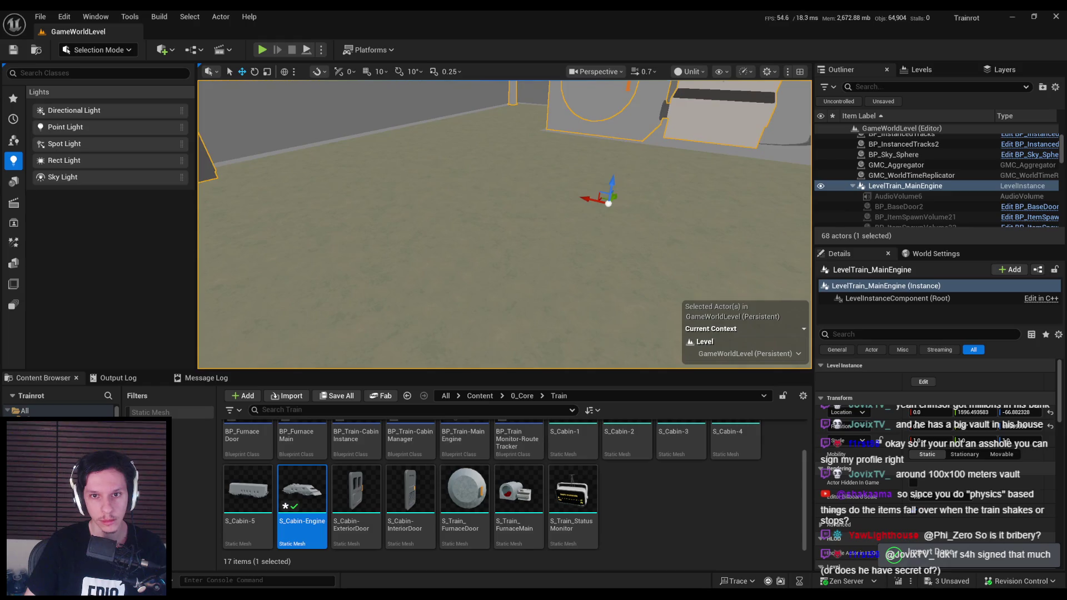
click(689, 71)
click(705, 113)
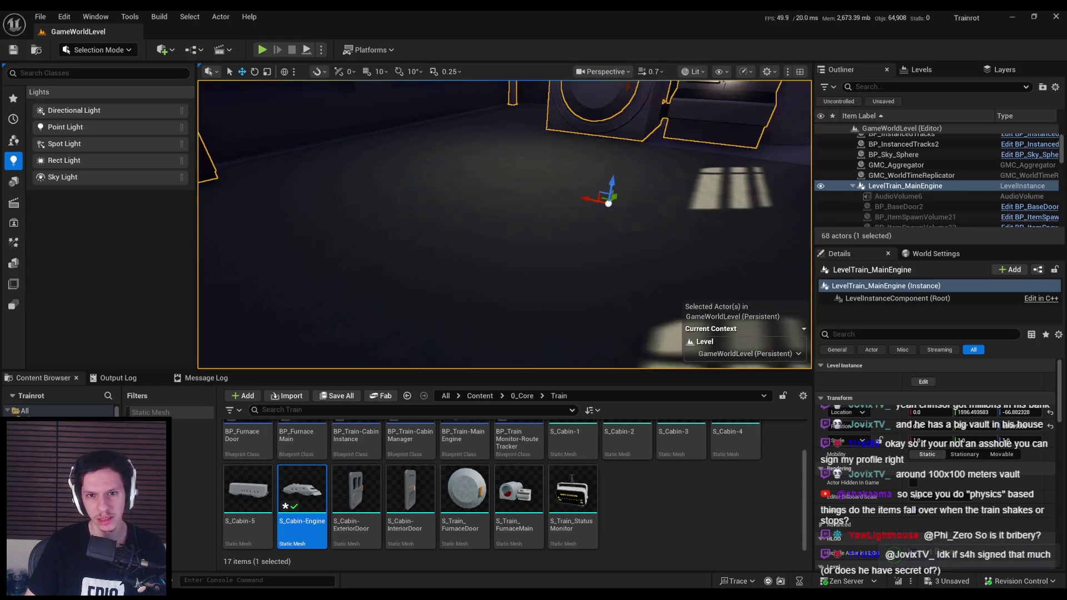
drag(525, 223, 516, 233)
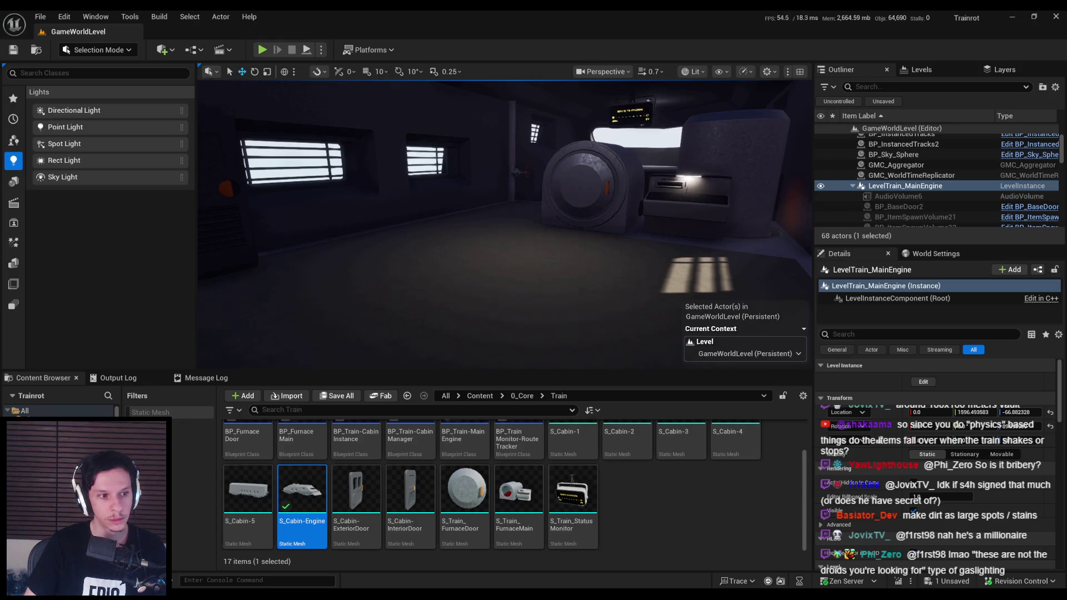
Step: Move the camera around the furnace and save the level
key(w)
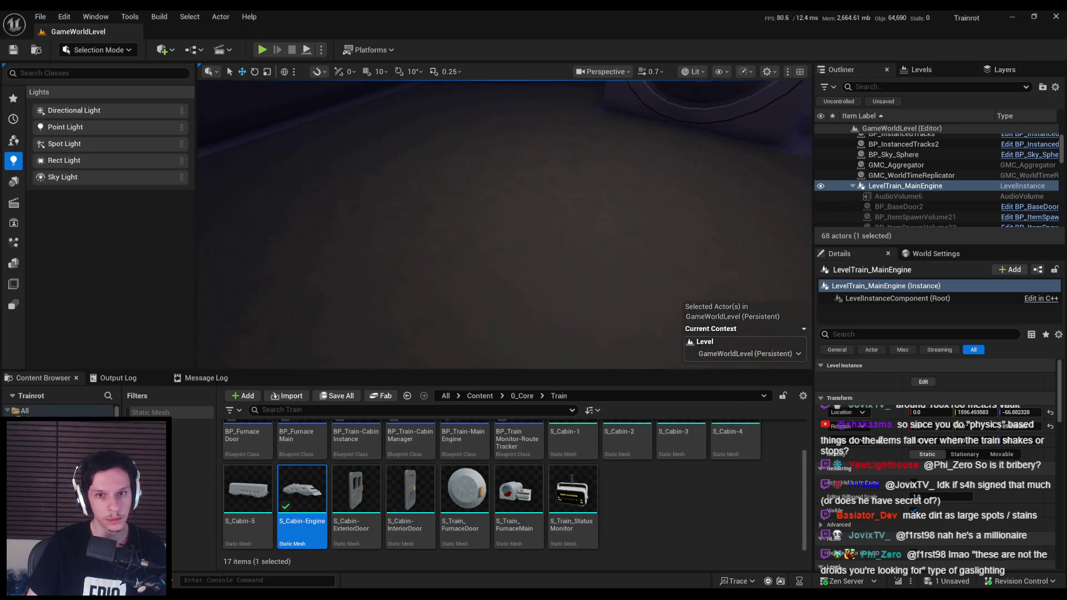
key(s)
key(ctrl+s)
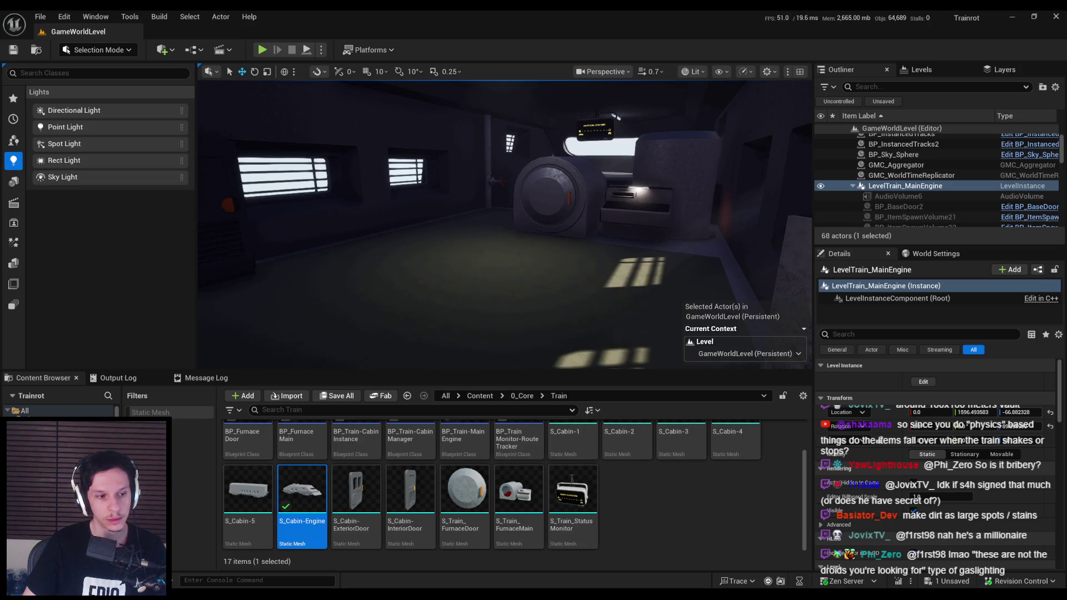
key(ctrl+s)
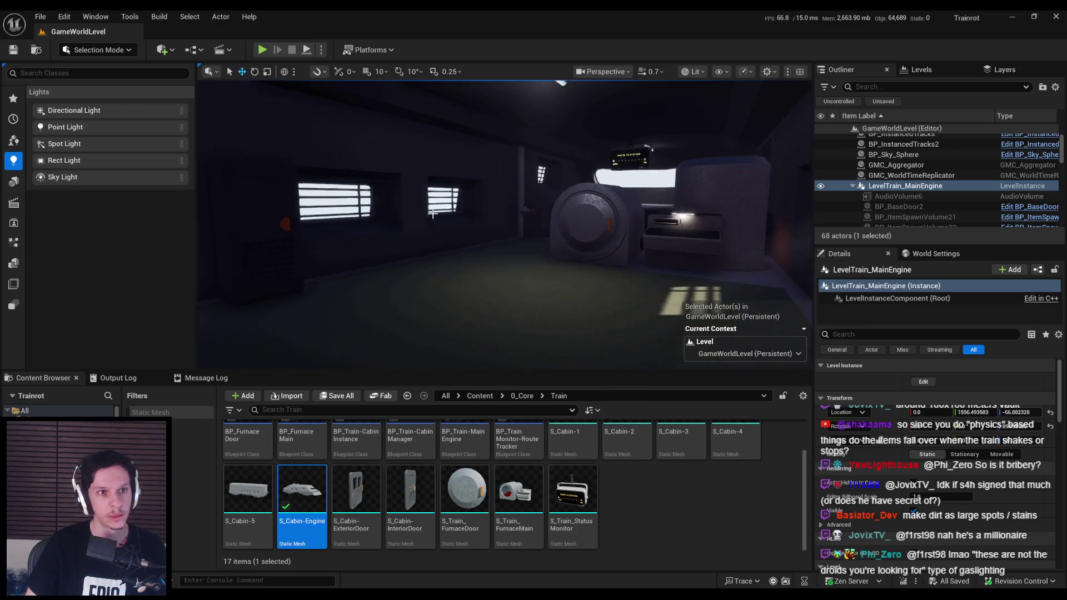
Step: Turn the view between the lit windows and the furnace door to inspect the new floor
mouse_move(390, 245)
mouse_down()
mouse_move(377, 256)
mouse_move(391, 244)
mouse_up()
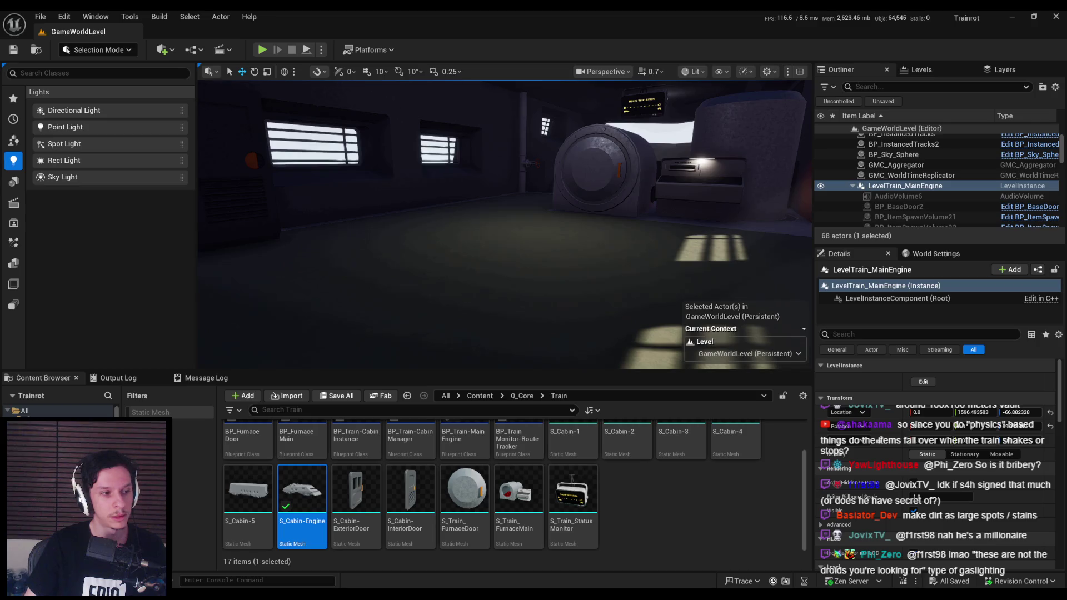
drag(390, 244, 390, 244)
drag(267, 304, 267, 304)
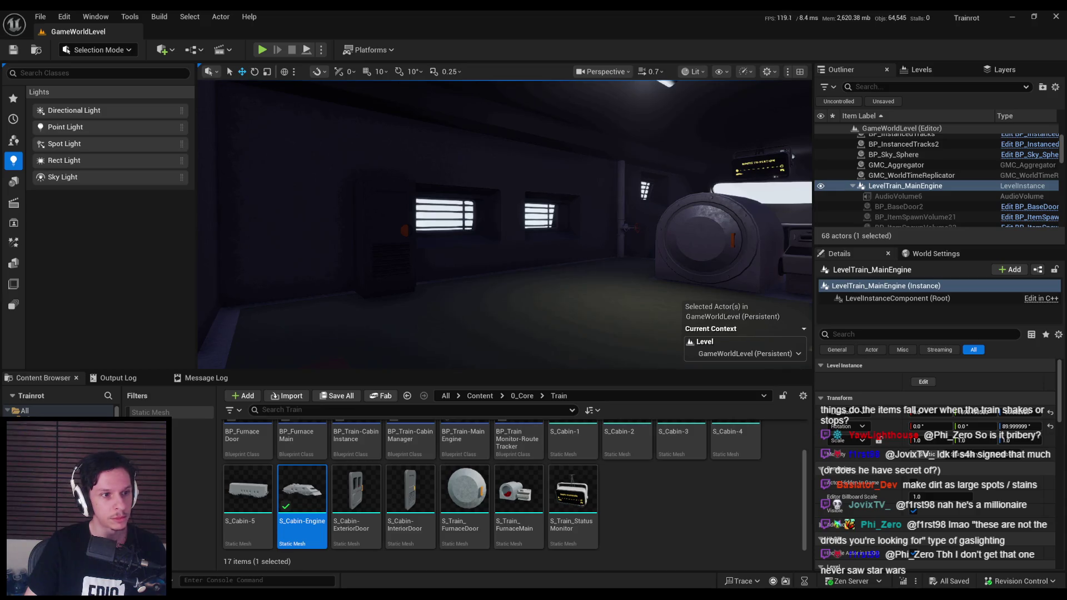
drag(295, 284, 527, 282)
scroll(916, 167, up, 3)
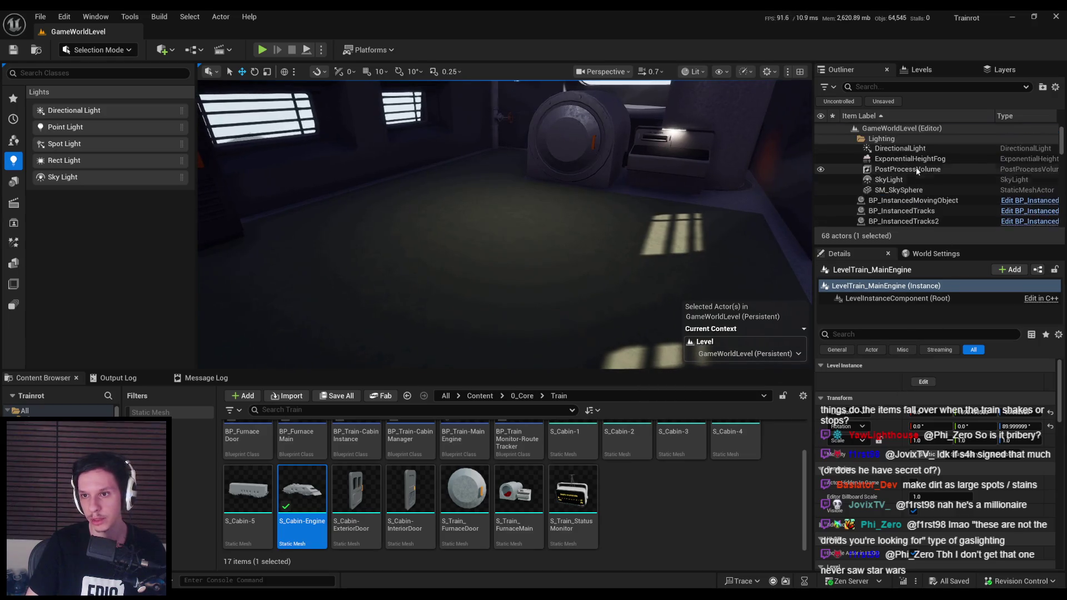
Step: Select the PostProcessVolume, lower a post-process setting from 1.0 to 0.0, and save the level
click(912, 171)
scroll(1060, 444, down, 5)
drag(1060, 445, 1063, 514)
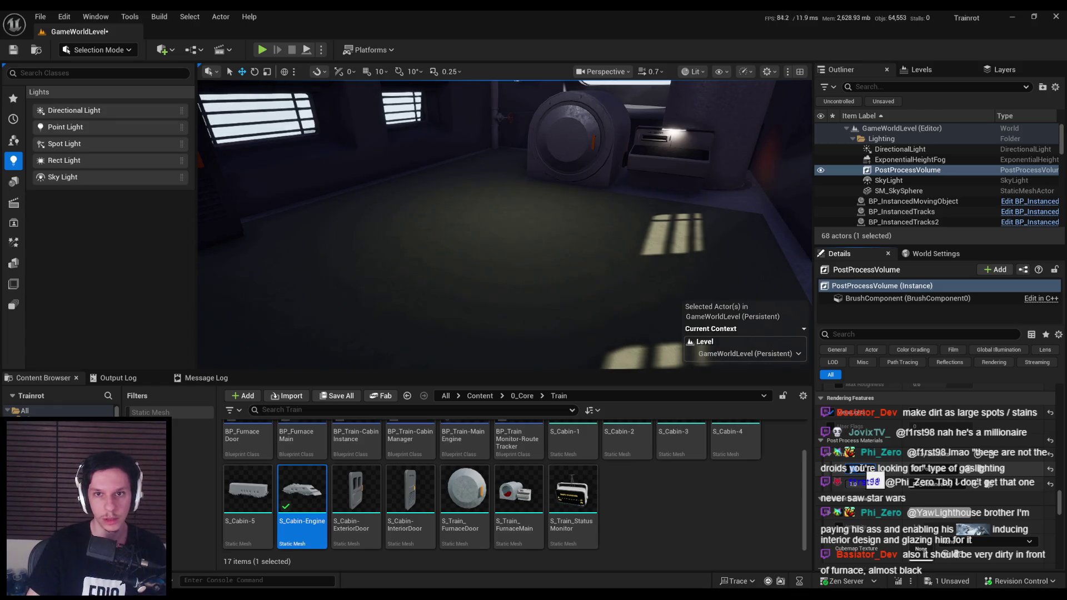
key(ctrl+s)
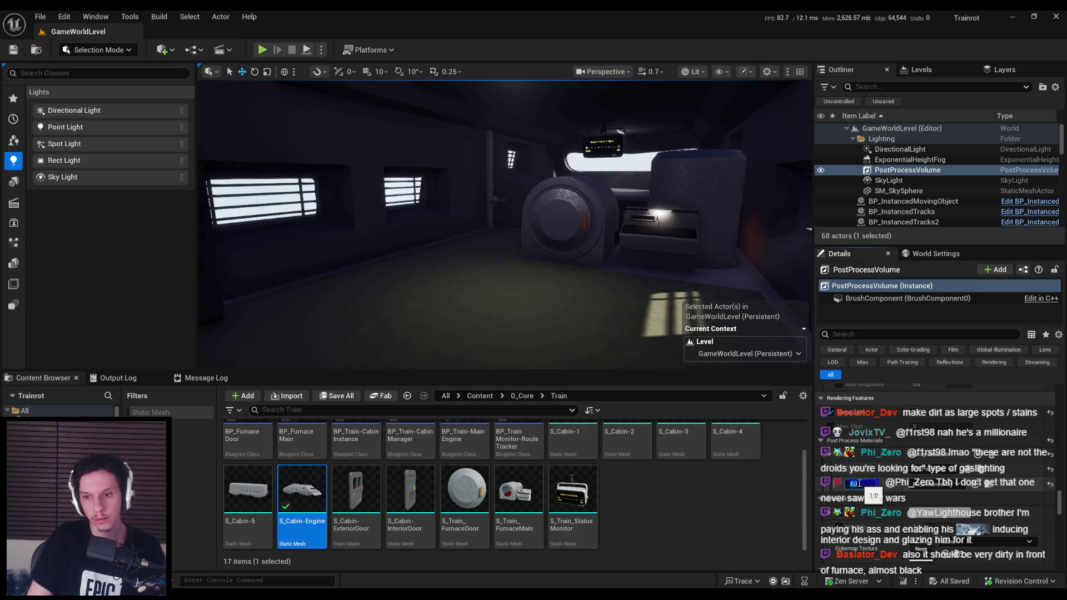
drag(852, 484, 859, 483)
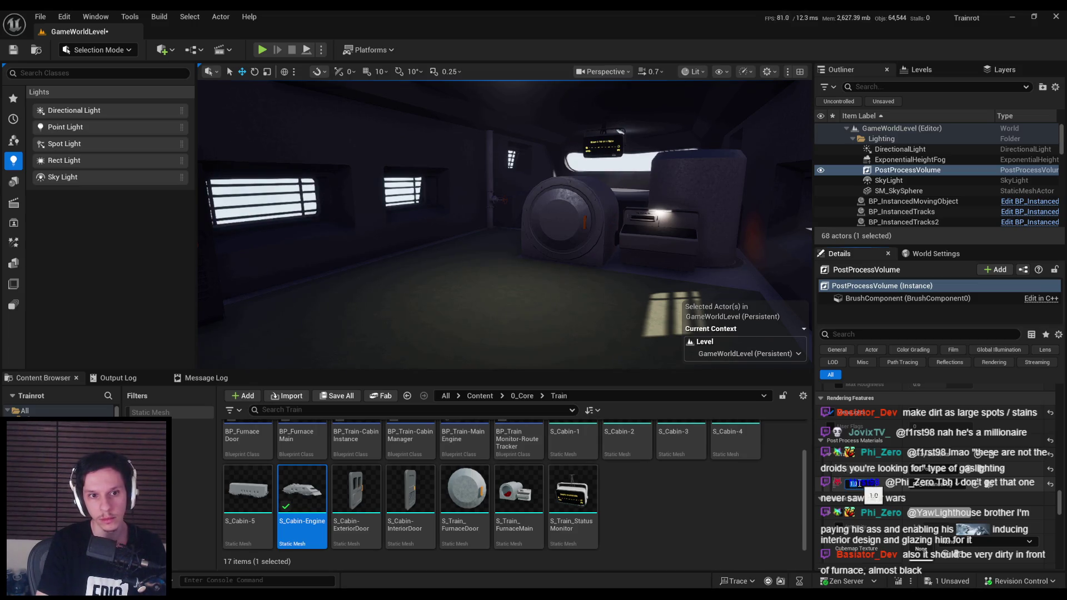
key(ctrl+s)
Step: Turn off the Film Grain Intensity override and enable the Sharpen override
scroll(902, 486, up, 3)
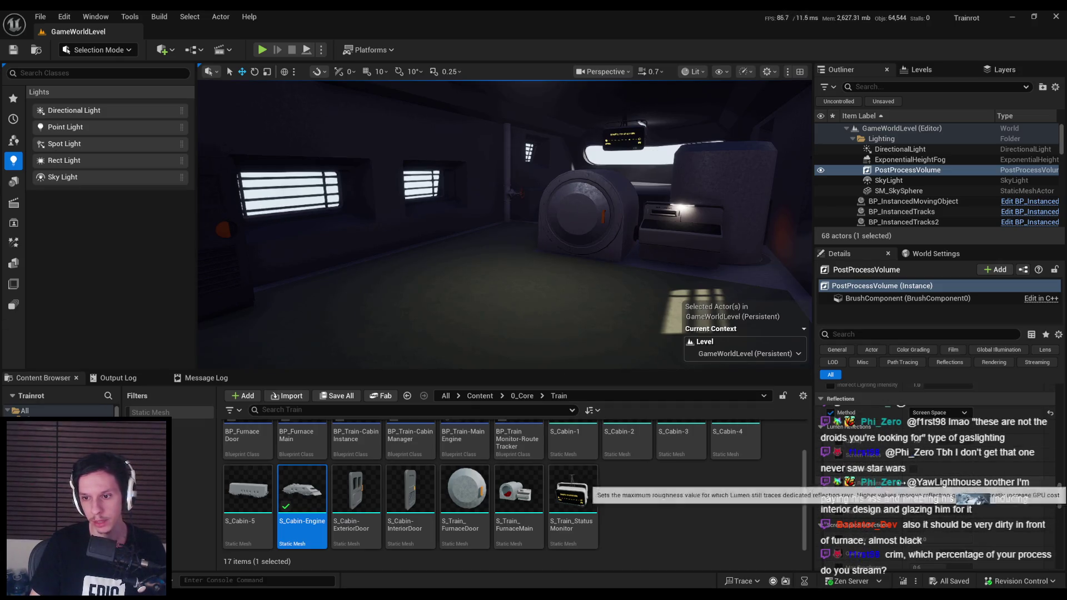
drag(1060, 500, 1060, 513)
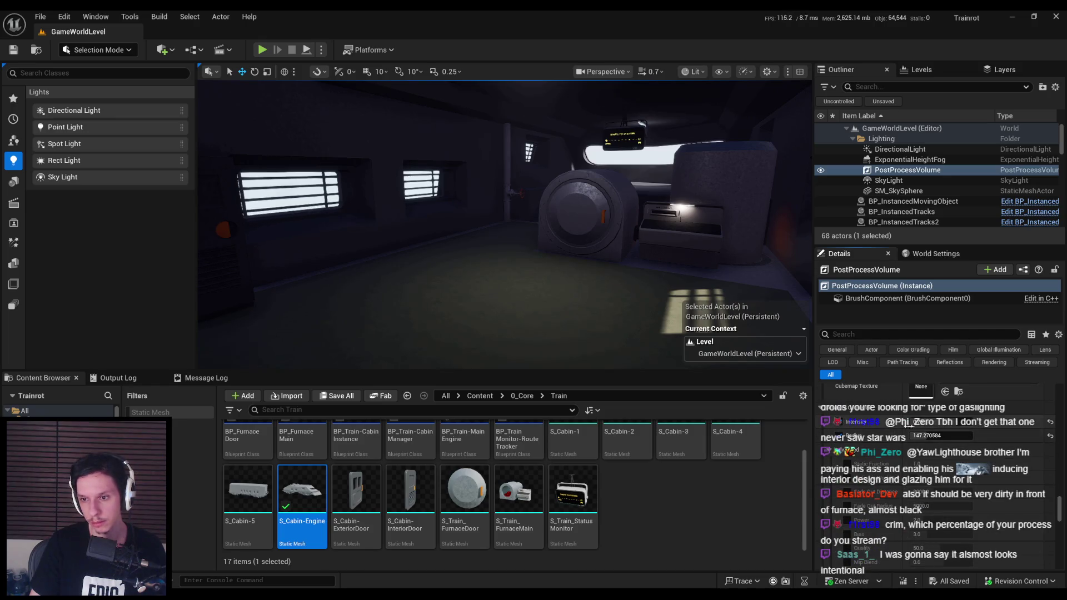
drag(1059, 509, 1059, 528)
click(831, 397)
drag(1059, 527, 1060, 530)
scroll(837, 404, up, 2)
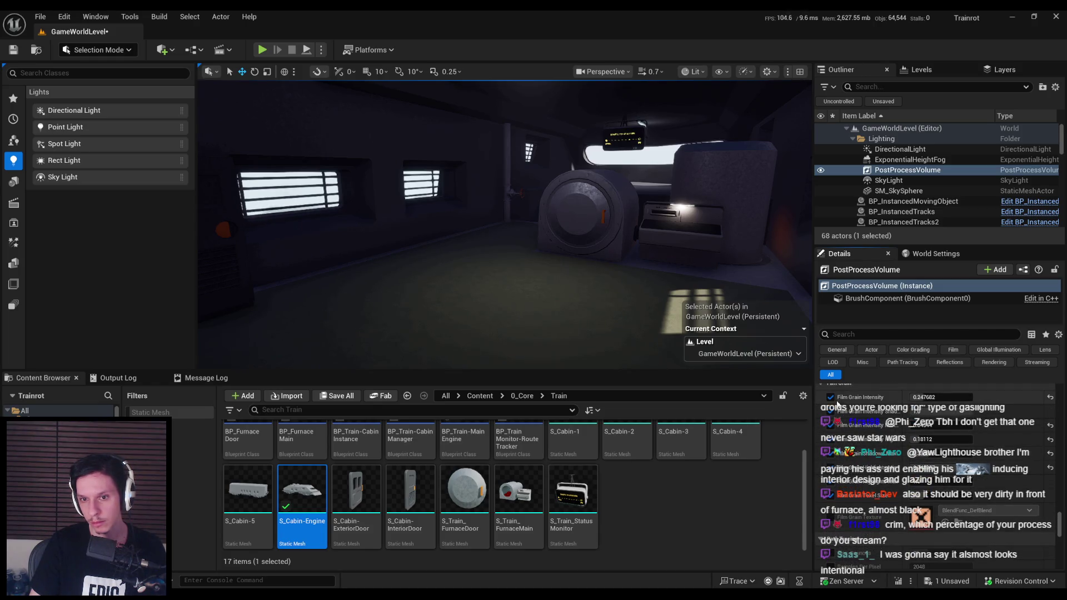
drag(1061, 528, 1045, 448)
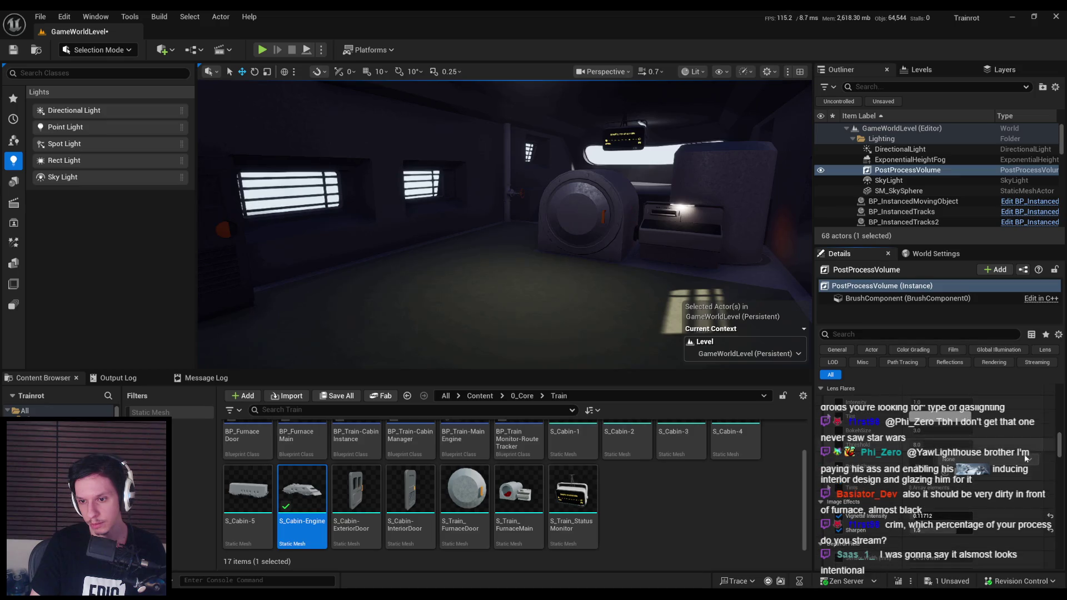
click(840, 530)
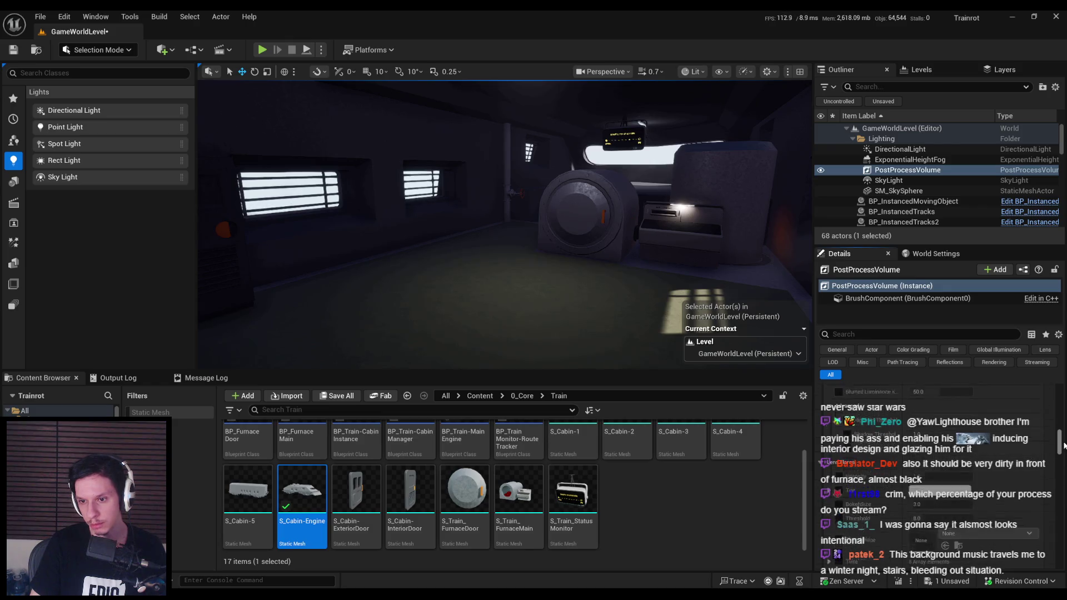
Step: Set the post-process Max EV100 to -0.3 and start play-testing the level
scroll(1063, 449, down, 1)
drag(1063, 449, 1059, 442)
drag(1057, 439, 1052, 425)
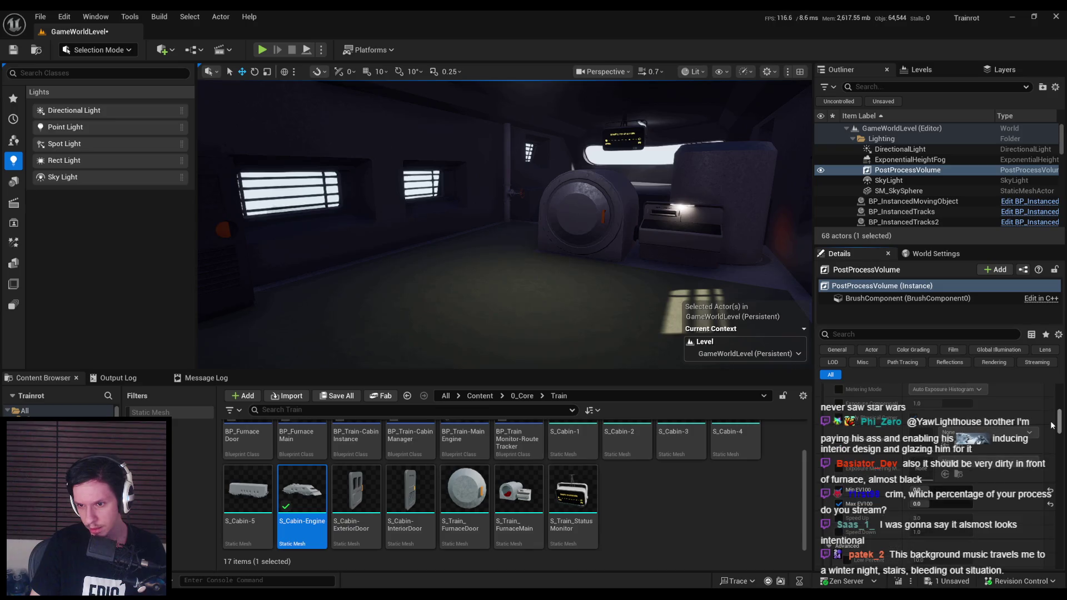
key(Return)
click(939, 490)
text(0.0)
key(Return)
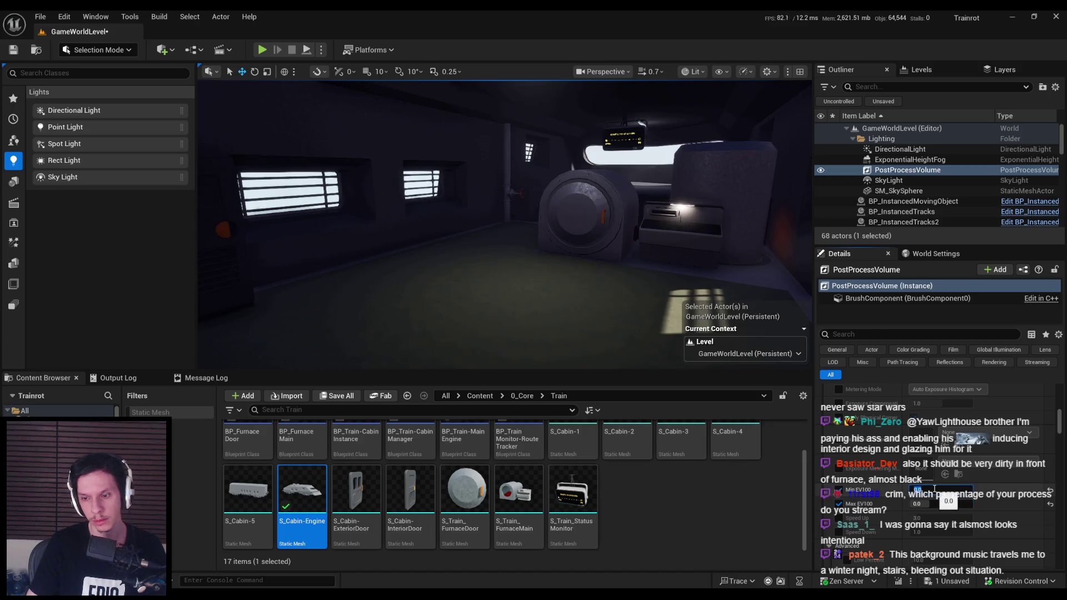
text(1)
key(Return)
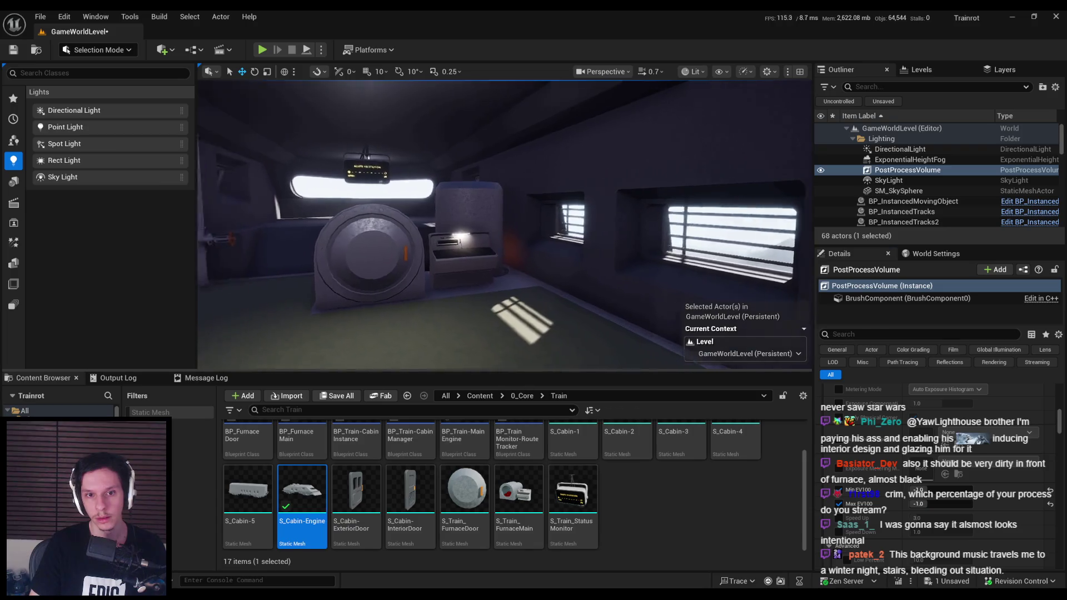
drag(551, 290, 513, 294)
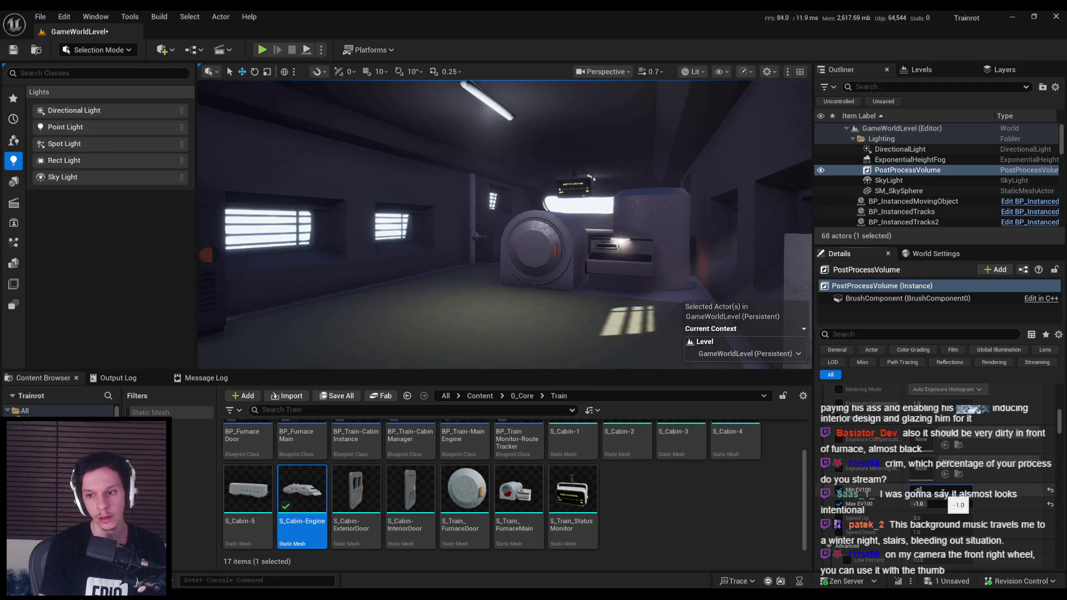
text(.3)
key(Return)
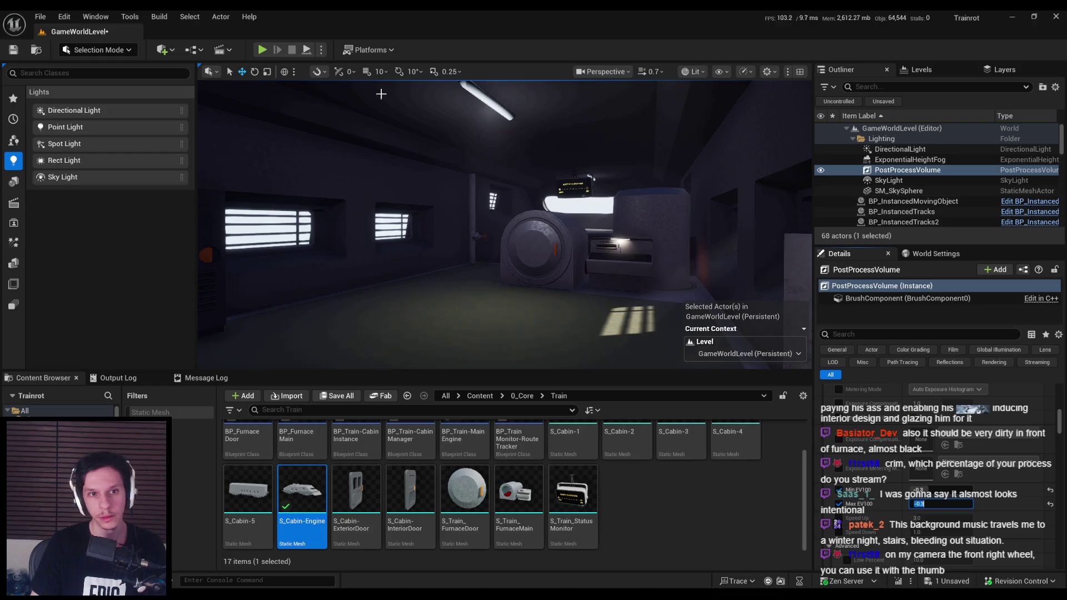
click(261, 50)
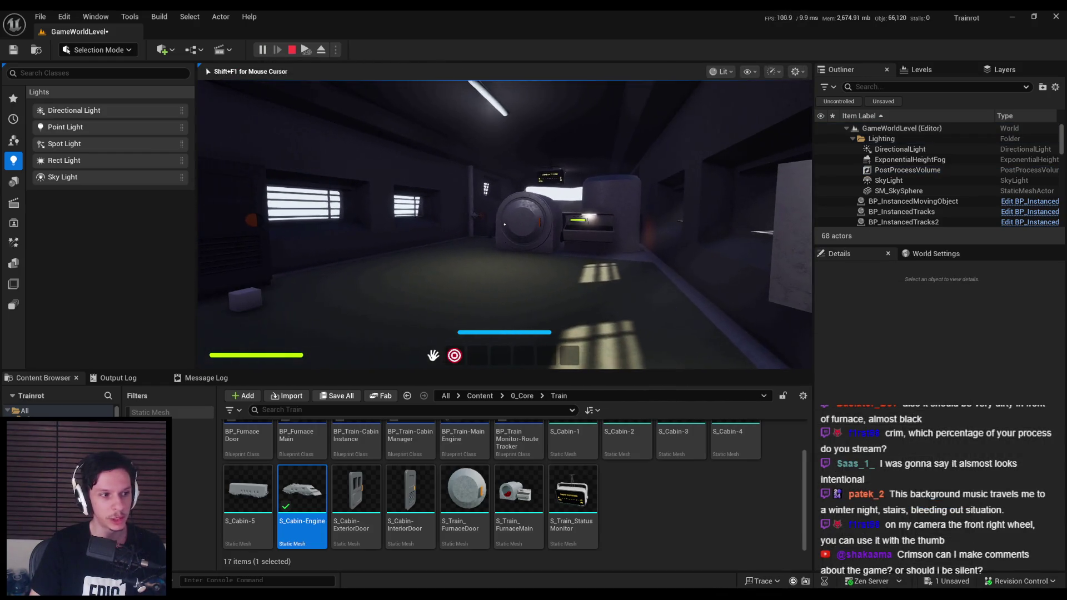
Step: Go fullscreen and walk the engine room toward the fuse box and doorway 1
key(F11)
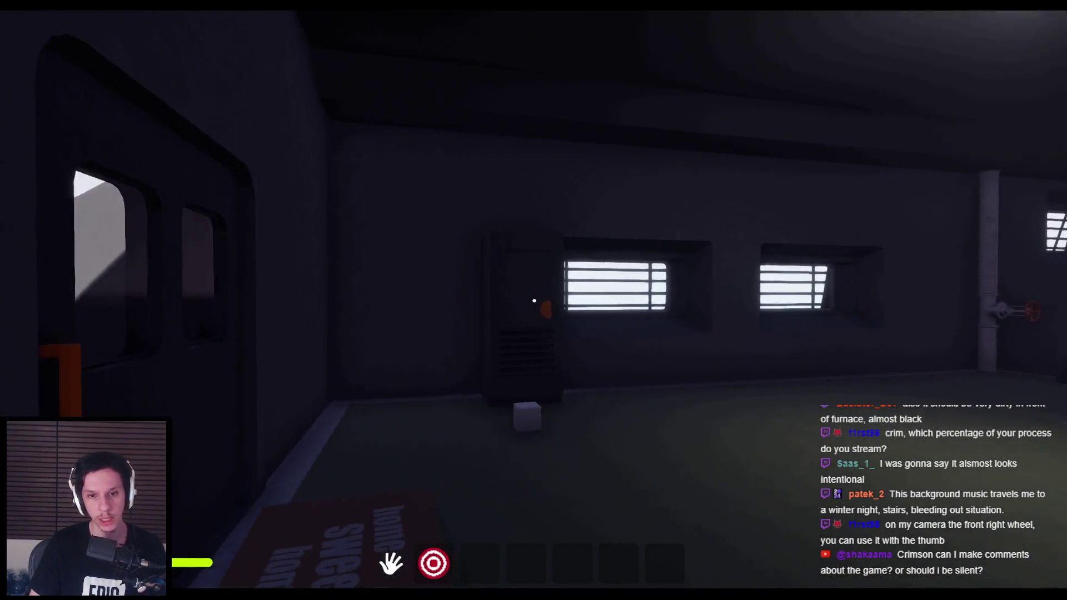
key(w)
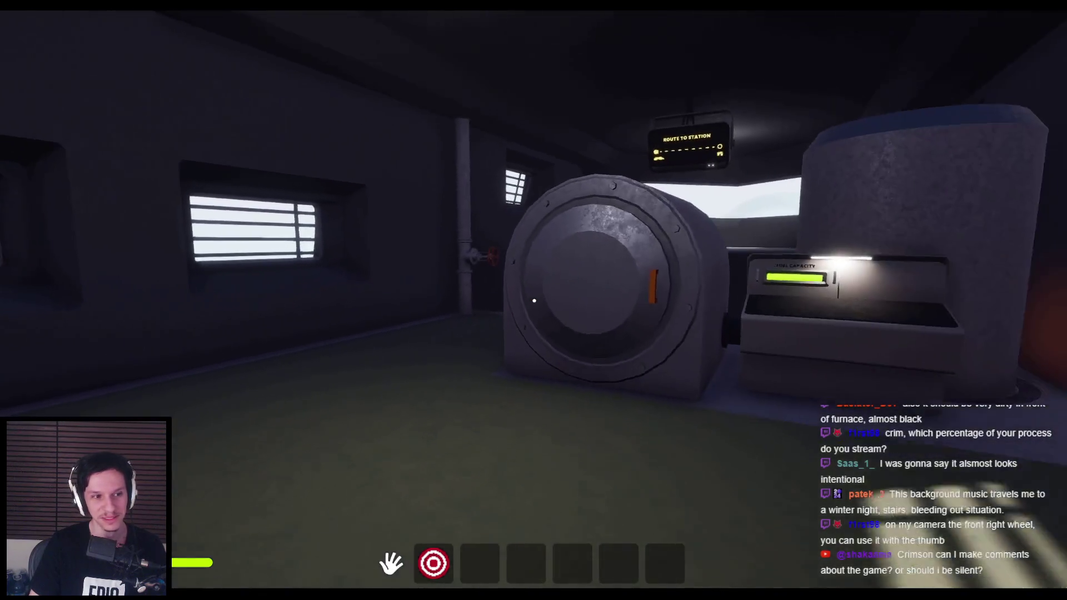
key(s)
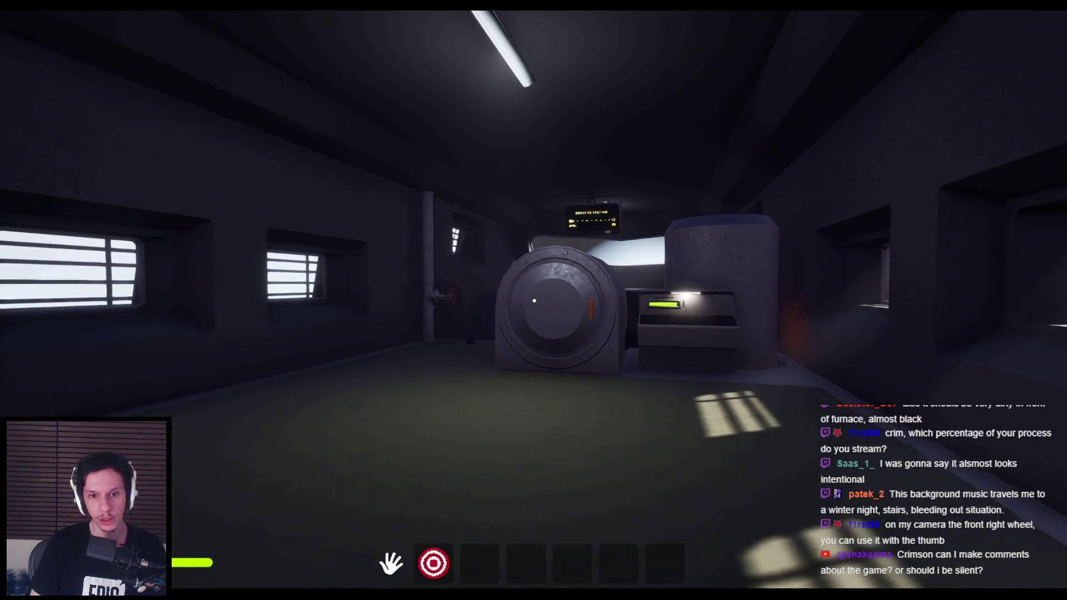
key(s)
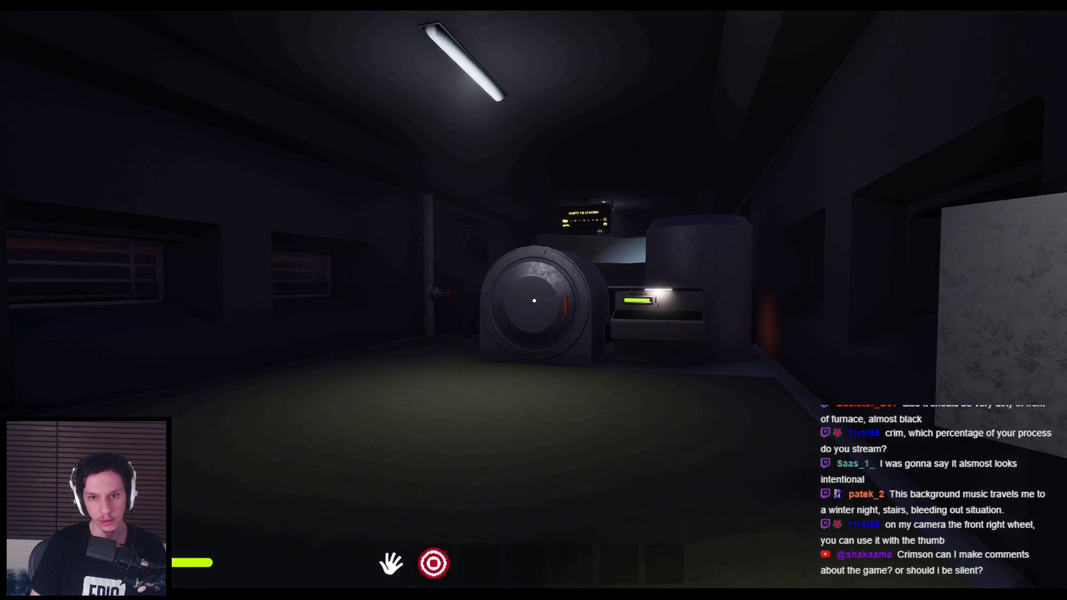
key(shift+w)
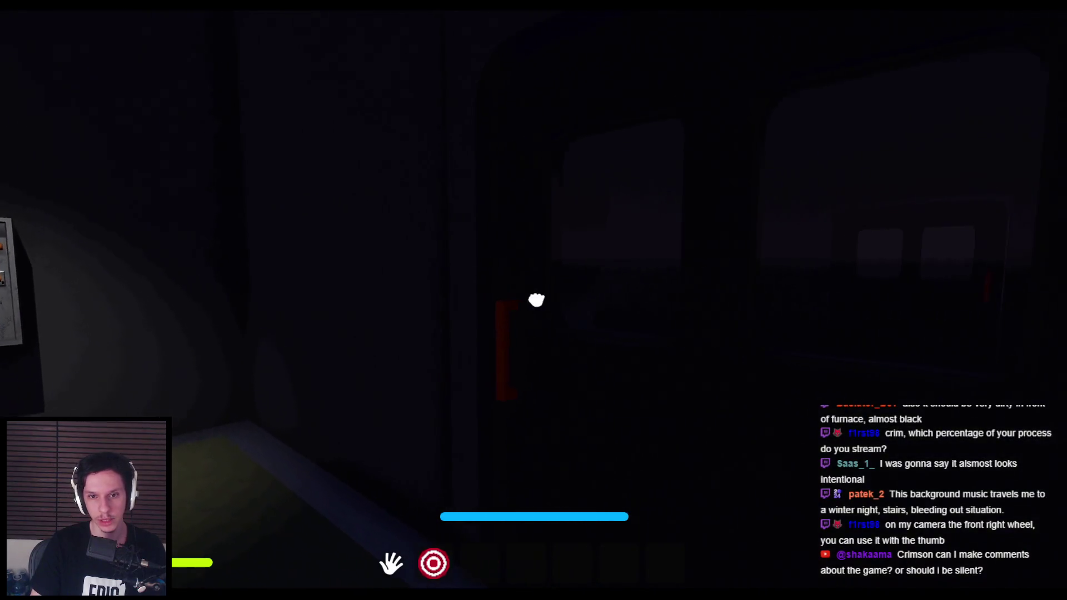
key(shift+w)
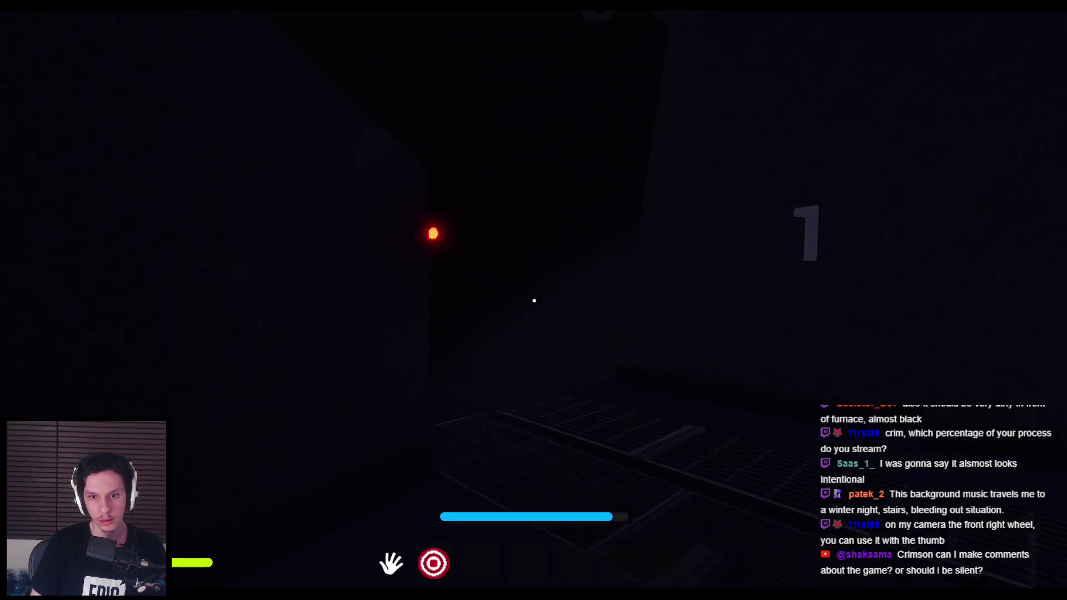
Step: Light the dark room with the flashlight, head to doorway 0, circle the furnace, then stop
key(2)
key(w)
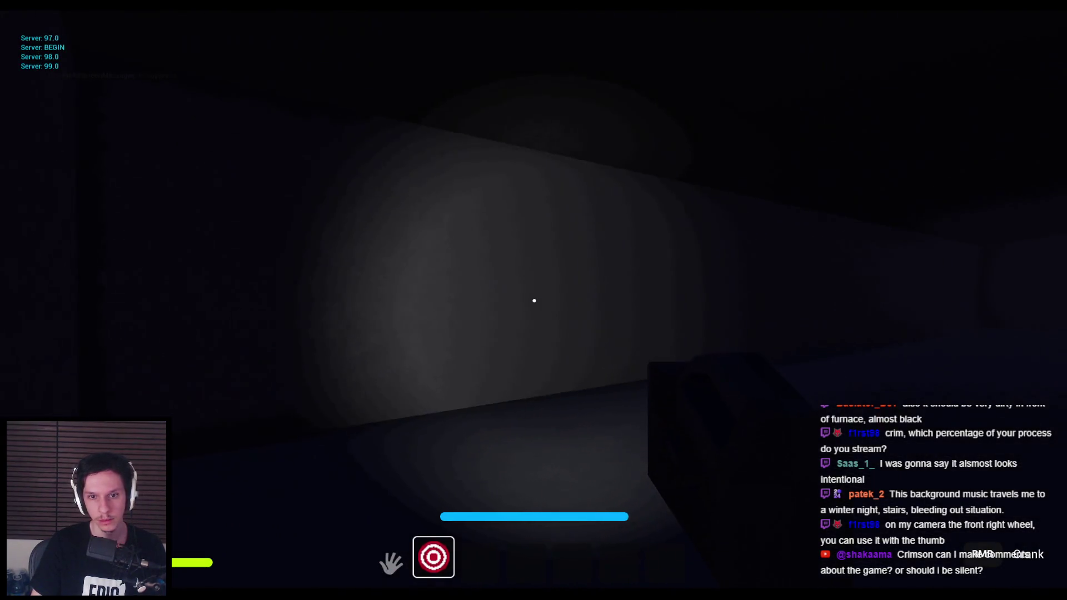
key(shift+w)
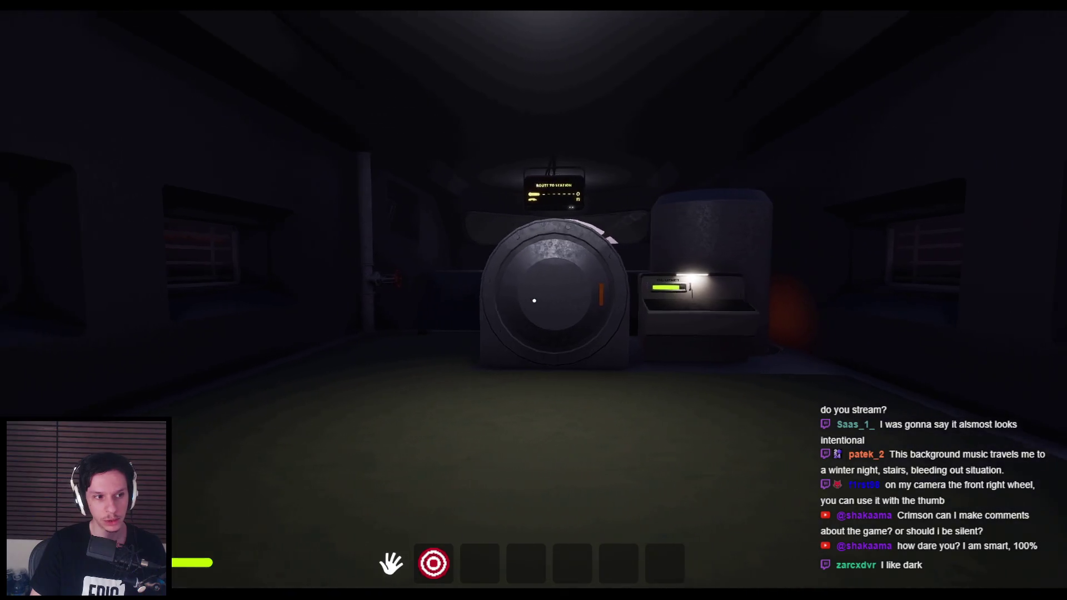
key(d)
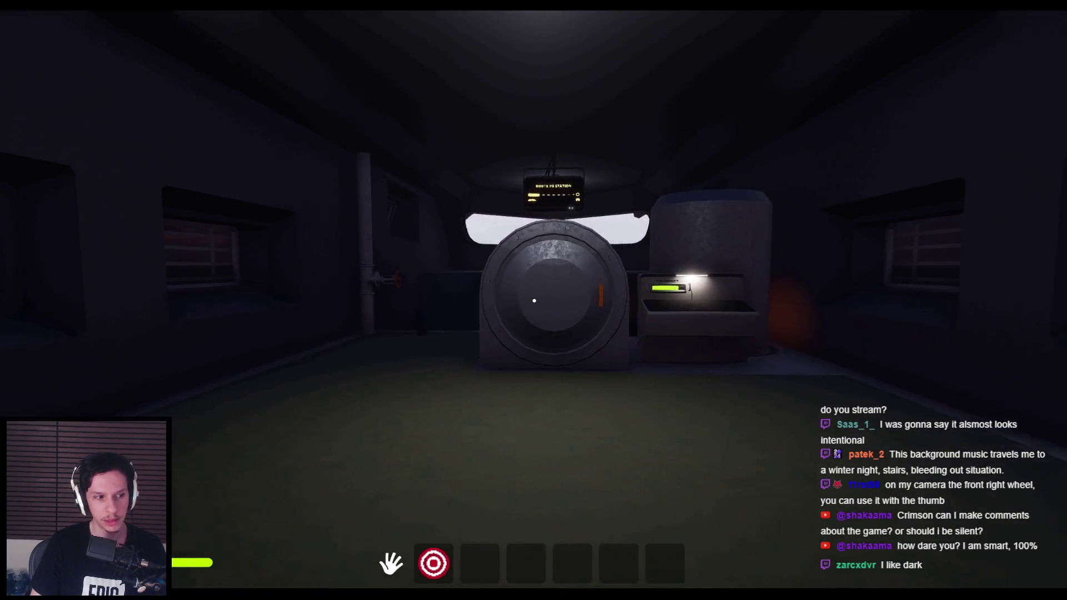
key(a)
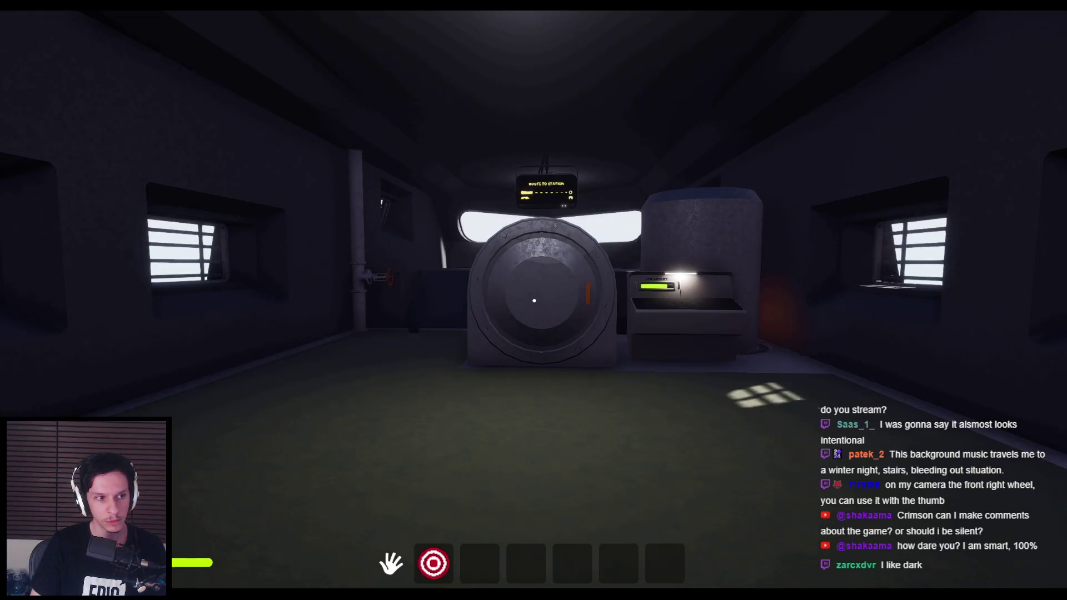
key(d)
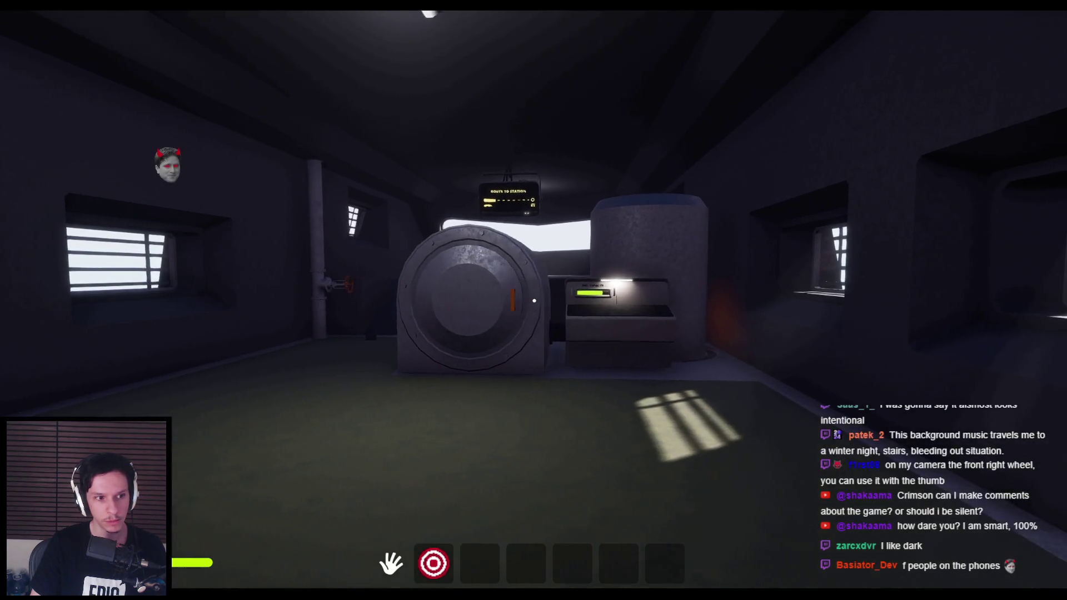
key(Escape)
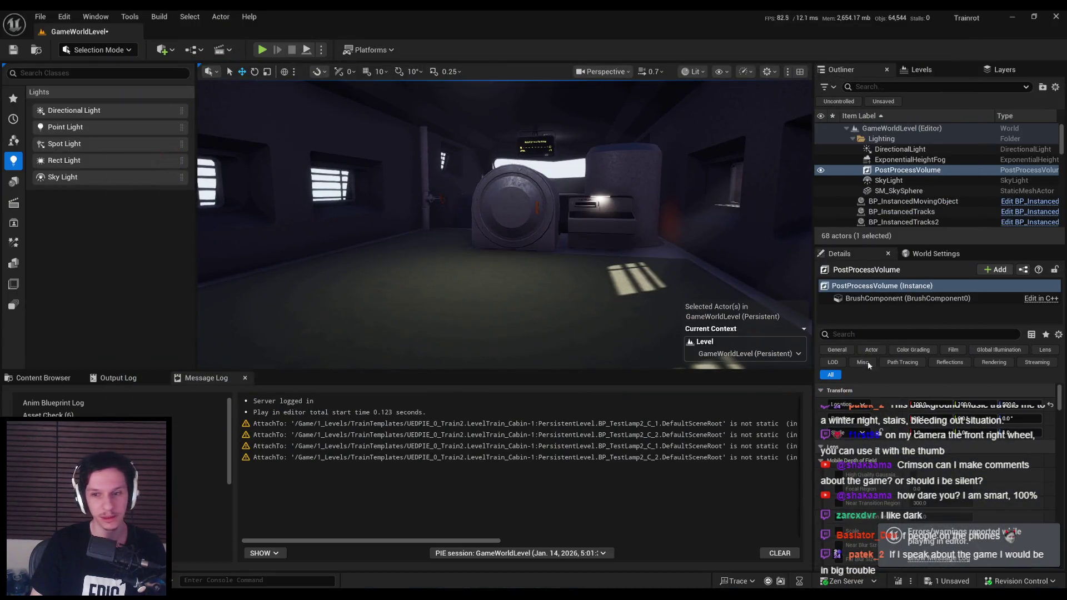
Step: Enable the Min EV100 exposure override, set it to -0.1, and save the level
scroll(939, 430, down, 5)
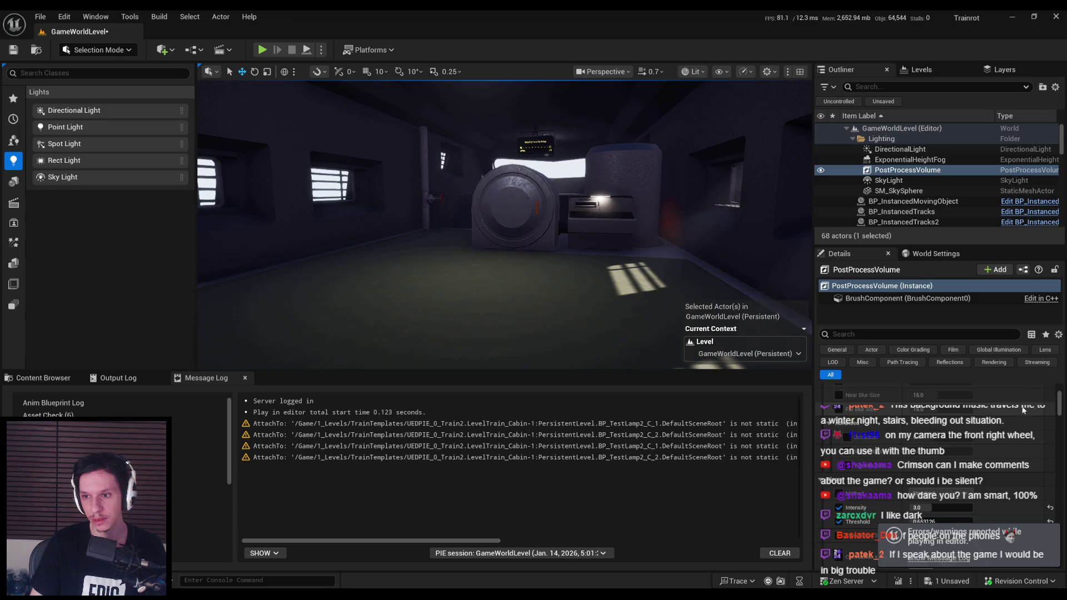
drag(1060, 411, 1055, 429)
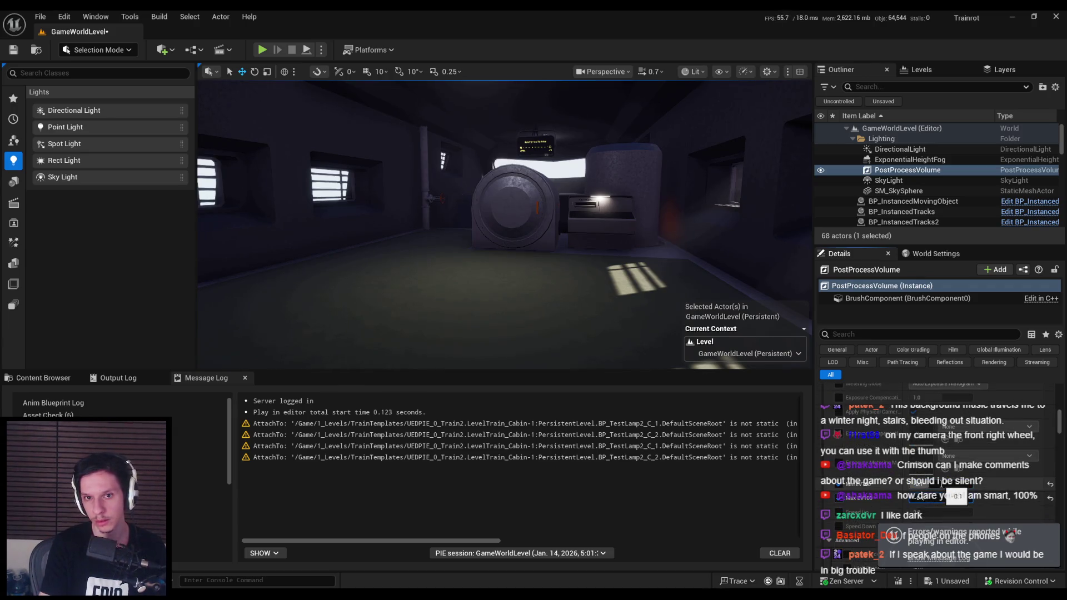
key(Return)
key(ctrl+s)
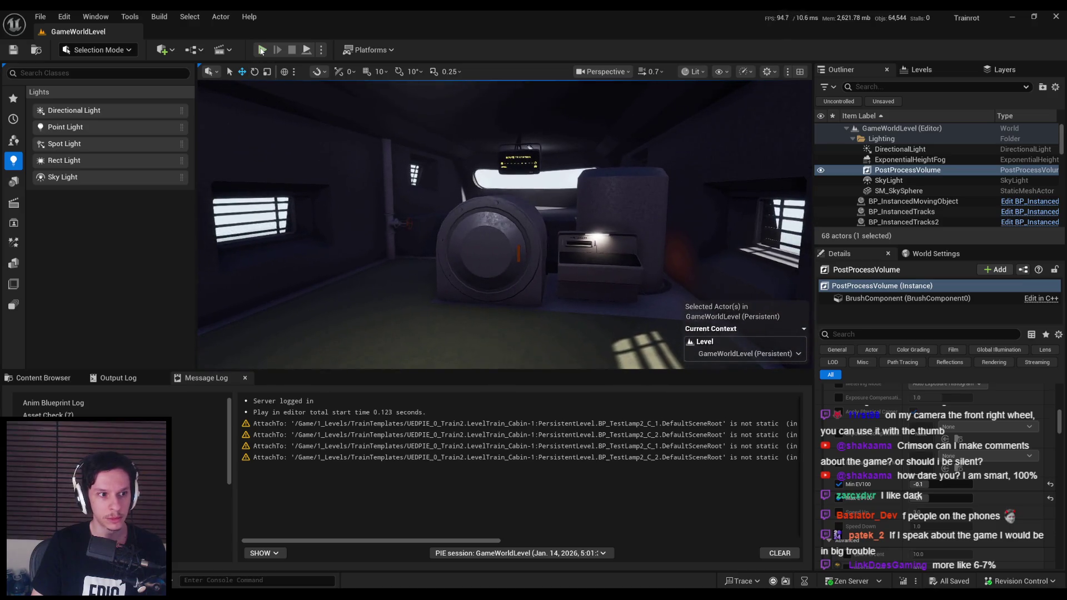
Step: Start a fullscreen play-test, open the furnace door and carry the black sphere inside
click(262, 50)
key(F11)
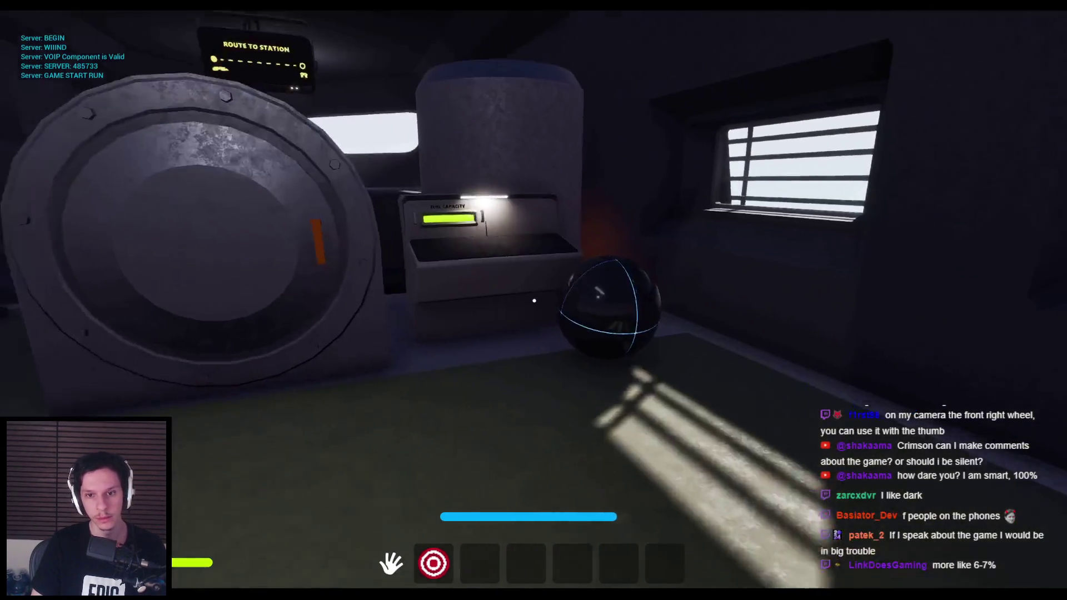
click(534, 301)
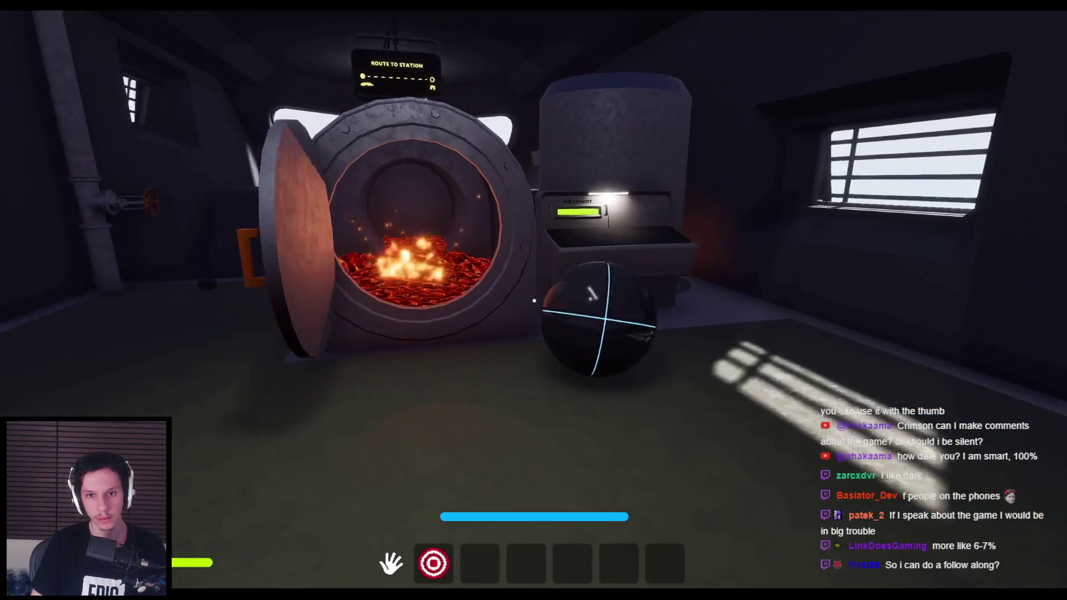
key(w)
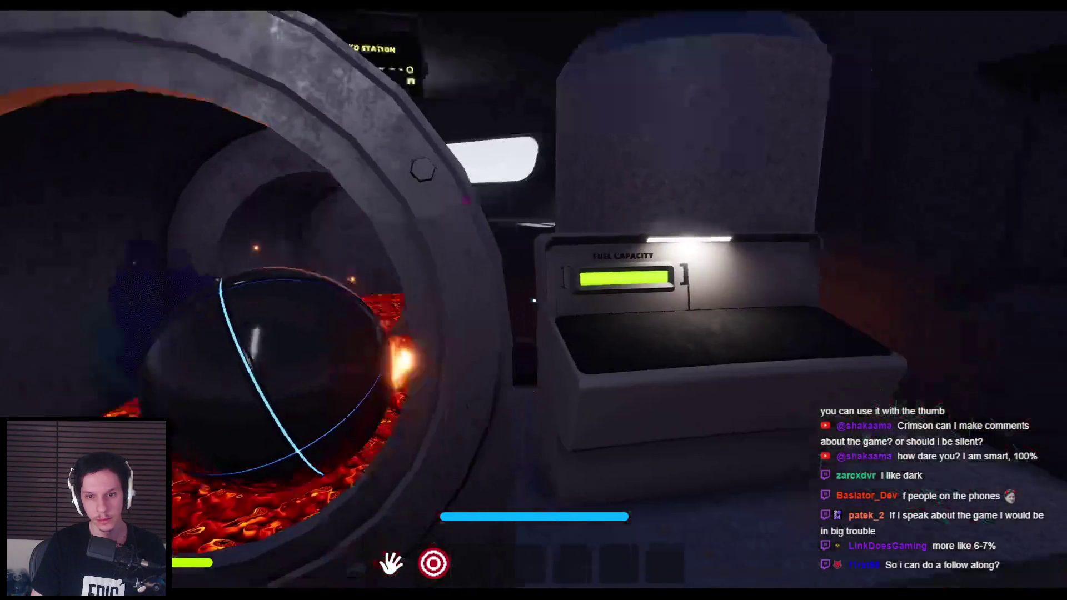
Step: Toggle wireframe rendering on and off, shut the furnace door, step back, and end the session
key(F1)
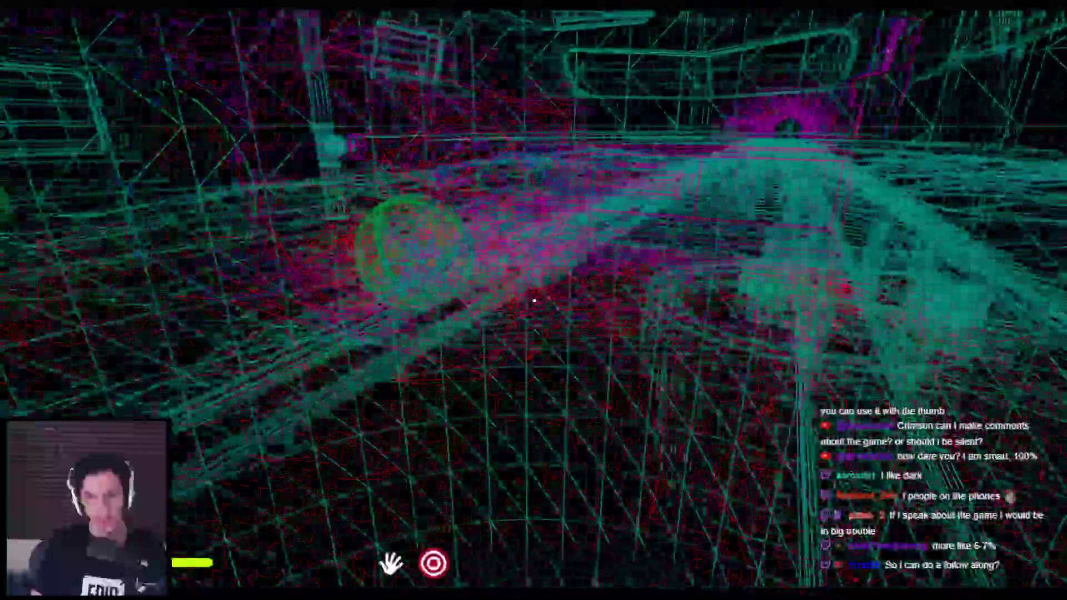
key(F1)
click(534, 300)
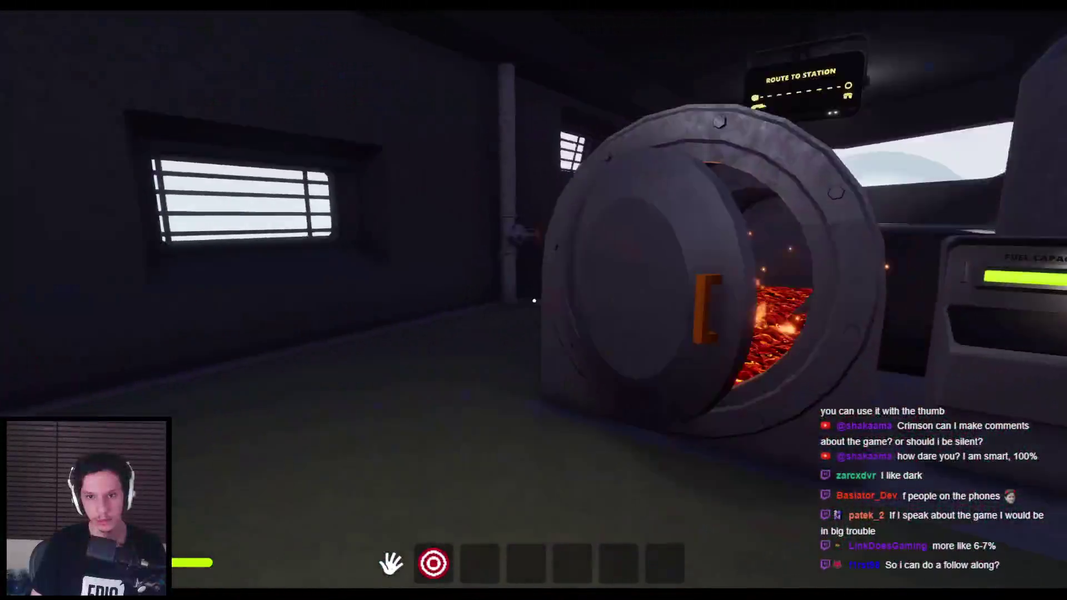
key(s)
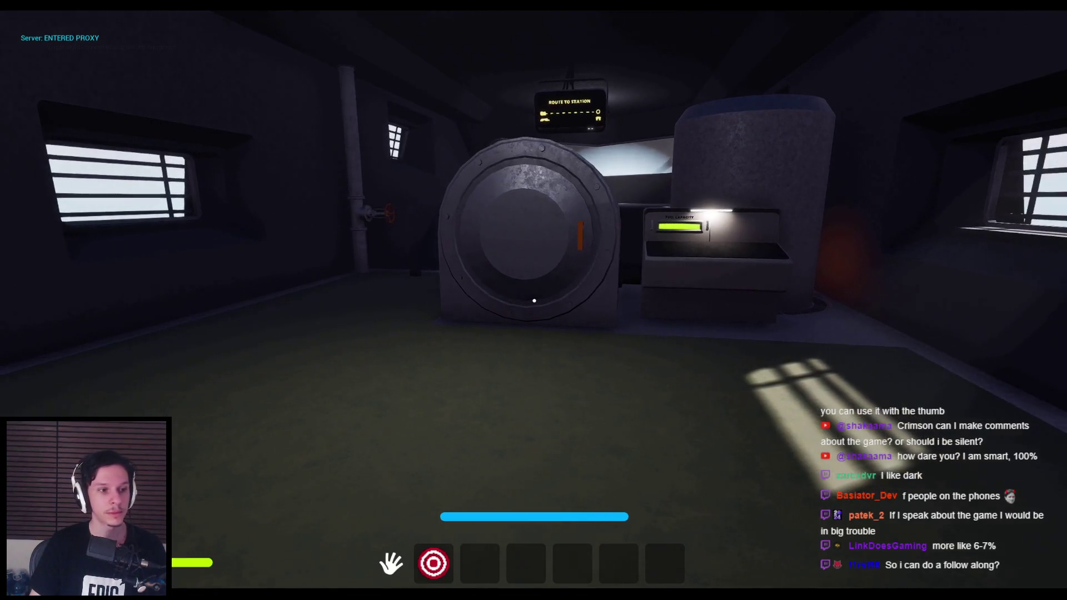
key(Escape)
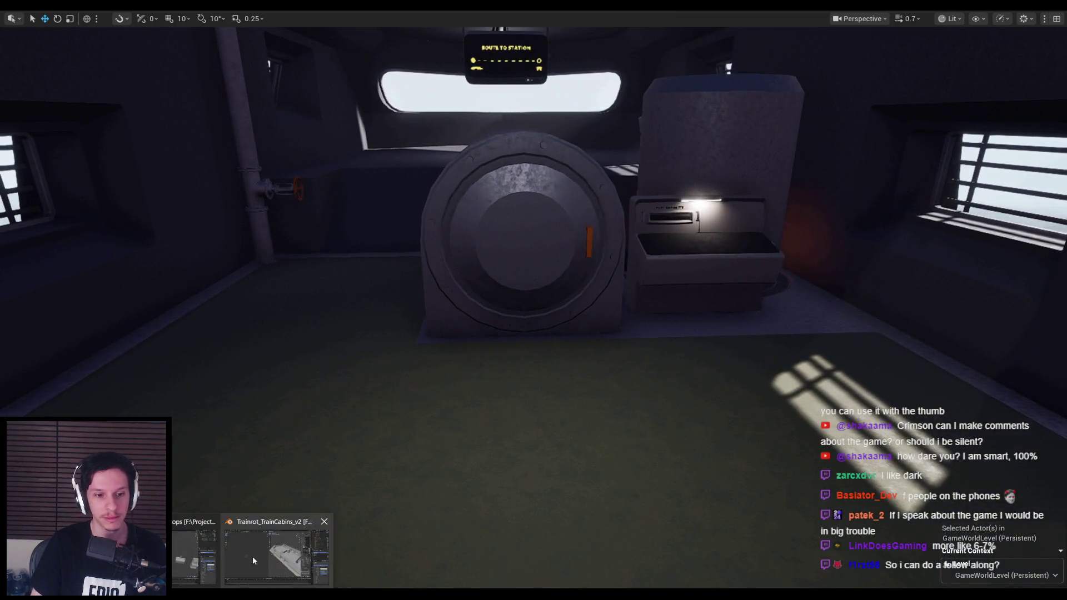
Step: Switch to Blender and box-select the floor-line vertices in front view with X-ray on
click(252, 556)
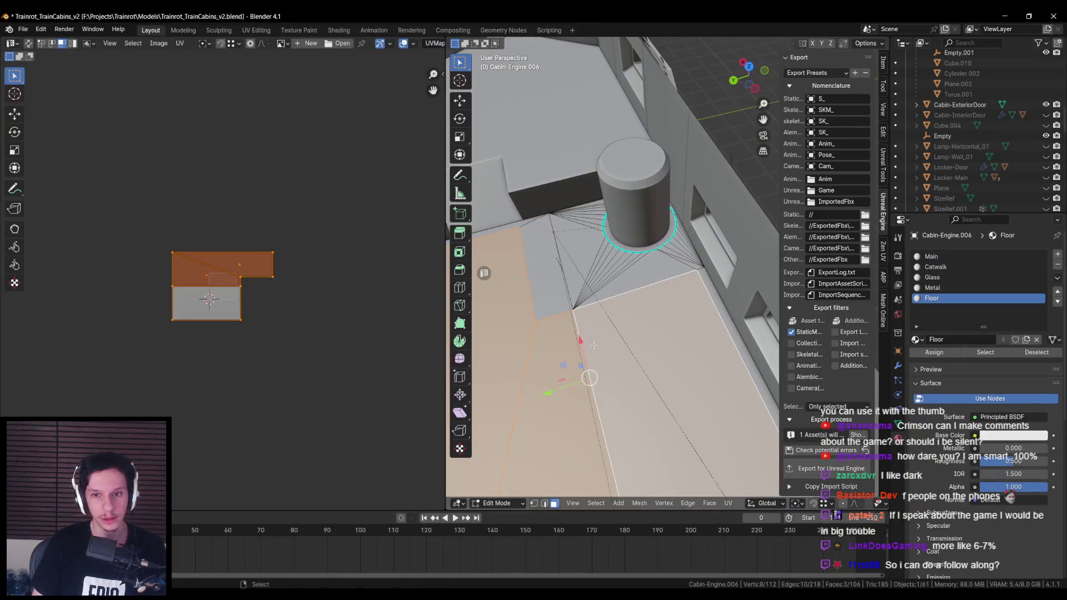
scroll(593, 345, down, 5)
key(alt+a)
scroll(603, 343, up, 5)
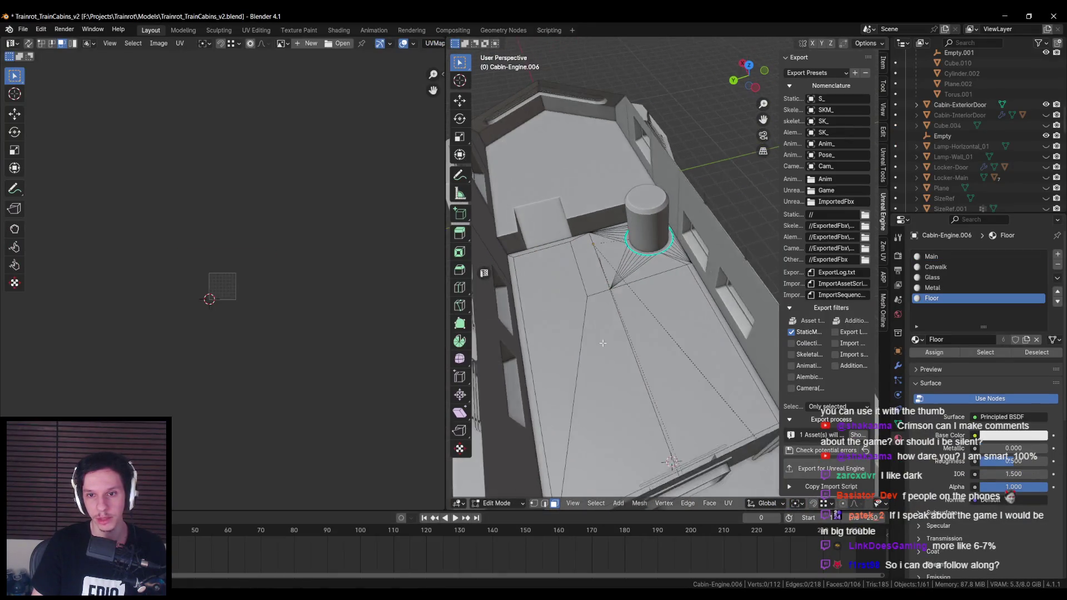
scroll(603, 343, up, 3)
click(575, 287)
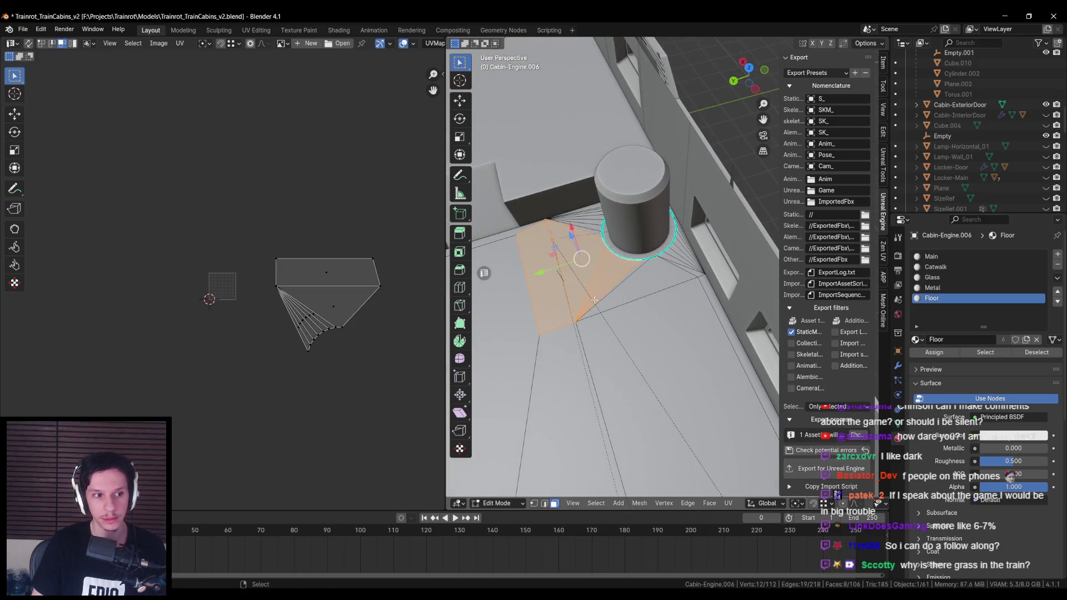
key(alt+a)
key(KP_1)
key(alt+z)
scroll(609, 282, up, 3)
key(1)
scroll(673, 283, left, 4)
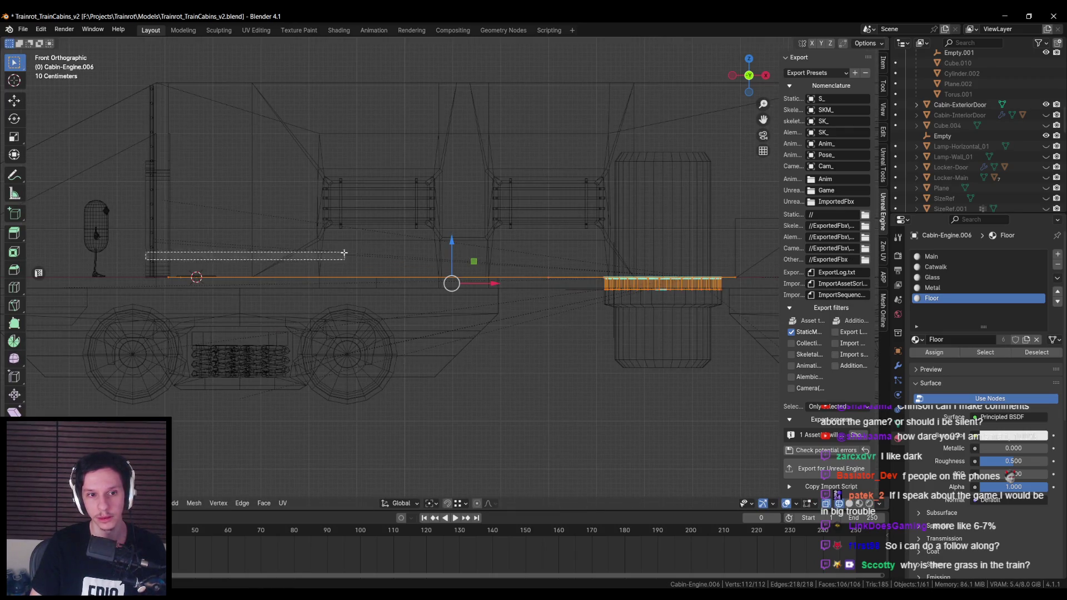
drag(138, 257, 750, 278)
Step: Inset the selected floor faces and raise them slightly along Z
key(KP_Decimal)
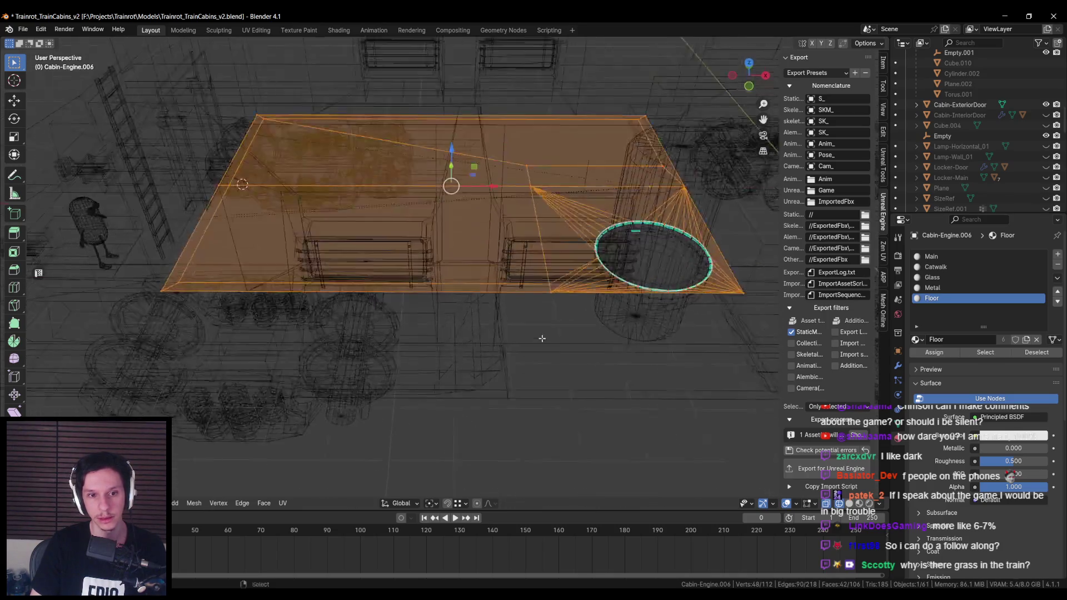
key(ctrl+z)
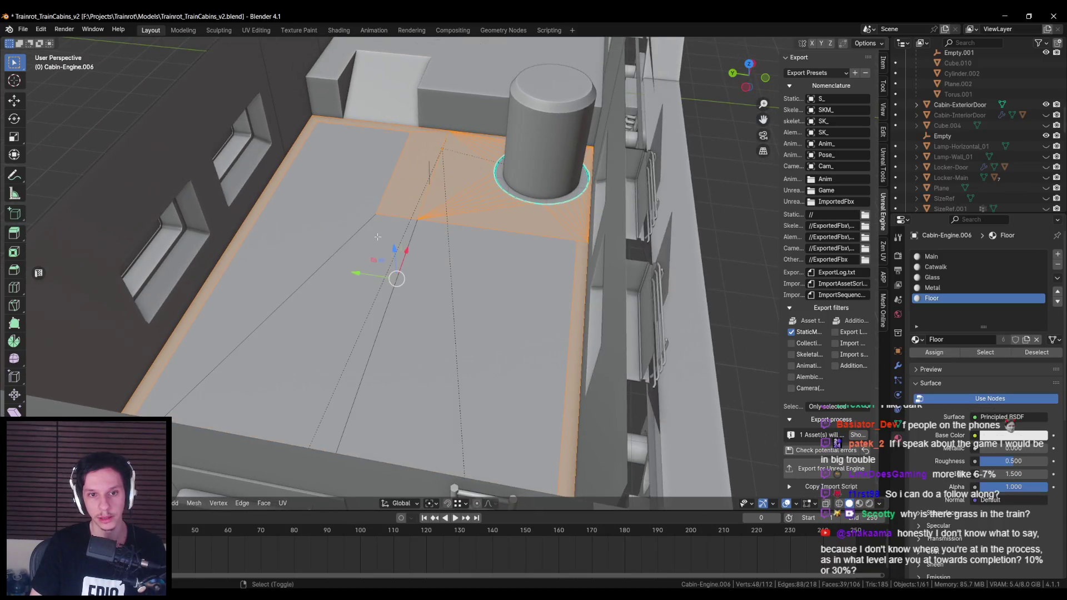
key(KP_2)
key(KP_2)
key(KP_2)
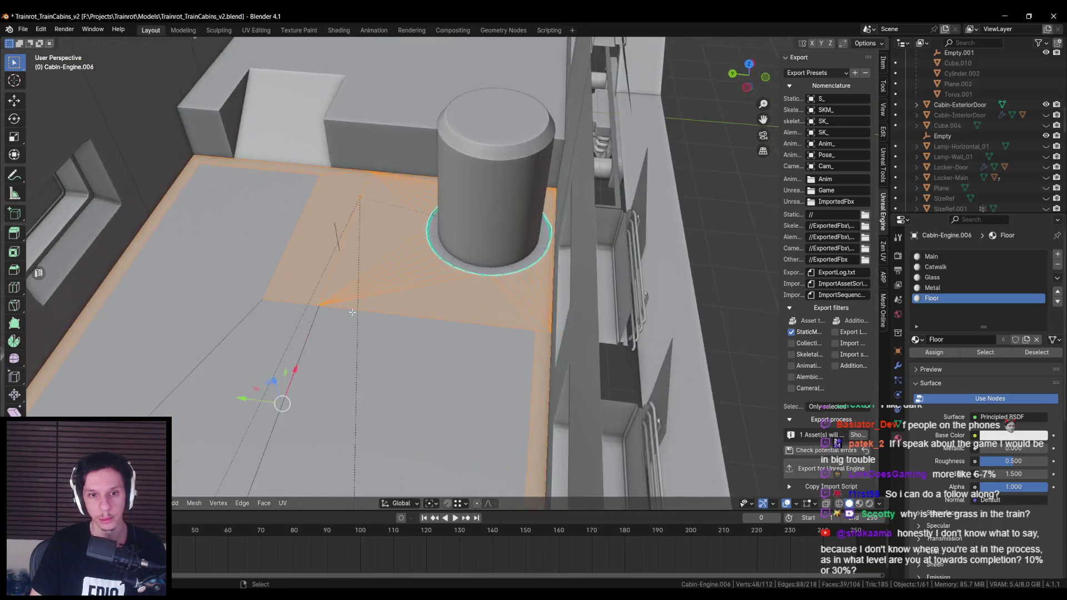
scroll(464, 296, down, 4)
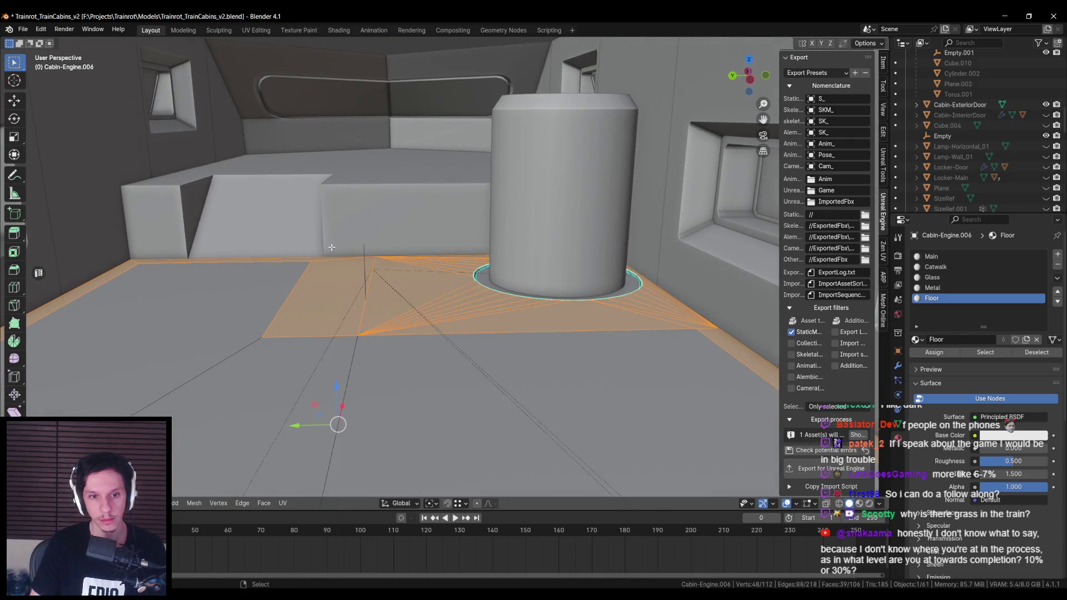
key(i)
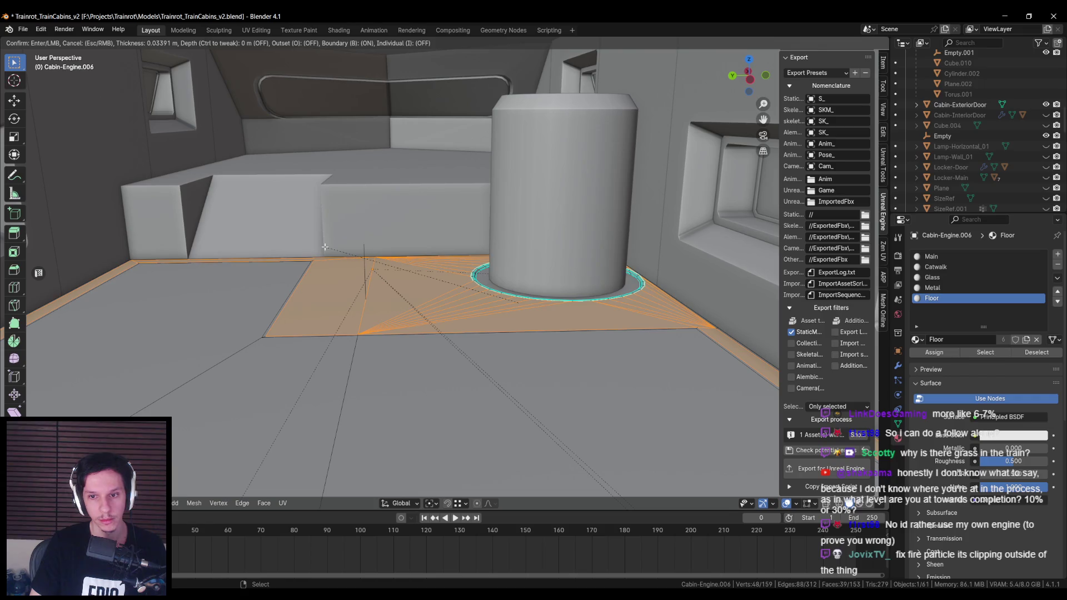
click(324, 247)
key(g)
key(z)
drag(323, 245, 349, 217)
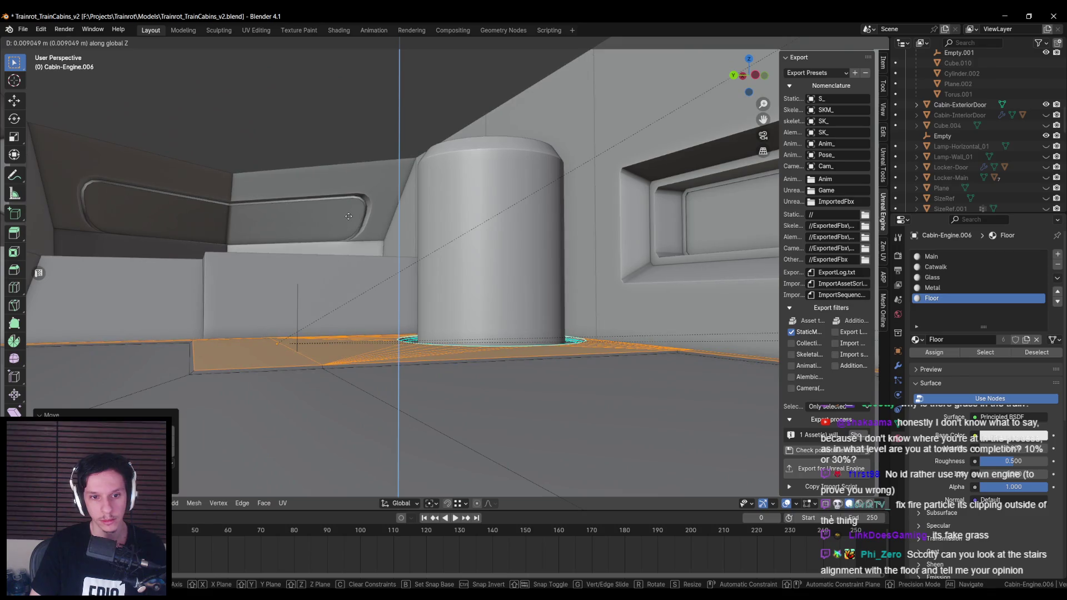
click(349, 216)
Step: Select the inset faces' boundary loop and mark its edges as sharp
scroll(349, 216, up, 5)
key(x)
click(408, 284)
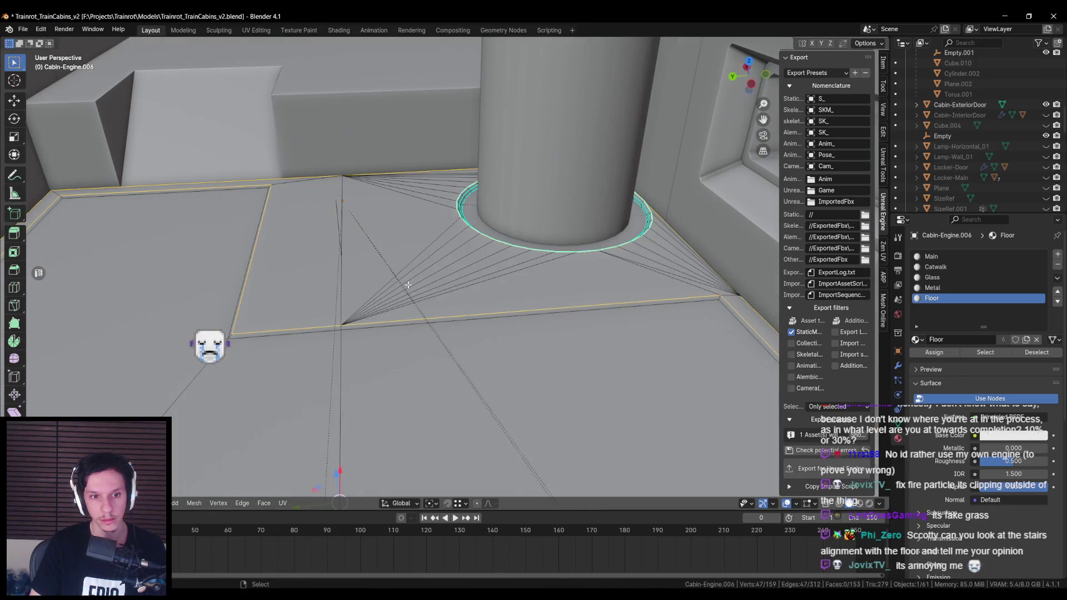
key(ctrl+e)
click(399, 274)
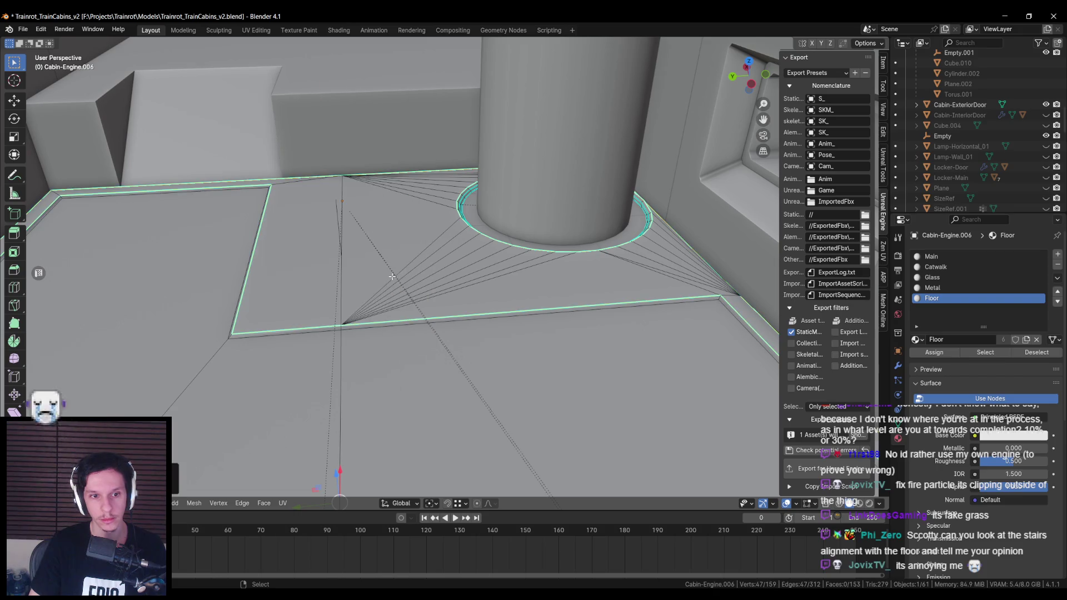
ctrl+click(393, 276)
key(F3)
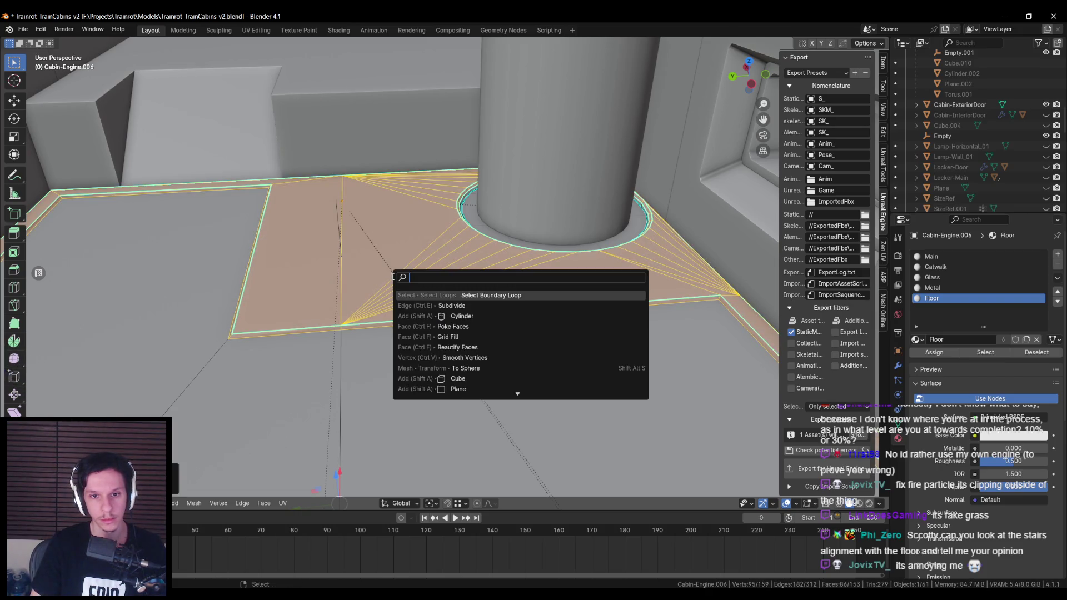
key(Return)
key(ctrl+e)
click(391, 275)
scroll(391, 276, down, 5)
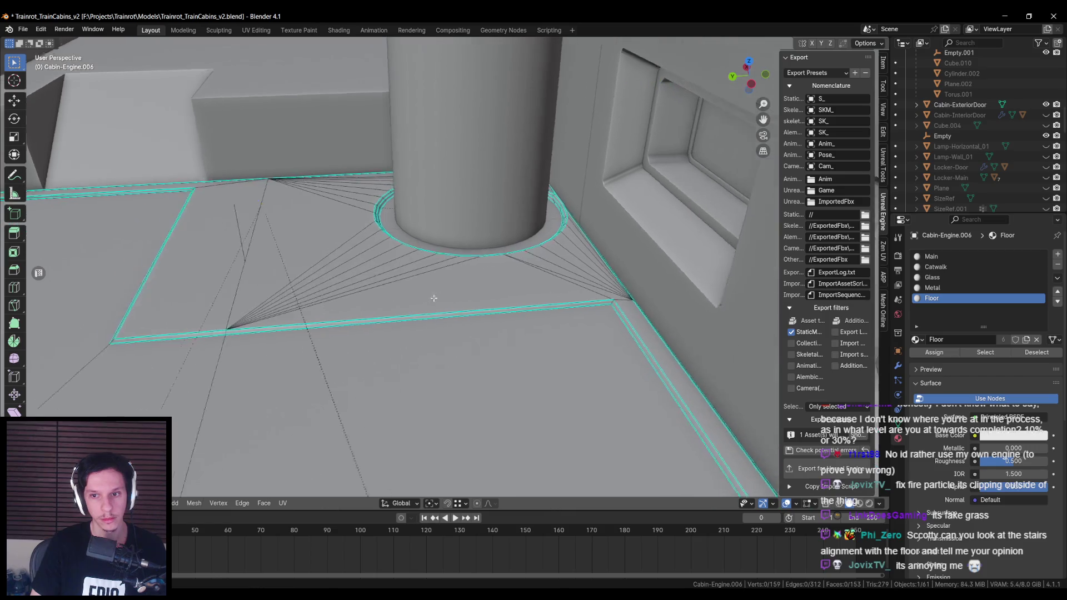
Step: Toggle out of Edit Mode to check the floor's shading from several angles
key(Tab)
scroll(406, 297, up, 4)
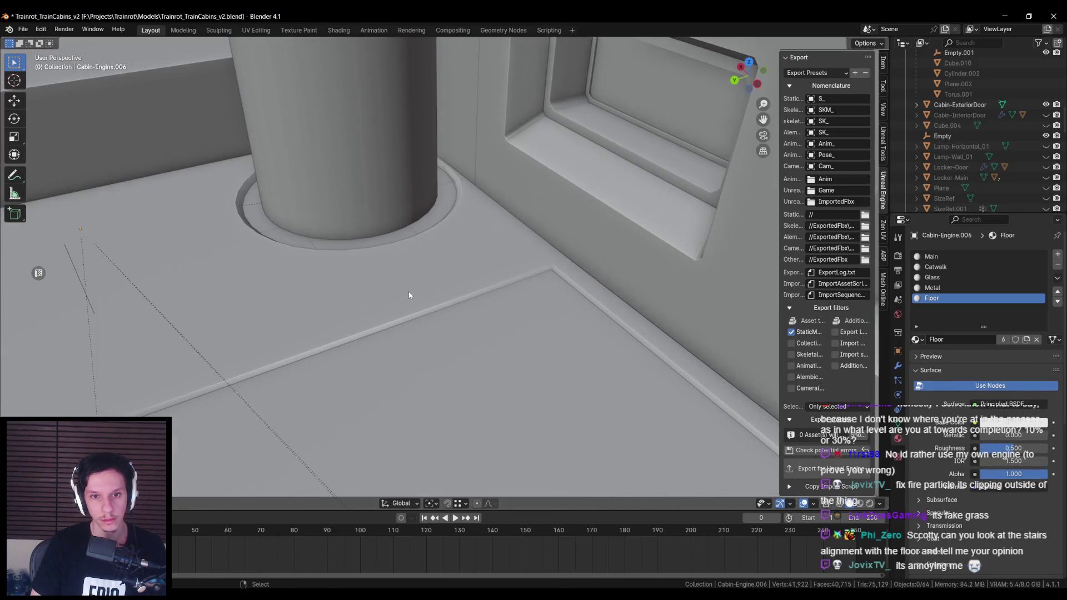
key(Tab)
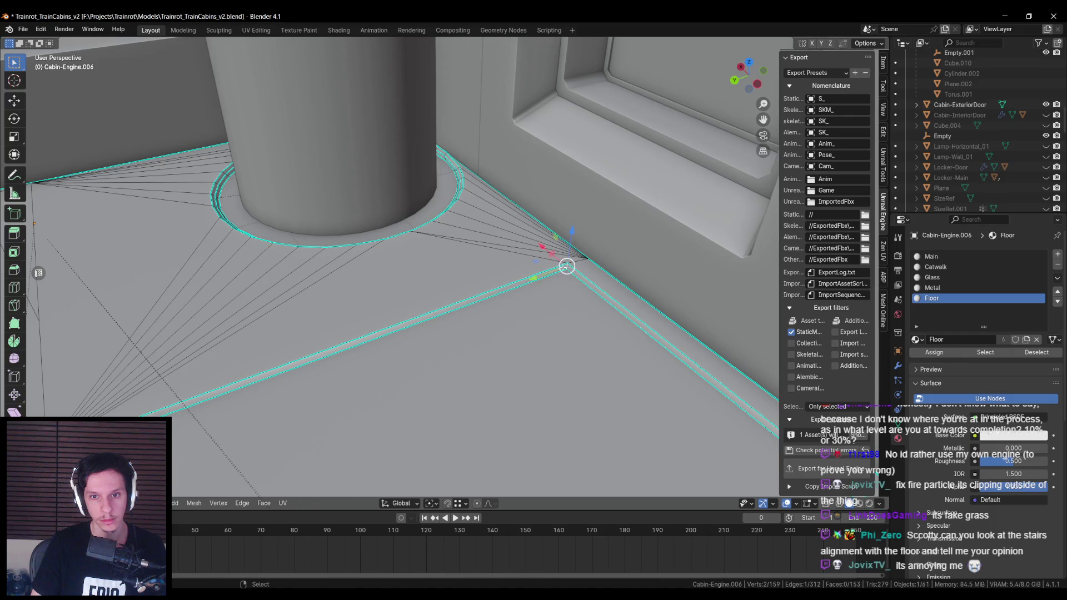
key(Tab)
scroll(515, 287, down, 5)
scroll(576, 338, up, 4)
scroll(485, 293, down, 3)
mouse_move(451, 288)
mouse_down()
mouse_move(486, 291)
mouse_move(319, 292)
mouse_move(383, 282)
mouse_up()
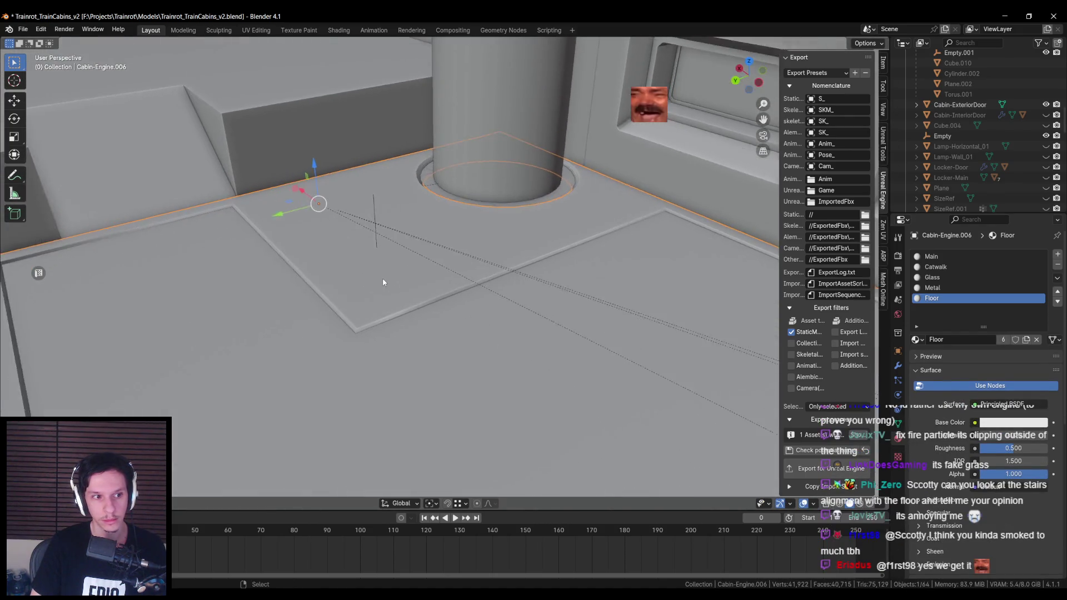
key(Tab)
scroll(349, 336, up, 3)
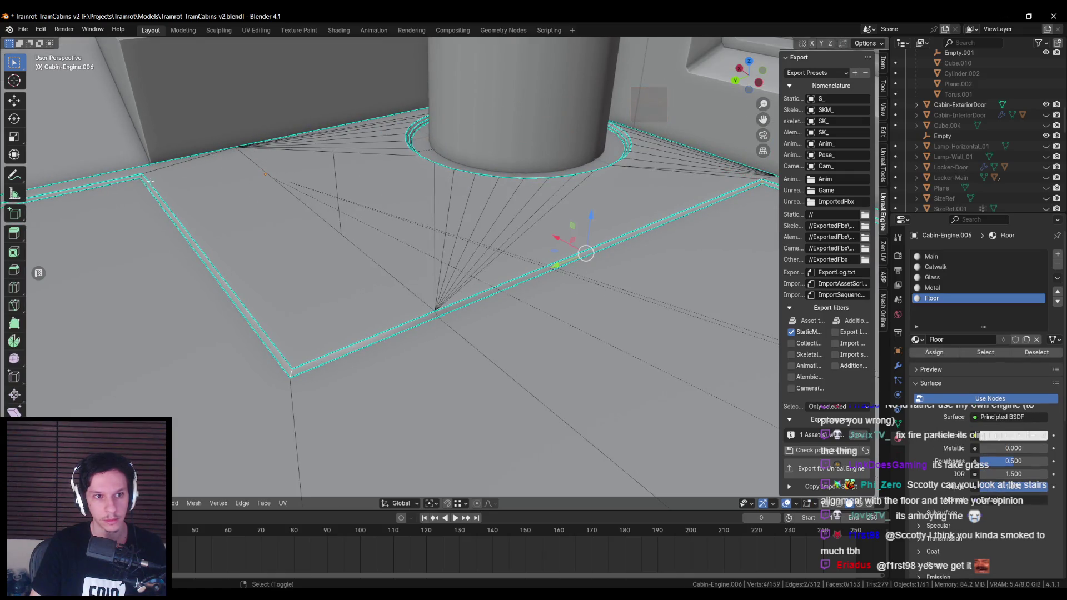
mouse_move(152, 211)
mouse_down()
mouse_move(450, 231)
mouse_move(339, 199)
mouse_up()
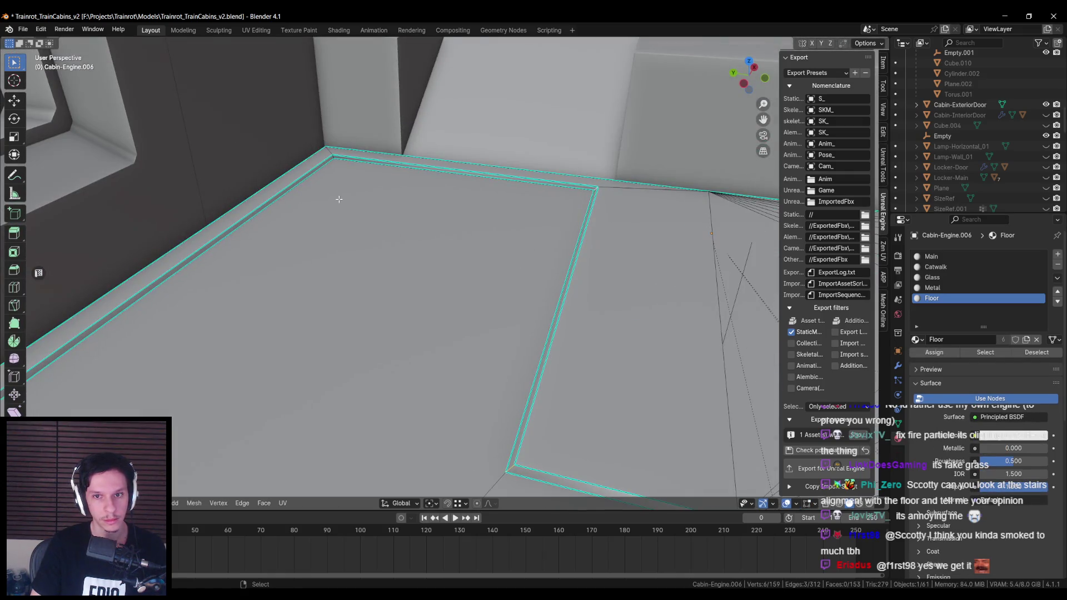
Step: Add three more floor rim edges to the selection around the cabin walls
shift+click(333, 157)
mouse_move(333, 158)
mouse_down()
mouse_move(326, 245)
mouse_move(566, 245)
mouse_move(303, 283)
mouse_move(496, 267)
mouse_move(447, 276)
mouse_up()
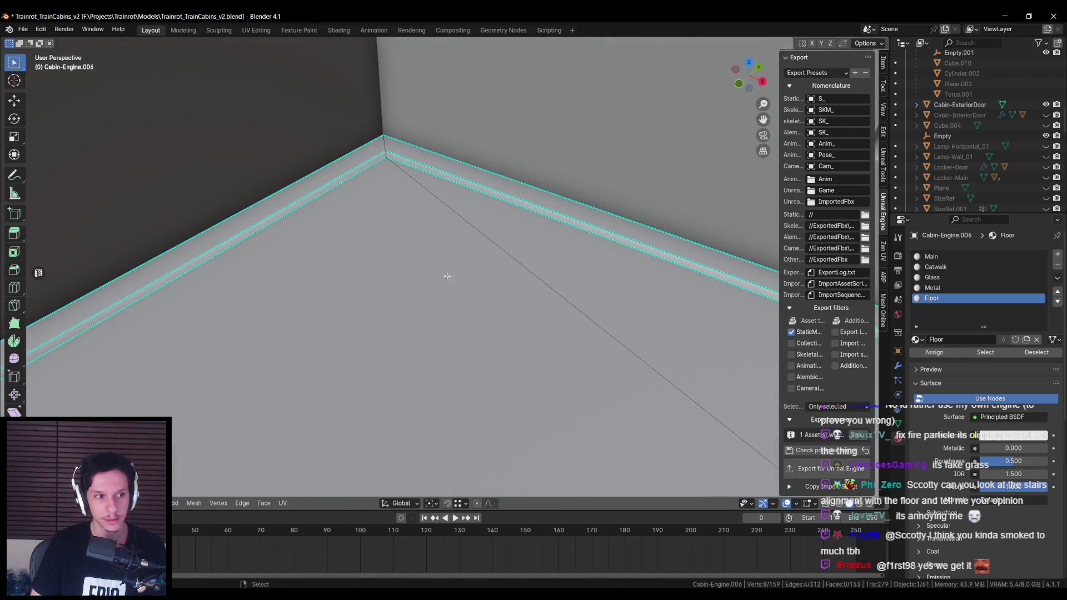
shift+click(385, 154)
mouse_move(386, 154)
mouse_down()
mouse_move(272, 247)
mouse_move(452, 245)
mouse_move(439, 247)
mouse_move(448, 177)
mouse_move(430, 182)
mouse_move(491, 174)
mouse_move(422, 272)
mouse_up()
scroll(492, 183, down, 4)
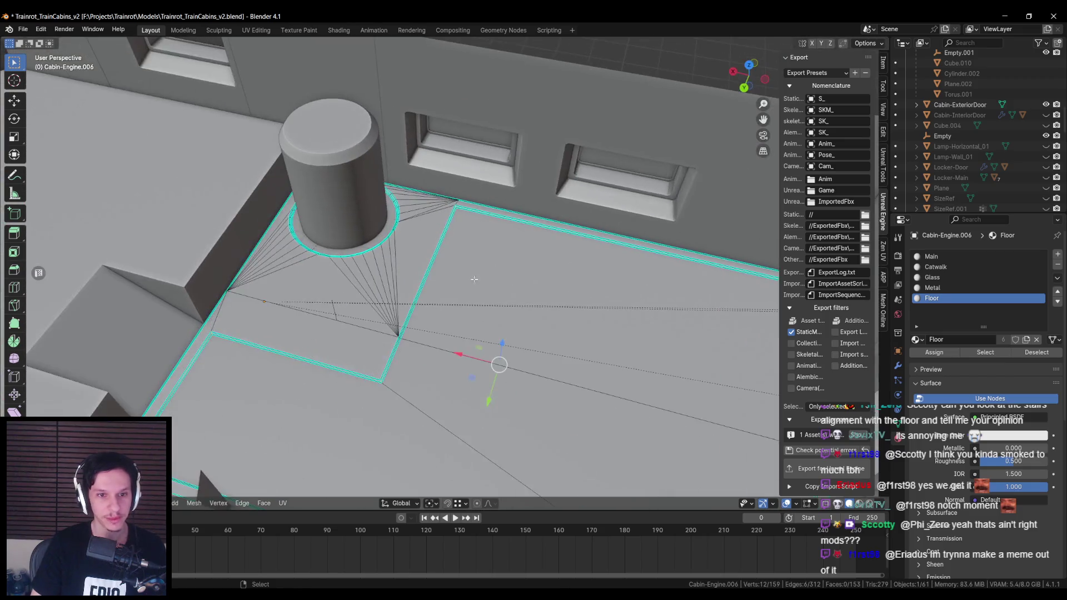
shift+click(407, 287)
right_click(305, 332)
key(Escape)
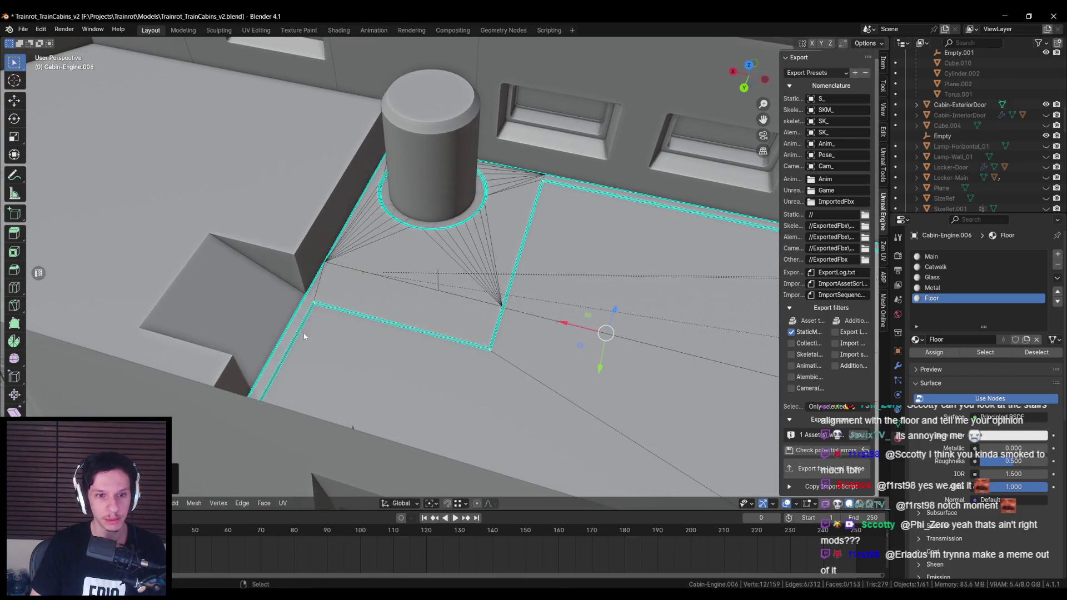
Step: Select the box object Cabin-Engine.002 and enter Edit Mode on its mesh
key(Tab)
click(349, 303)
scroll(443, 317, up, 5)
key(Tab)
scroll(502, 302, up, 4)
scroll(502, 301, down, 5)
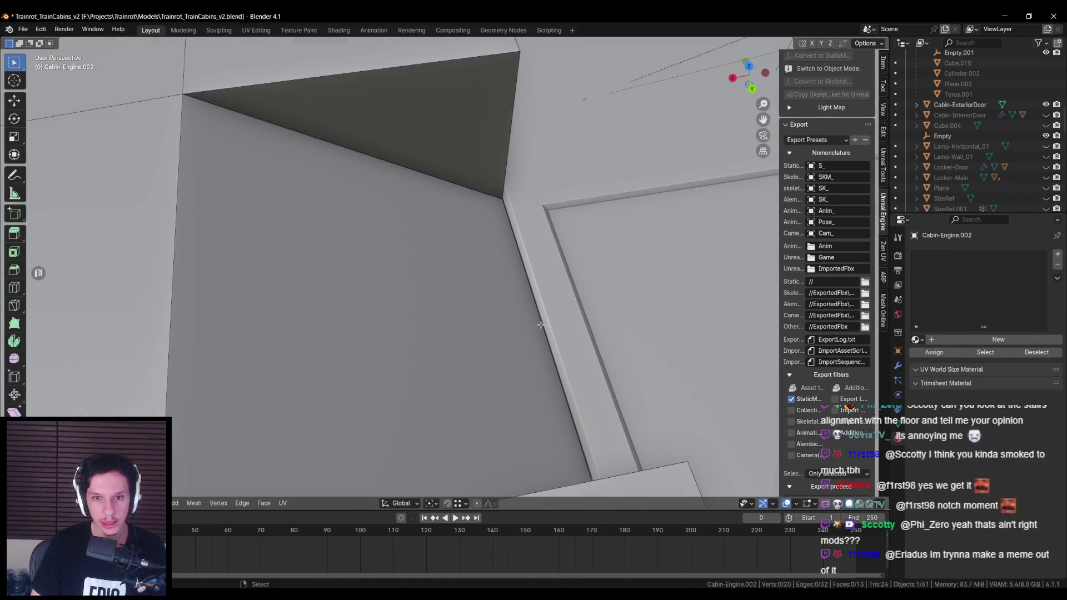
Step: Leave Edit Mode, deselect everything and save Trainrot_TrainCabins_v2.blend with Ctrl+S
key(Tab)
scroll(338, 288, down, 2)
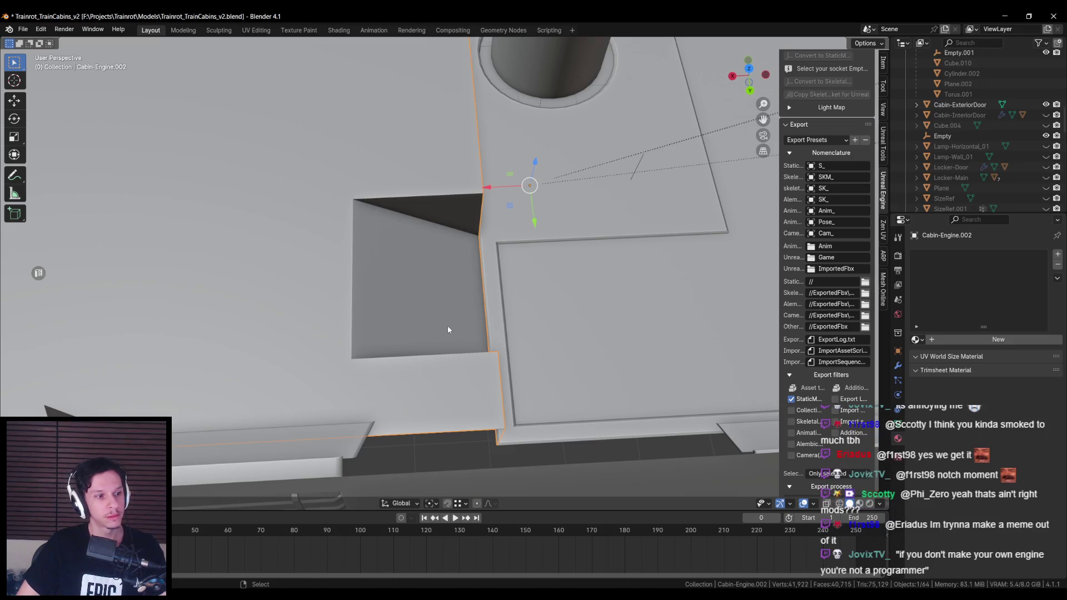
scroll(448, 329, up, 2)
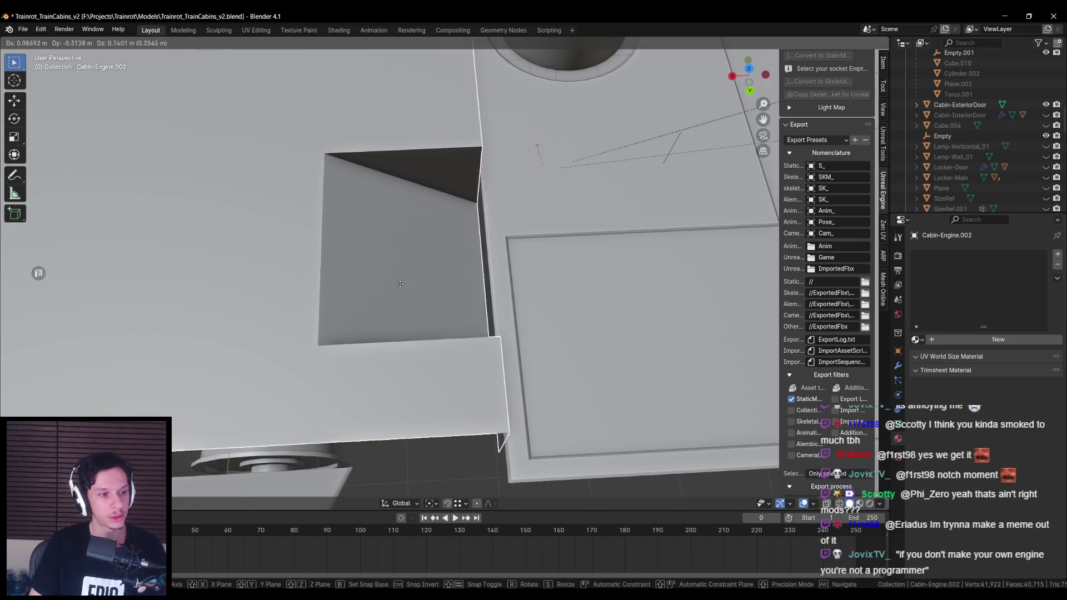
scroll(434, 316, down, 8)
key(alt+a)
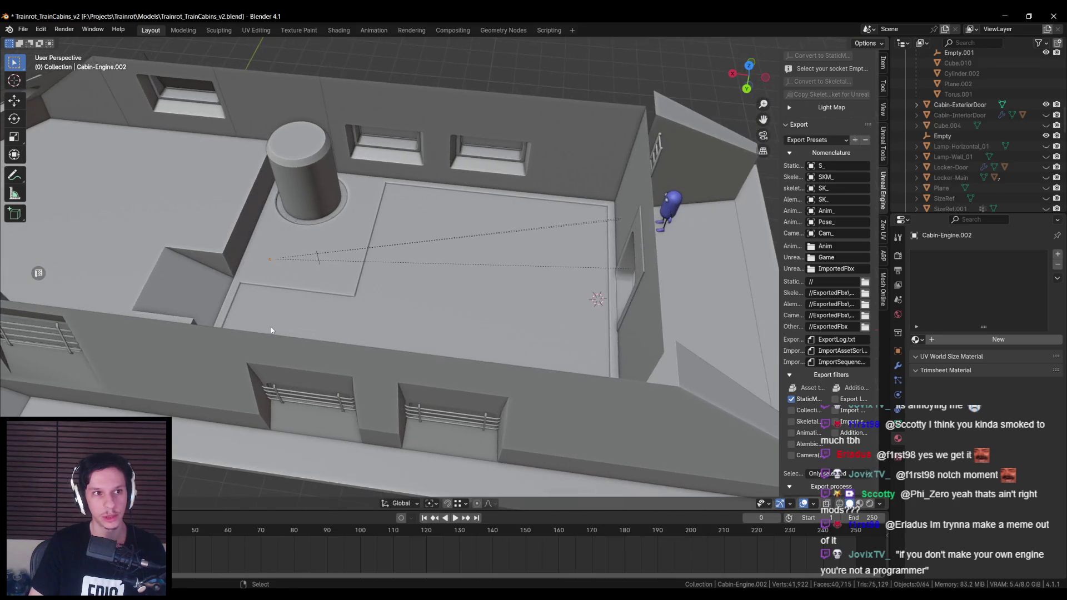
key(ctrl+s)
scroll(446, 339, up, 4)
scroll(315, 321, down, 5)
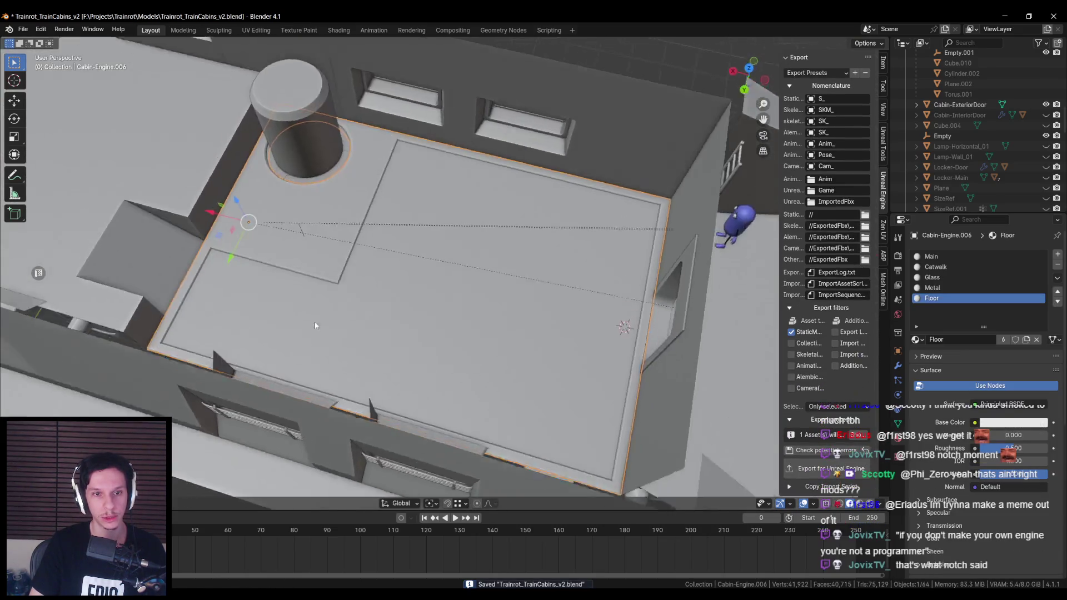
scroll(302, 299, up, 5)
scroll(302, 299, down, 3)
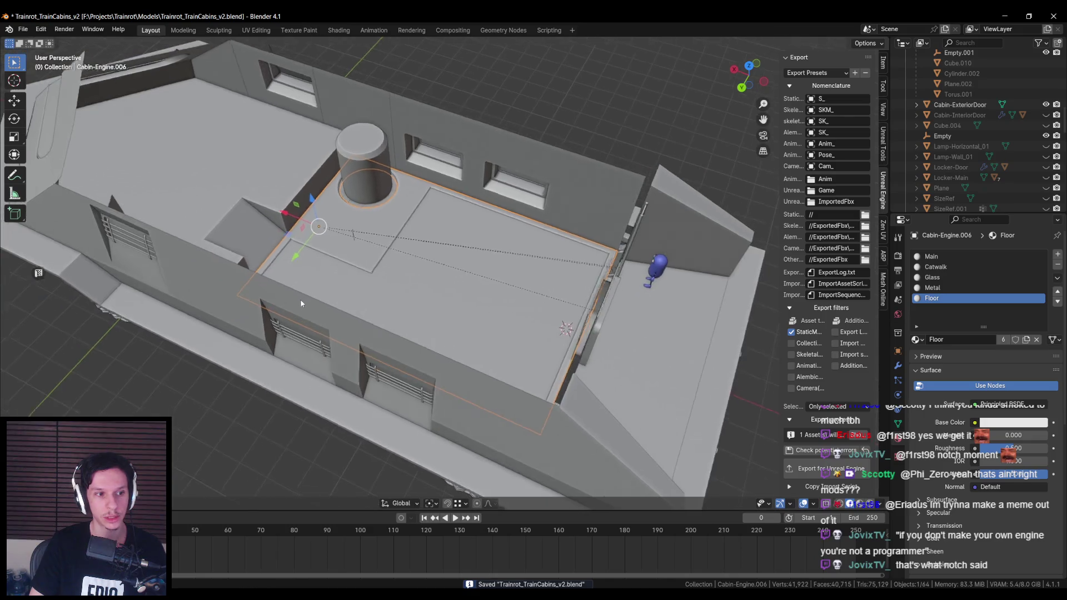
scroll(300, 299, up, 4)
scroll(292, 299, down, 2)
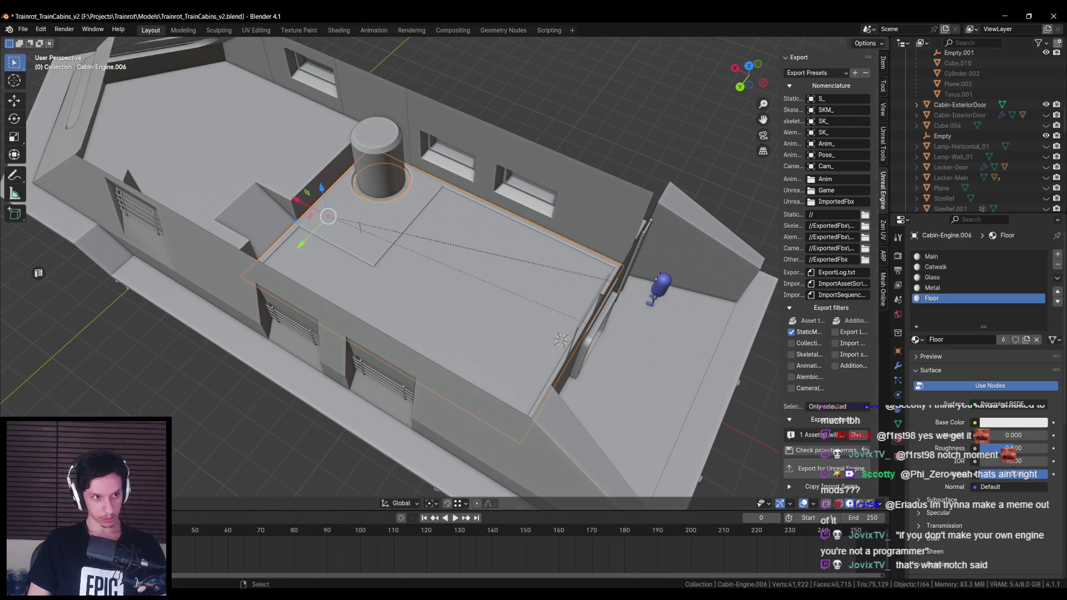
key(ctrl+s)
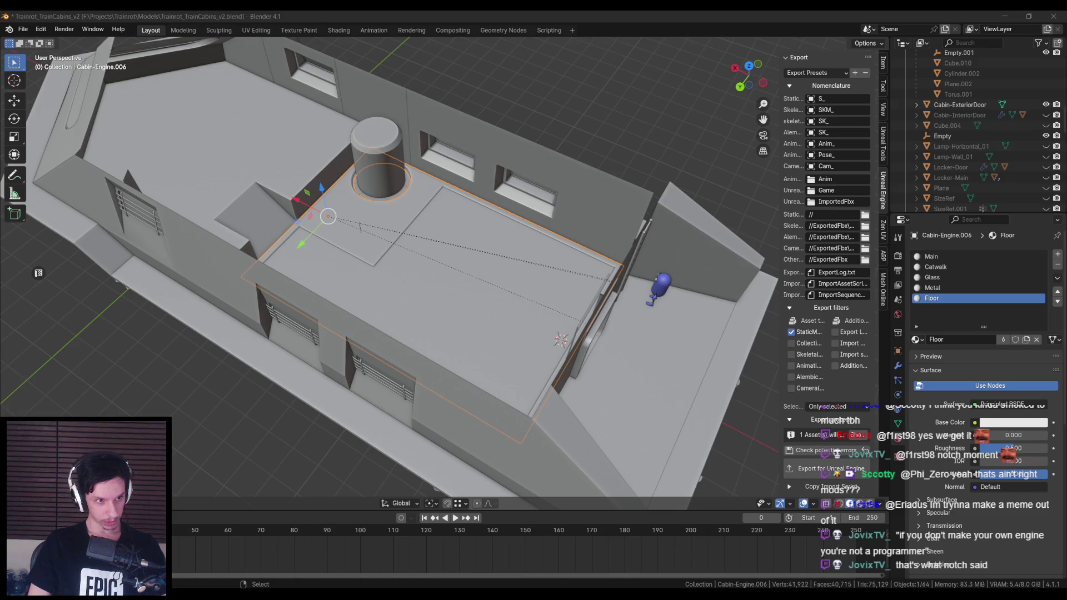
scroll(404, 236, up, 6)
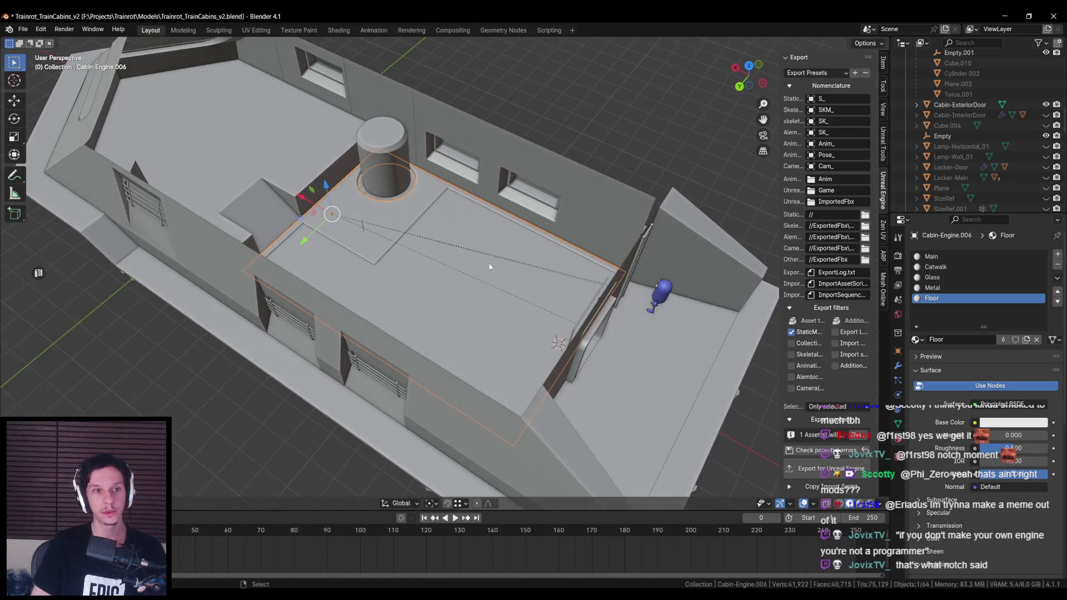
key(ctrl+s)
scroll(407, 261, down, 5)
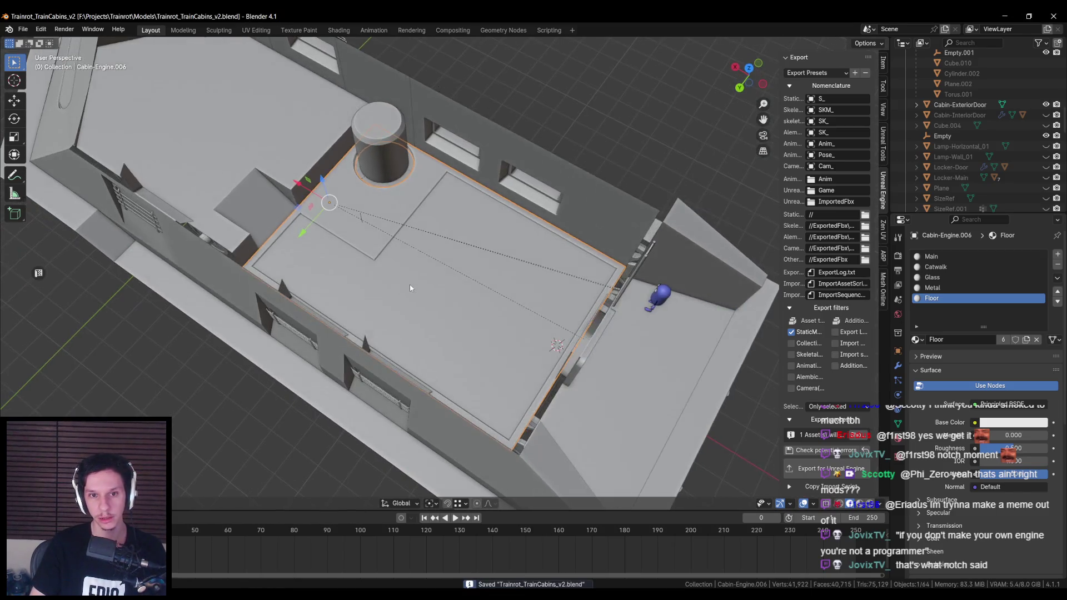
scroll(409, 288, up, 4)
Step: Check the floor mesh's inset edges in Edit Mode with X-ray on, from top and side views
drag(406, 287, 418, 285)
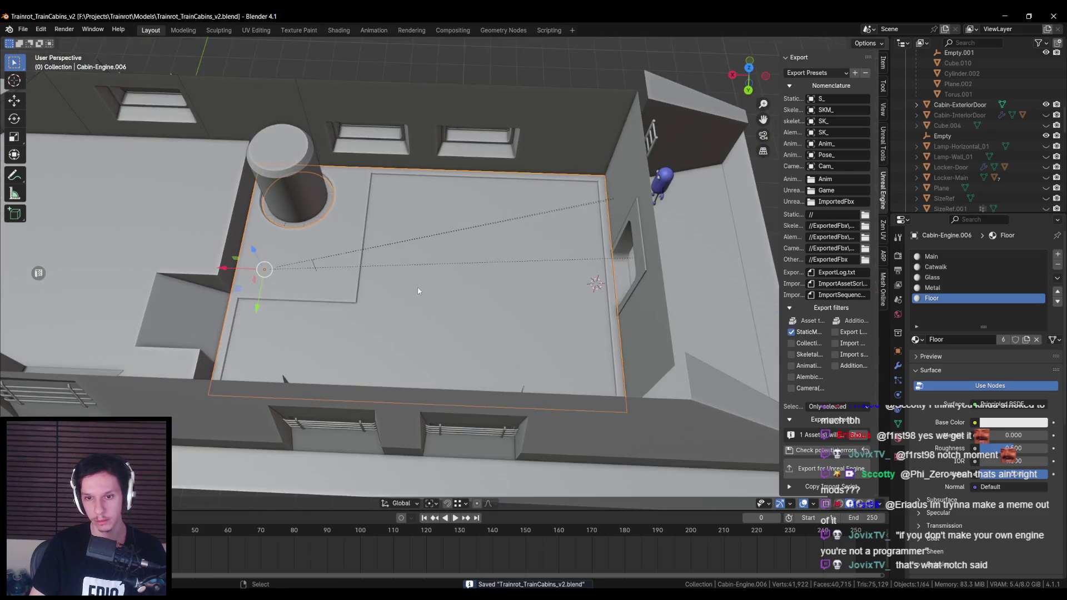
scroll(418, 285, up, 3)
key(Tab)
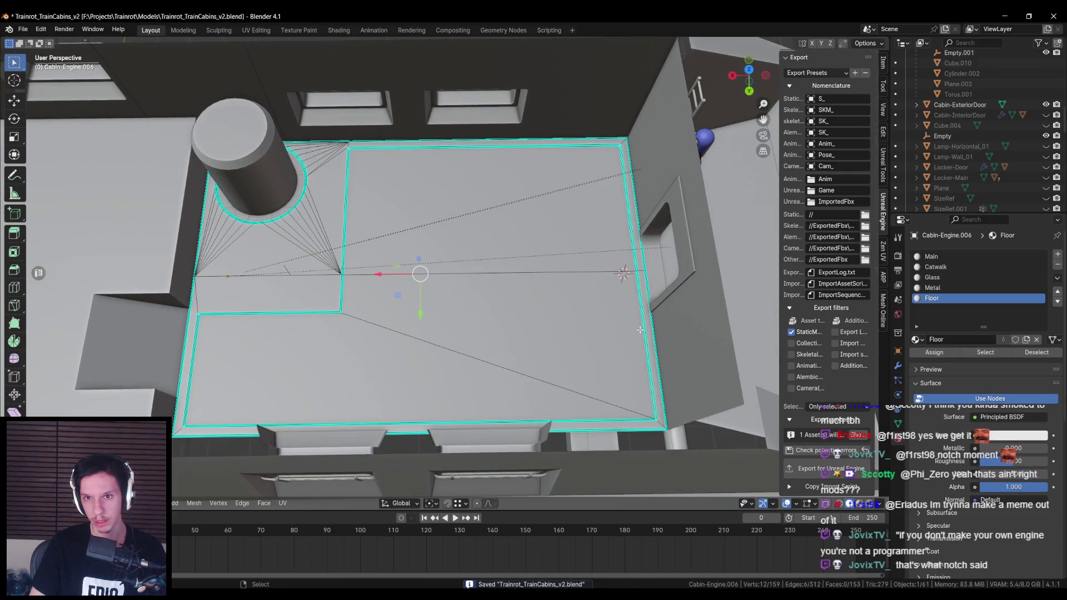
mouse_move(653, 398)
mouse_down()
mouse_move(517, 366)
mouse_move(476, 381)
mouse_move(479, 296)
mouse_move(495, 374)
mouse_move(458, 295)
mouse_move(469, 327)
mouse_up()
key(alt+z)
key(alt+z)
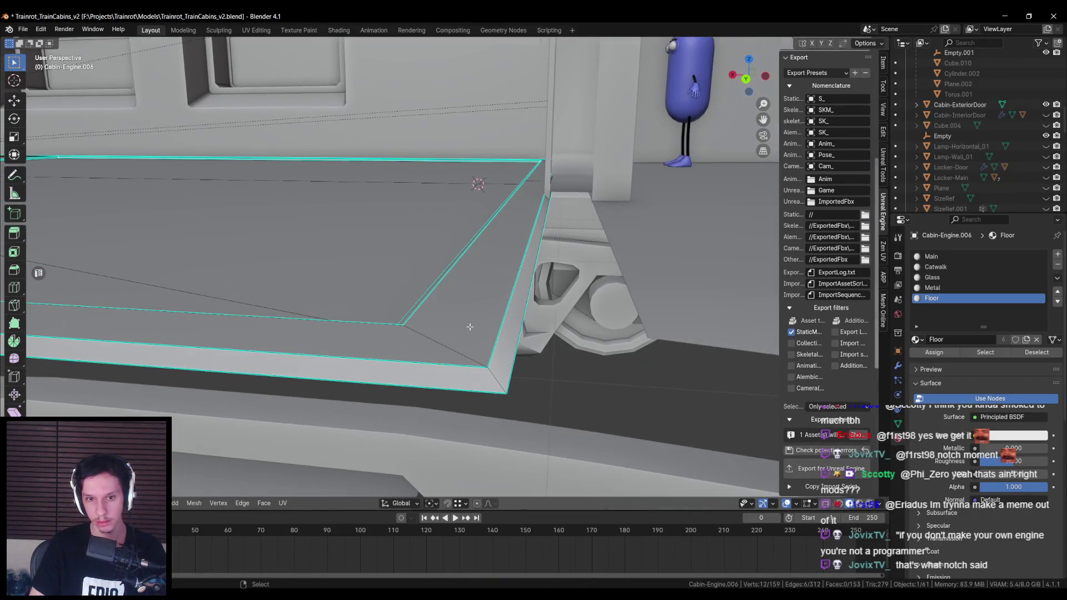
drag(501, 384, 479, 315)
key(Tab)
Step: Re-inspect the floor corner in Edit Mode, select the main cabin object, and return to Unreal
scroll(505, 262, up, 5)
mouse_move(505, 263)
mouse_down()
mouse_move(513, 291)
mouse_move(441, 334)
mouse_move(436, 311)
mouse_move(459, 282)
mouse_up()
key(Tab)
key(Tab)
scroll(428, 339, down, 8)
click(611, 311)
drag(611, 311, 528, 344)
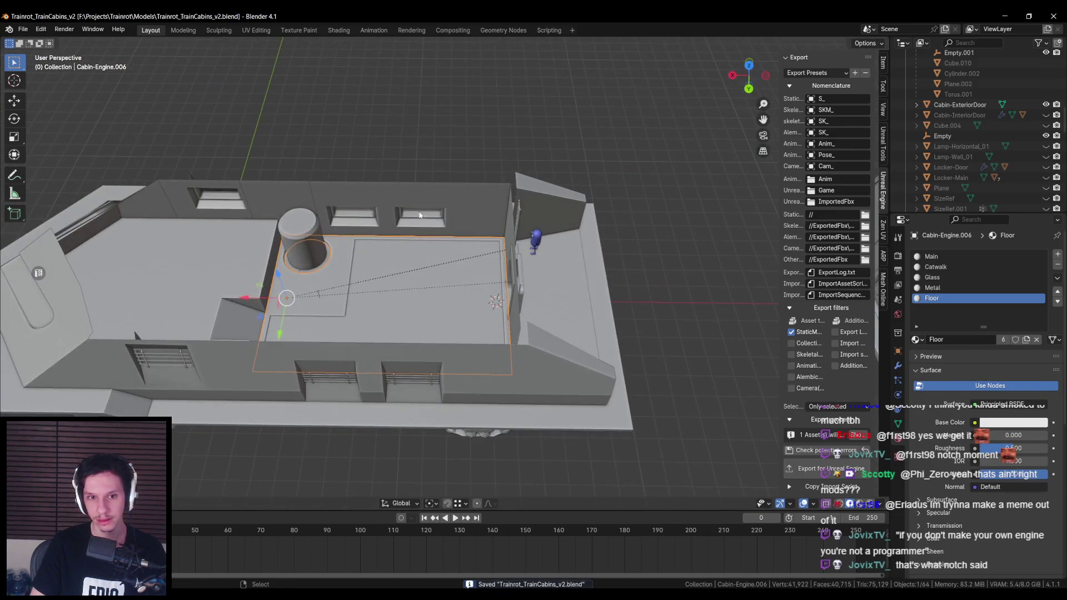
scroll(823, 278, up, 3)
key(alt+Tab)
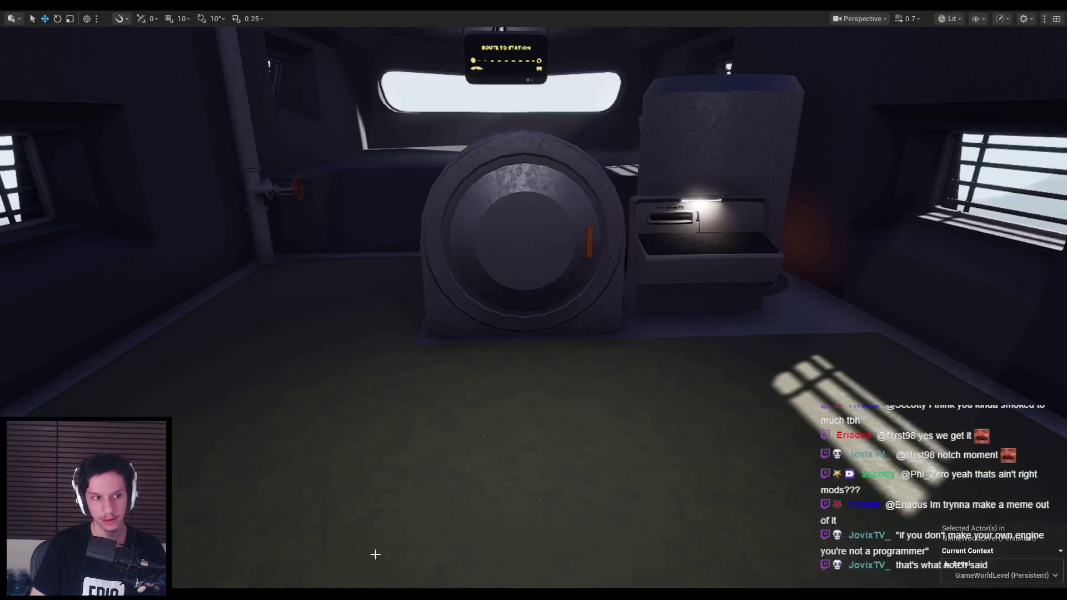
Step: Stop the play session and reimport S_Cabin-Engine from the Content Browser
key(Escape)
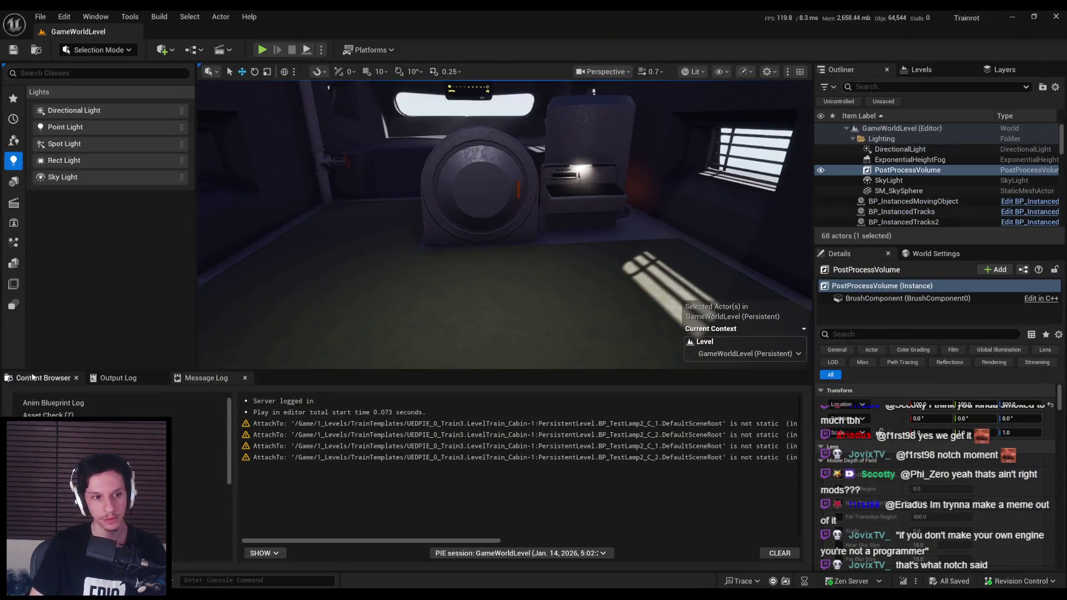
click(32, 376)
right_click(310, 499)
click(349, 179)
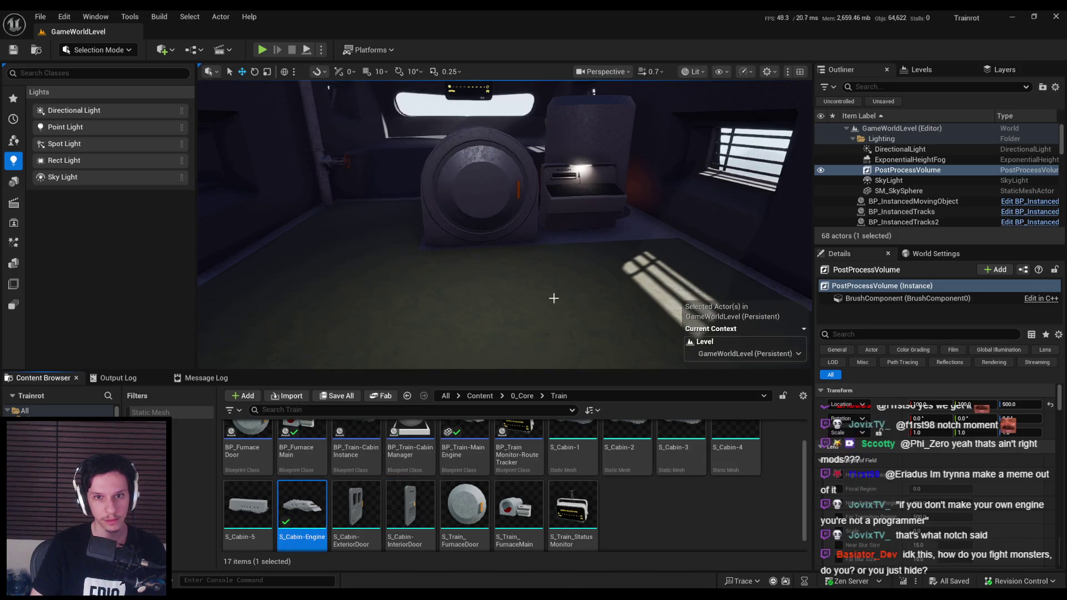
Step: Select the engine level instance and look around the updated engine cab up close
scroll(511, 222, up, 5)
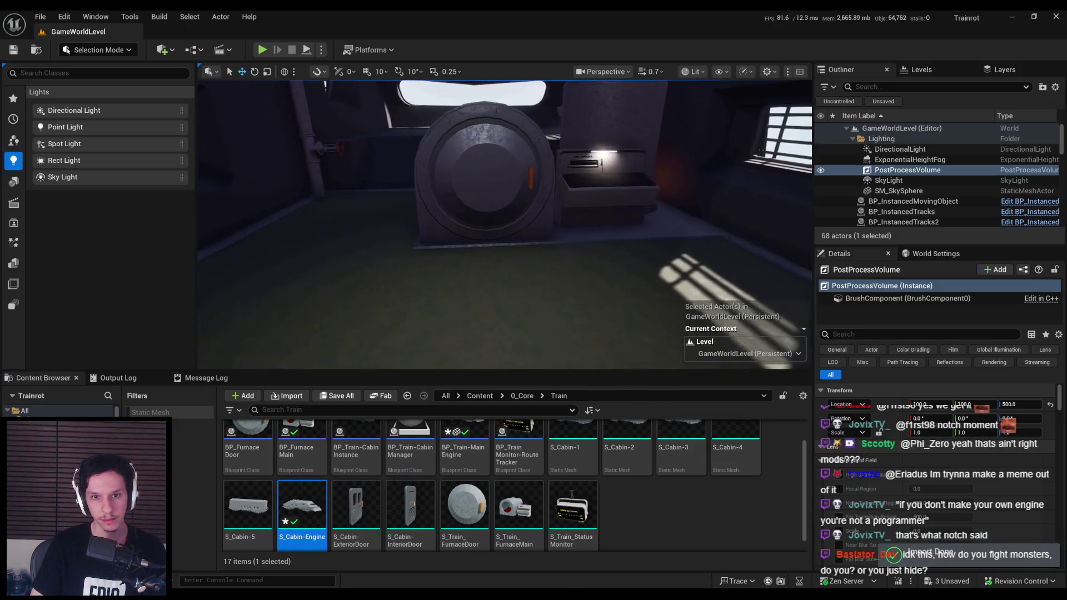
click(512, 221)
scroll(504, 225, up, 6)
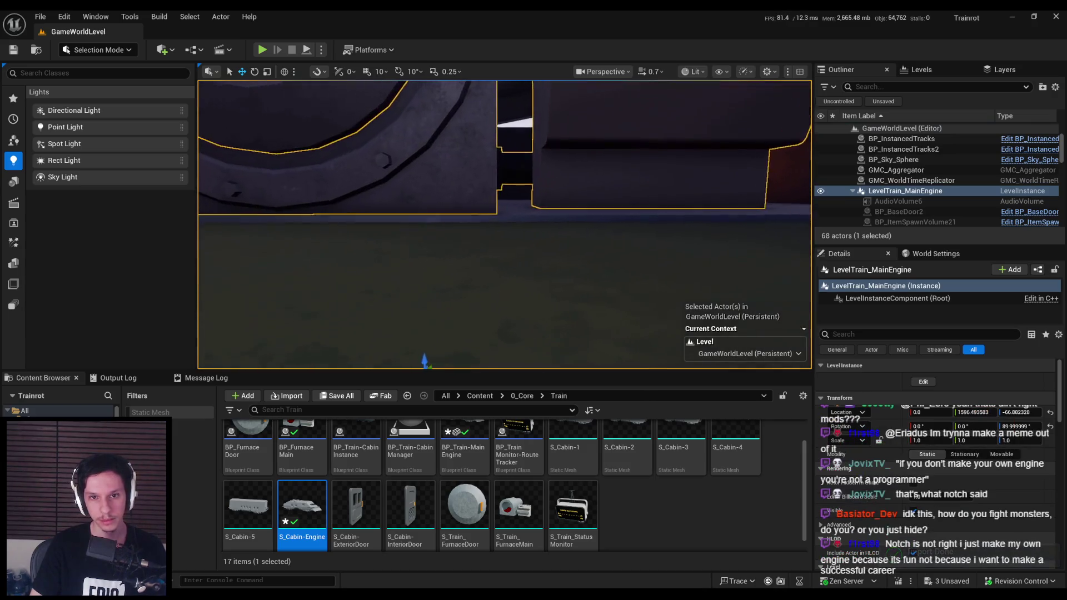
scroll(505, 225, down, 6)
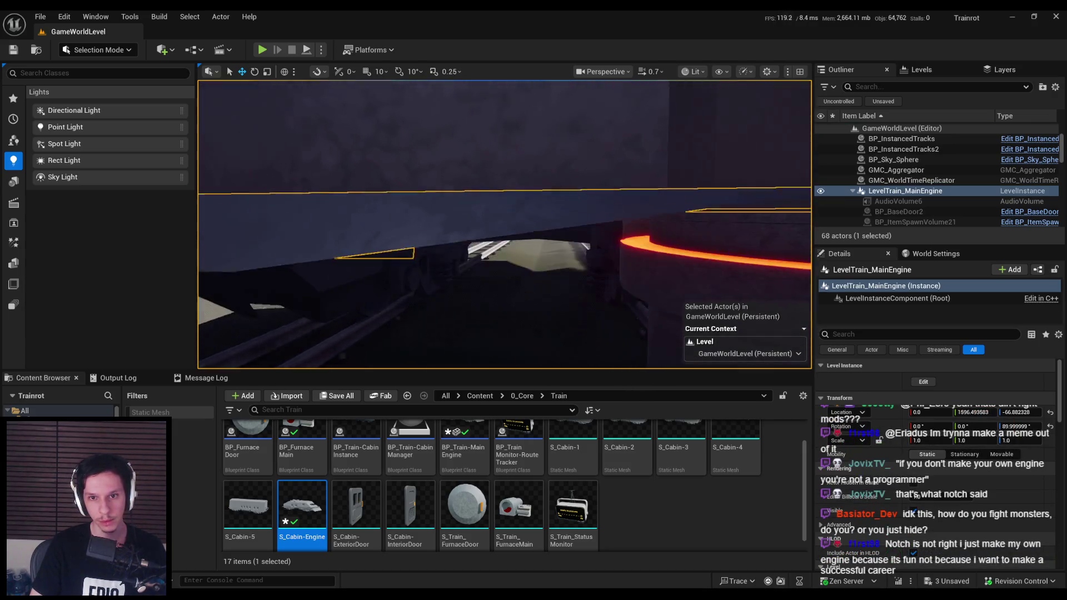
scroll(504, 225, up, 8)
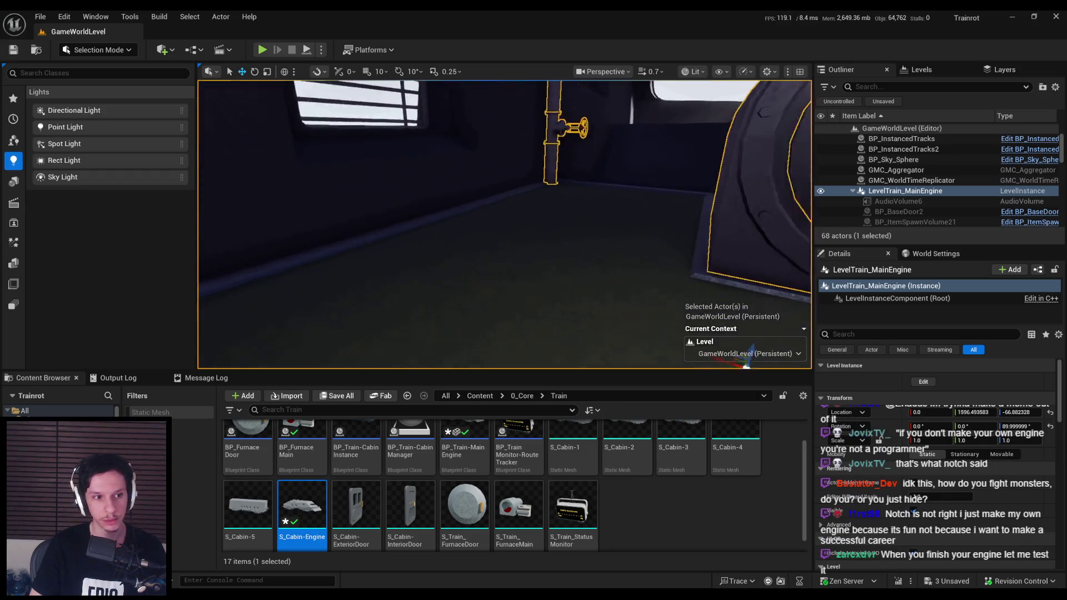
mouse_move(505, 268)
mouse_down()
mouse_move(455, 263)
mouse_move(528, 262)
mouse_up()
Step: Start a fullscreen play-test and walk toward the furnace and the dark ledge
click(262, 50)
key(F11)
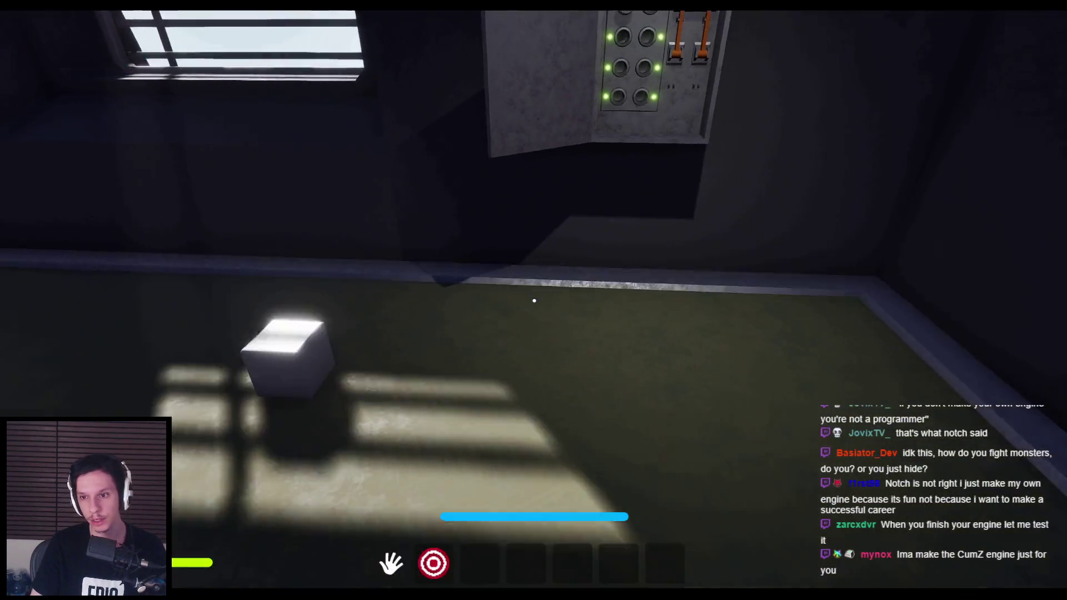
mouse_move(534, 301)
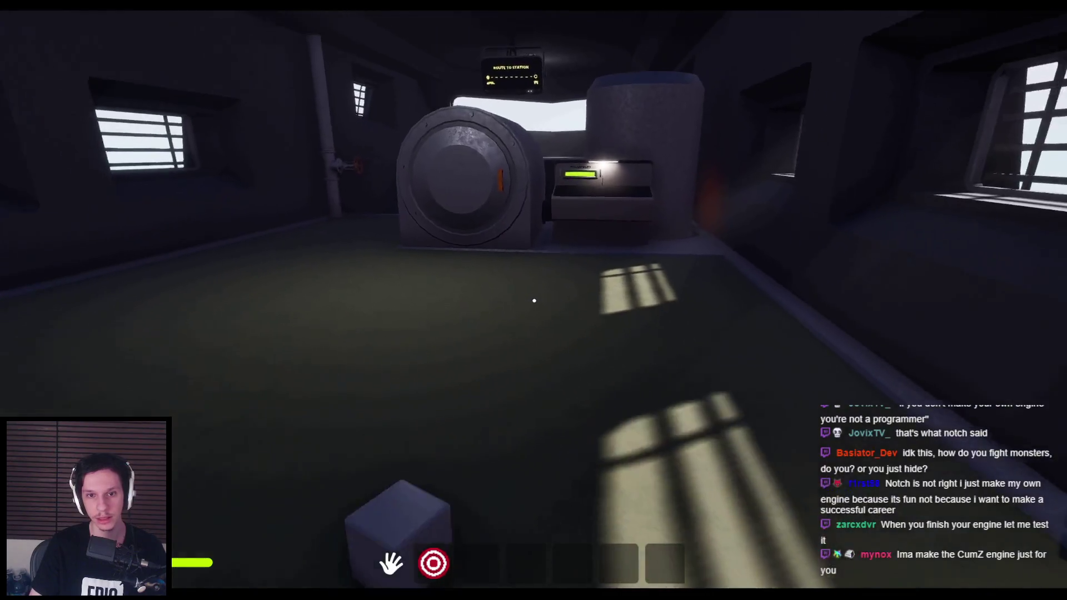
key(shift+w)
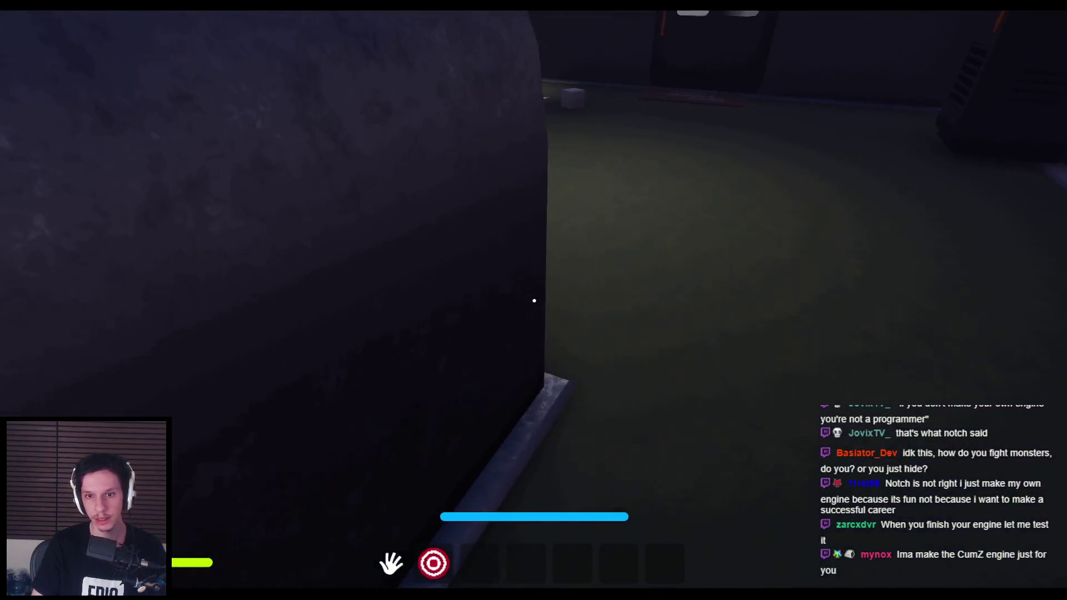
key(shift+w)
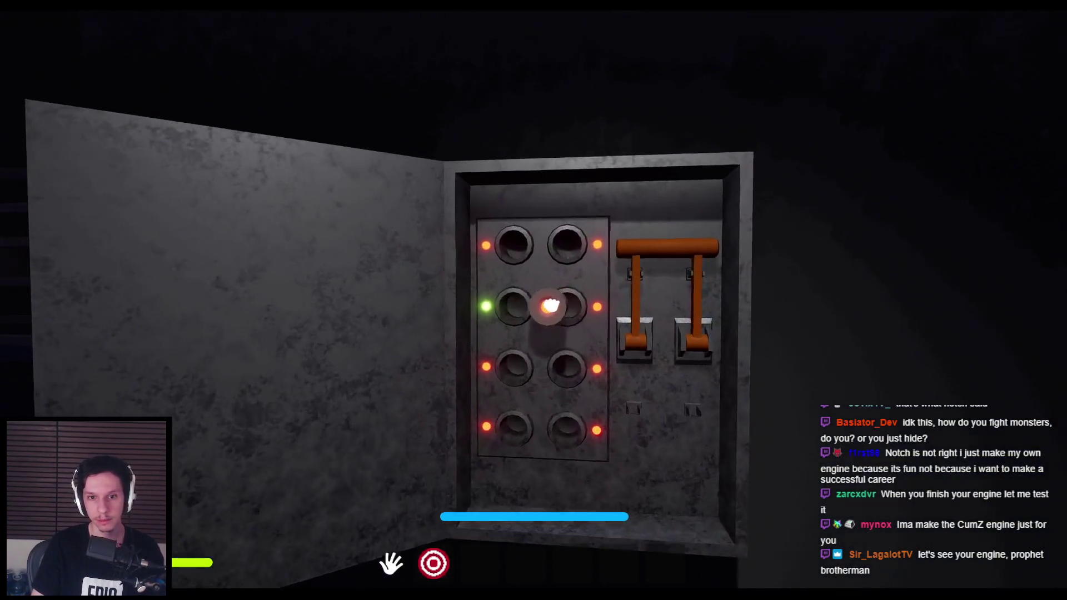
Step: Insert the fuse, pull the panel lever, shut the furnace door and use the TRAIN MONITORING terminal
click(534, 301)
click(534, 301)
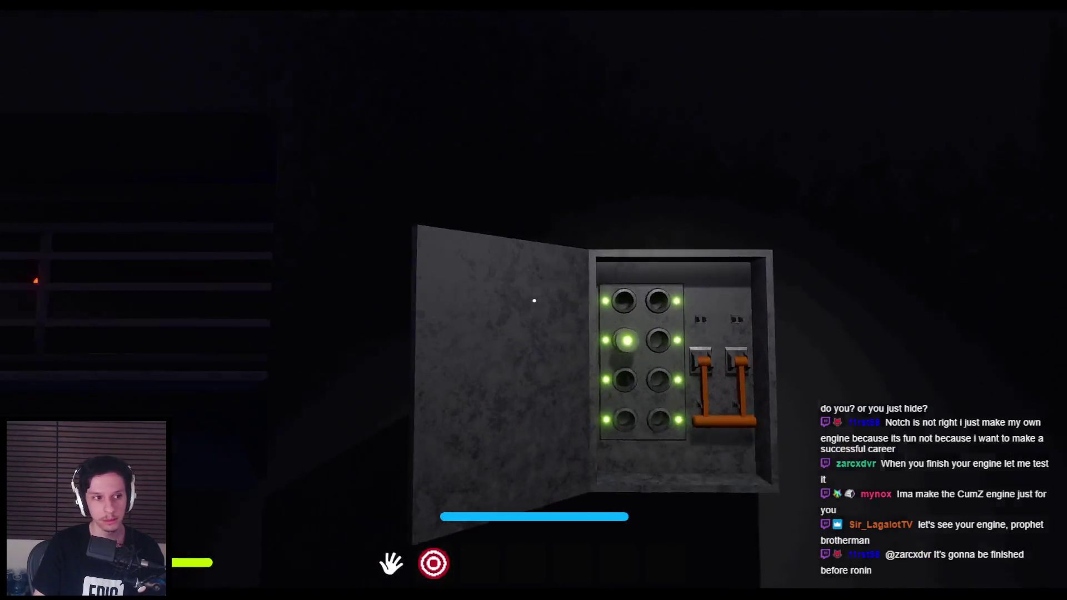
mouse_move(534, 301)
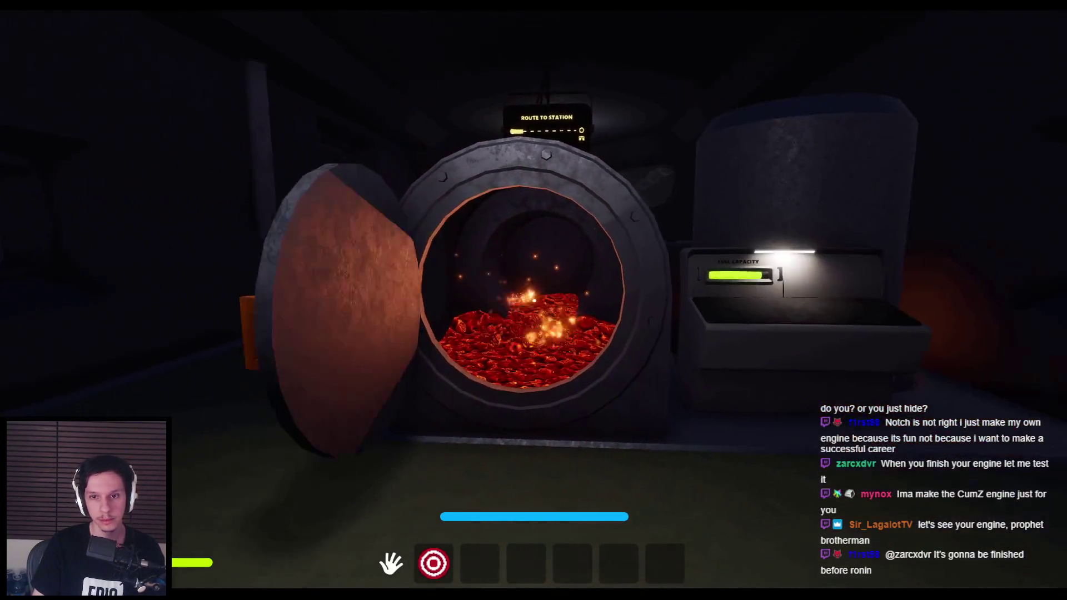
click(534, 301)
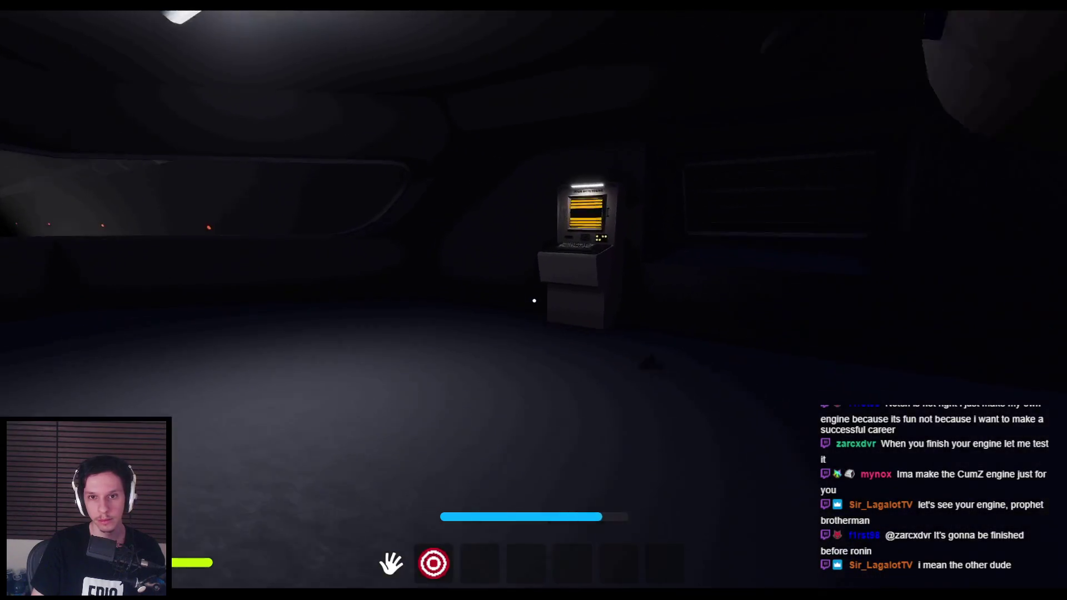
click(534, 300)
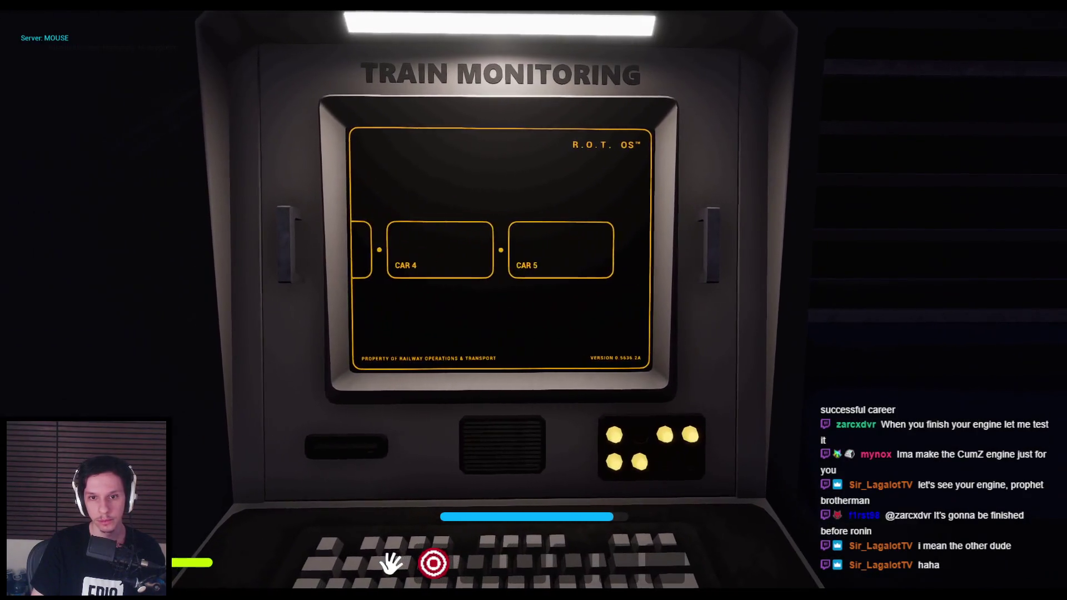
key(Escape)
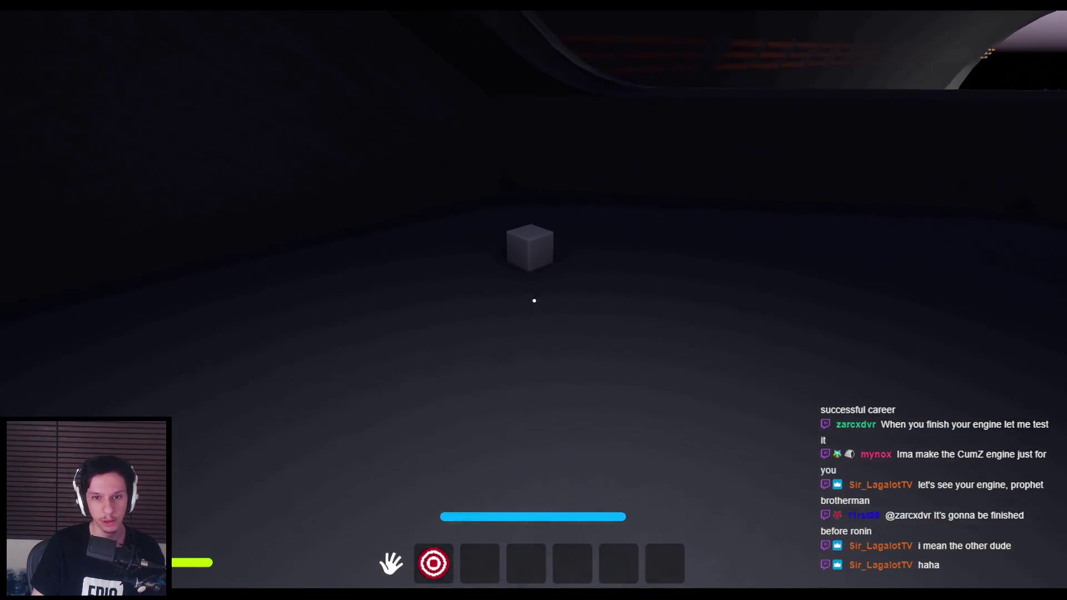
Step: Pick up the cube, walk around the room and put it down on the floor
click(534, 301)
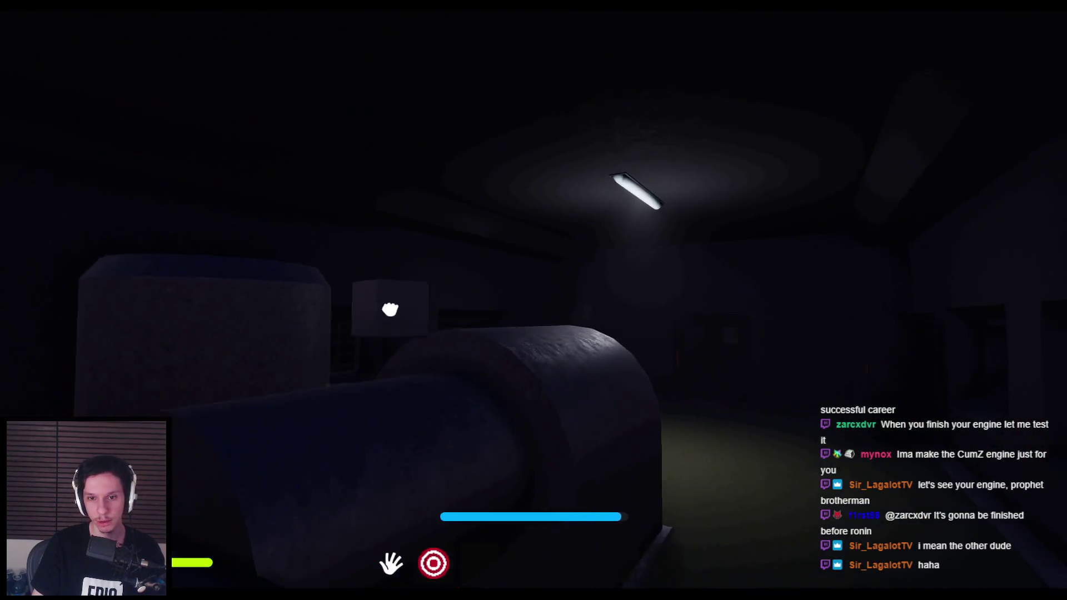
click(534, 300)
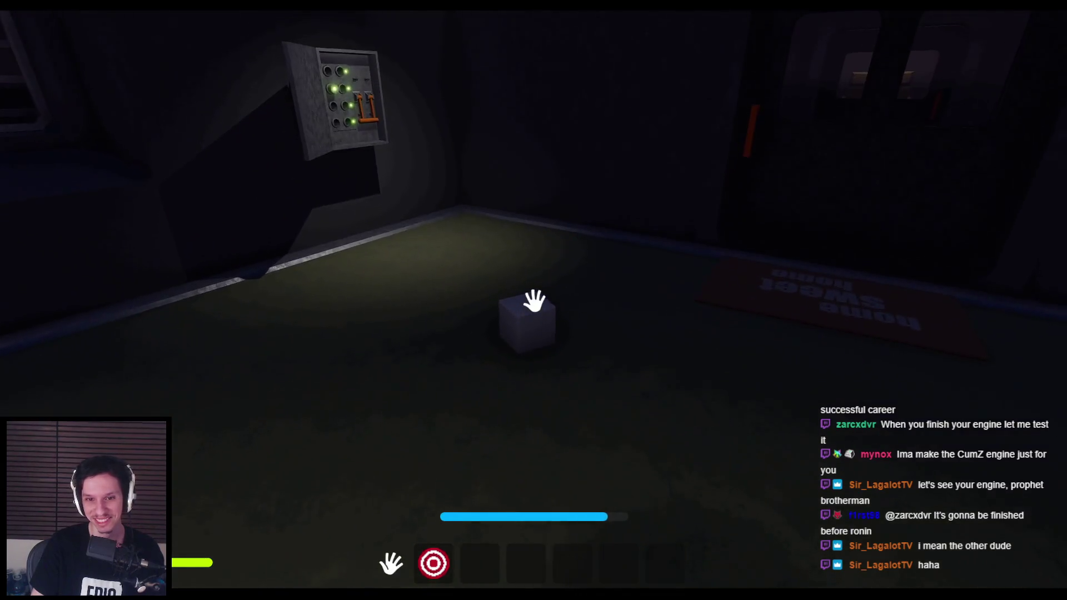
key(w)
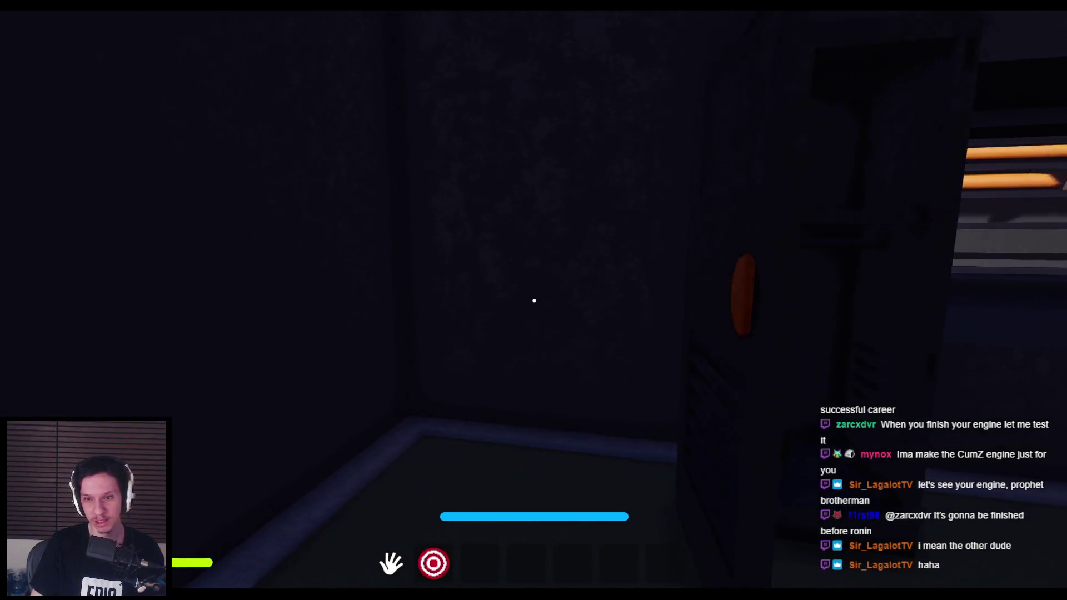
key(w)
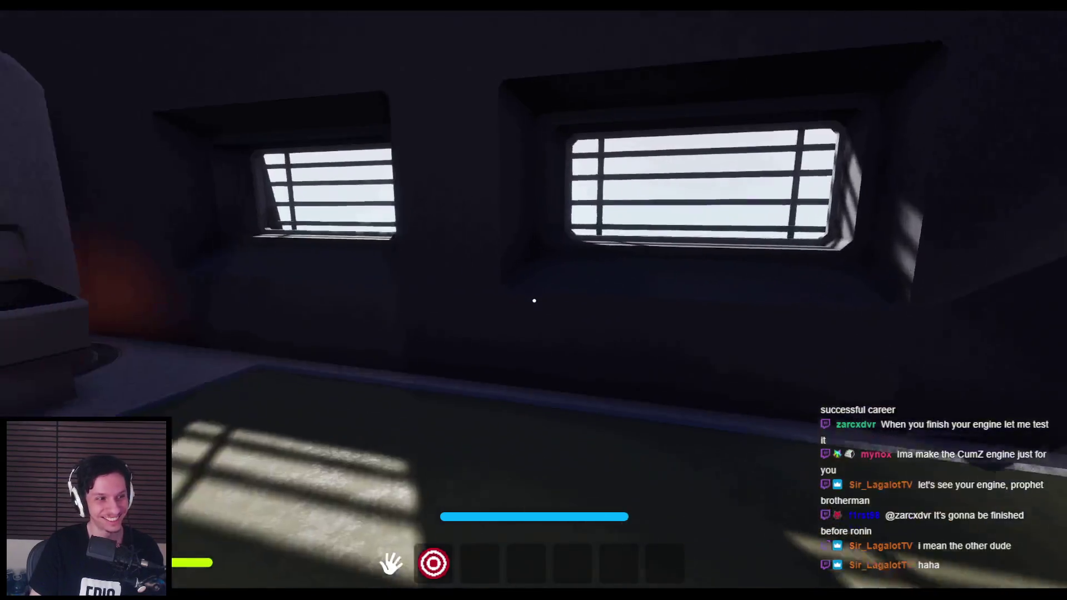
key(w)
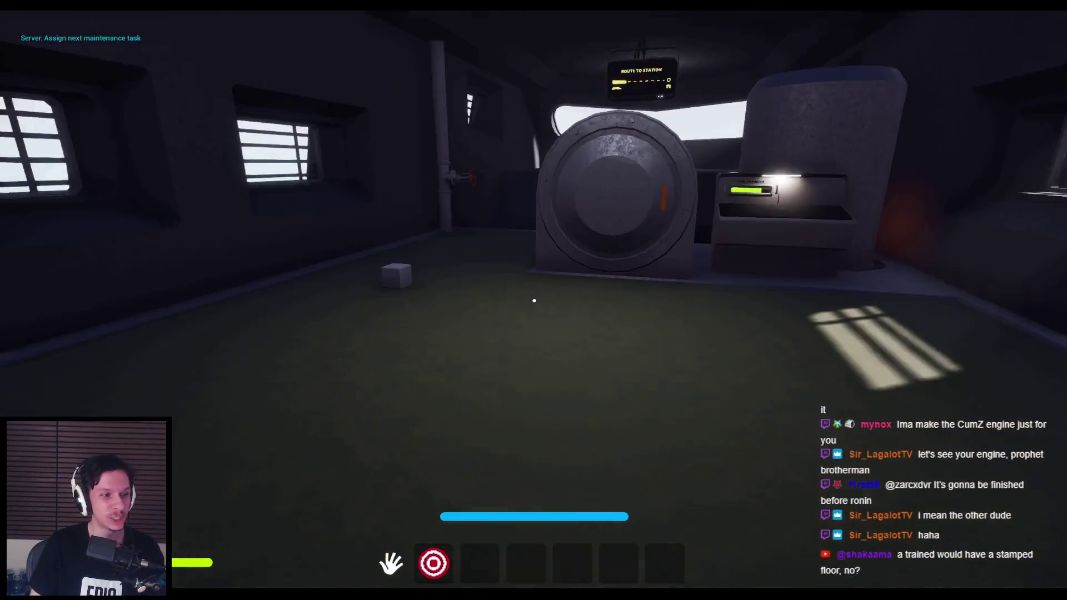
key(w)
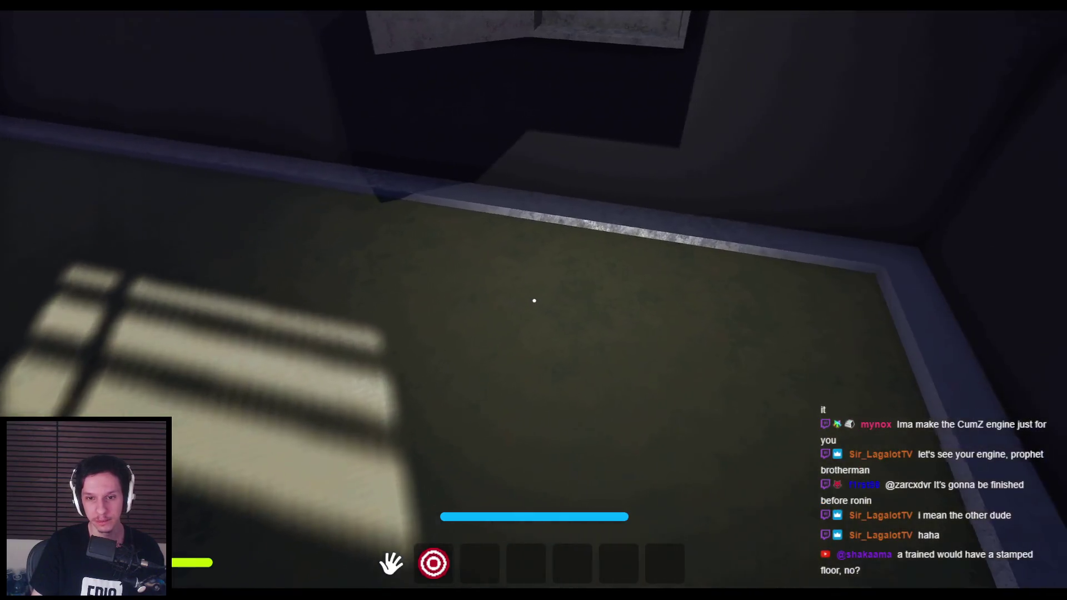
key(w)
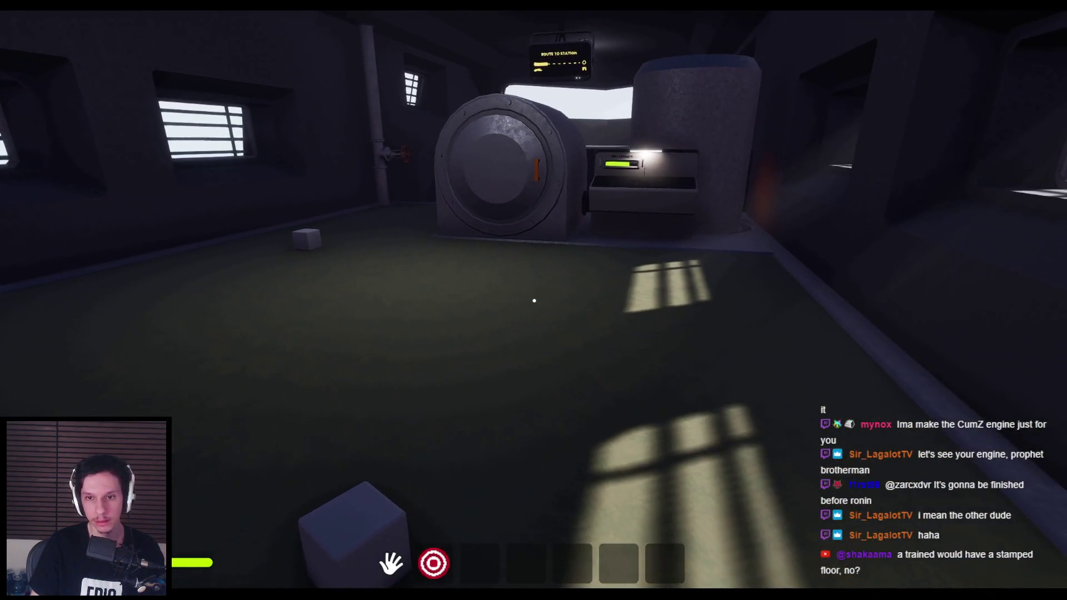
click(534, 301)
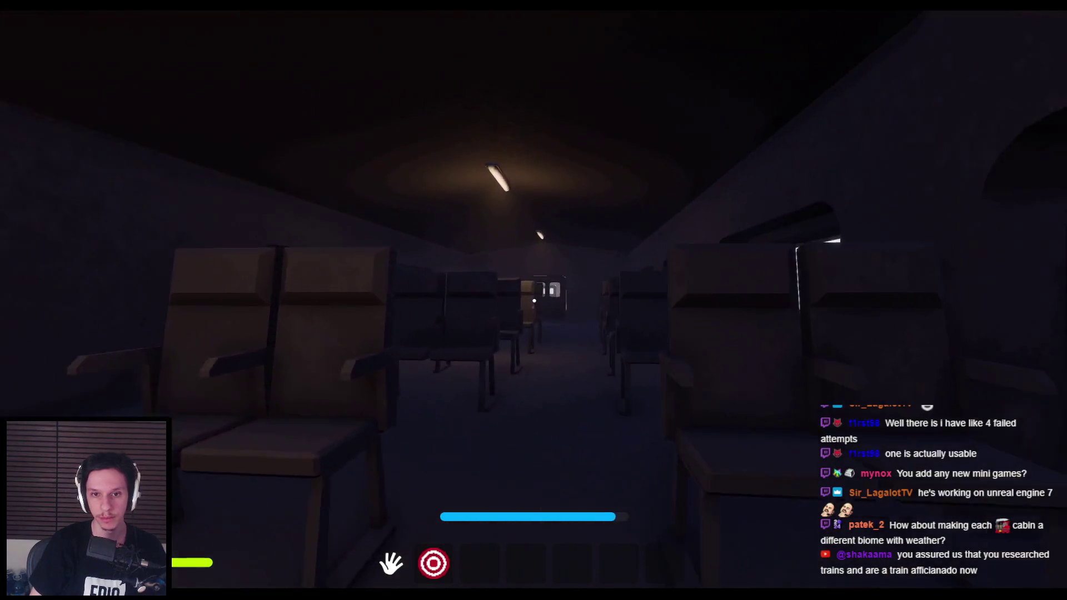
Step: Walk through the passenger car to the terminal, then to the boiler and open and close its door
key(w)
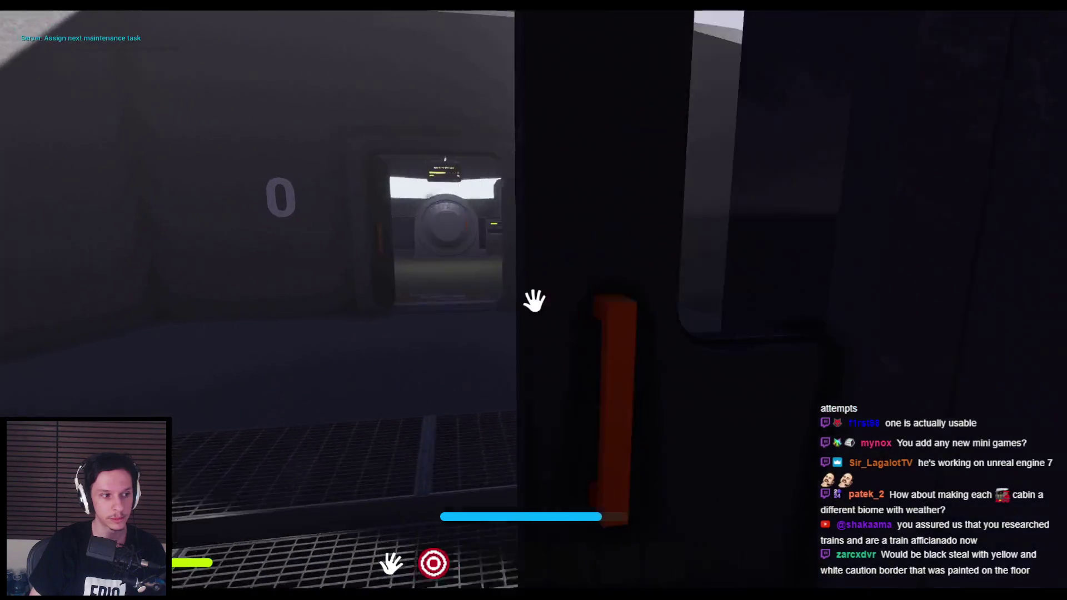
click(534, 301)
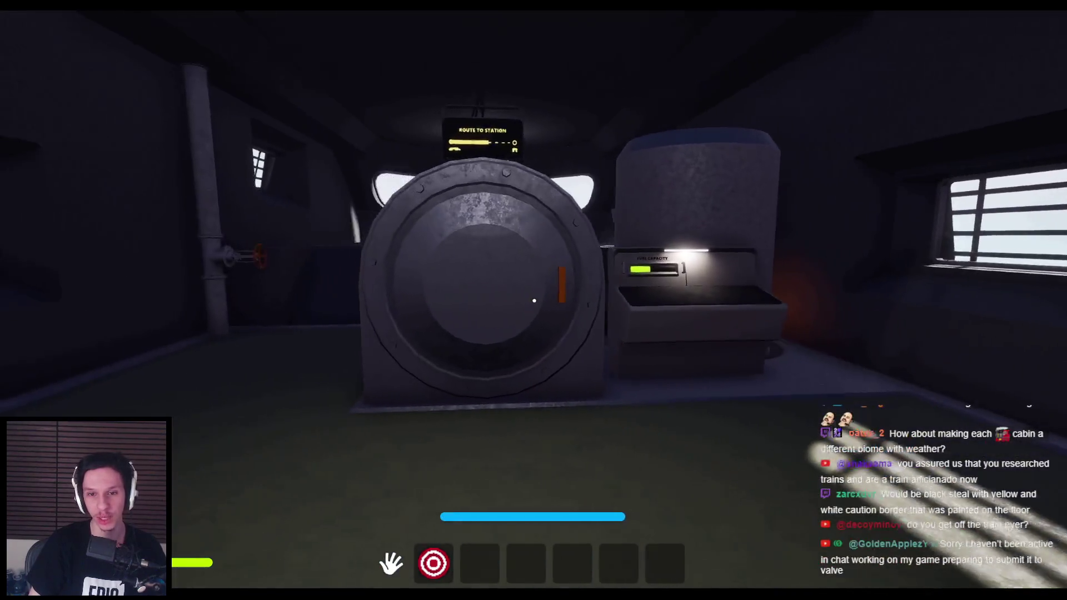
key(w)
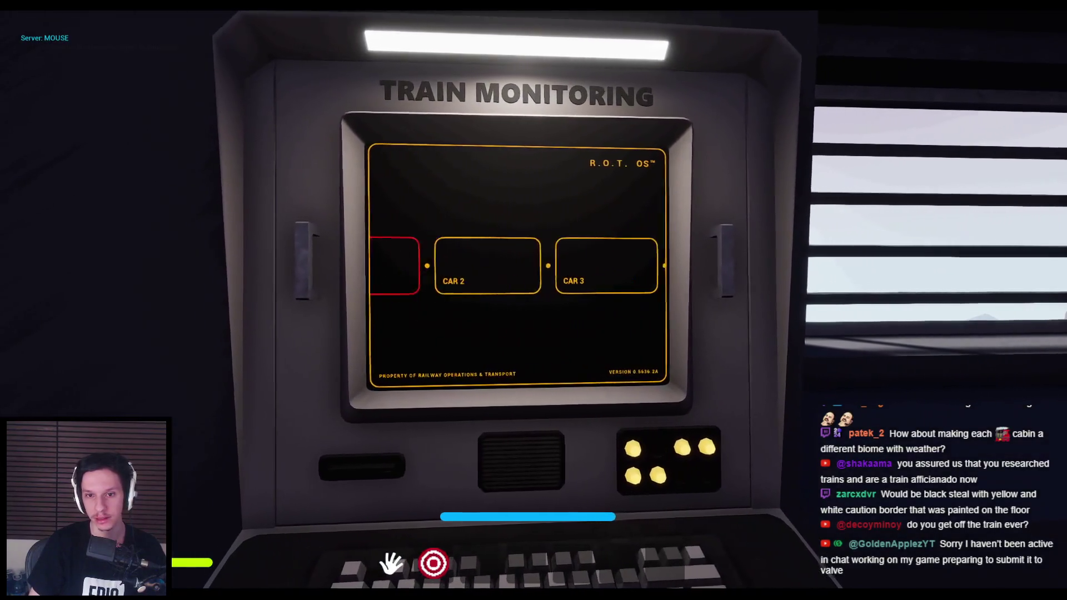
key(Escape)
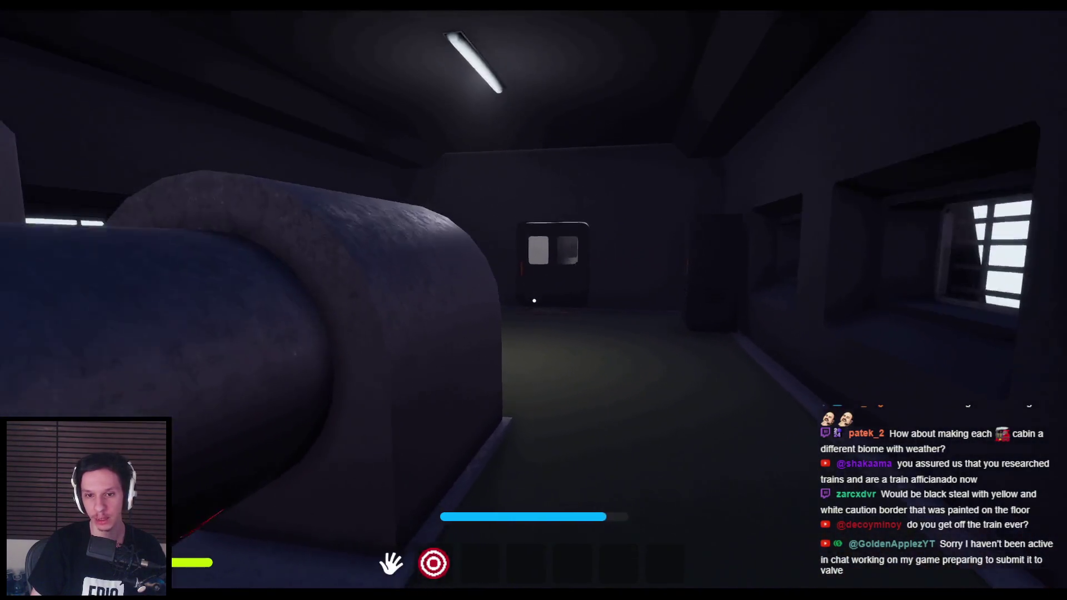
key(w)
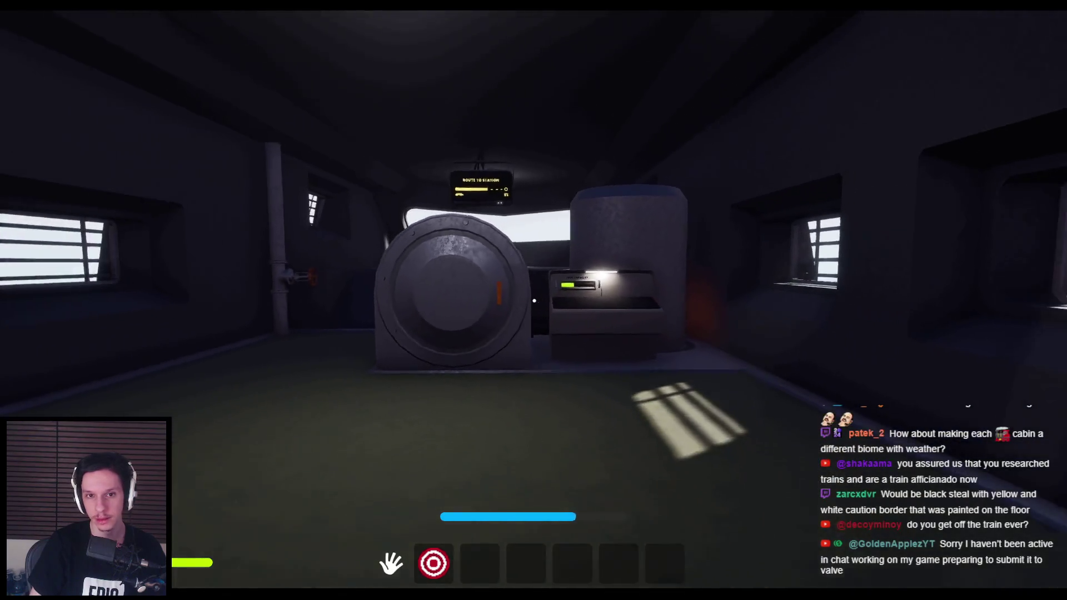
key(s)
key(w)
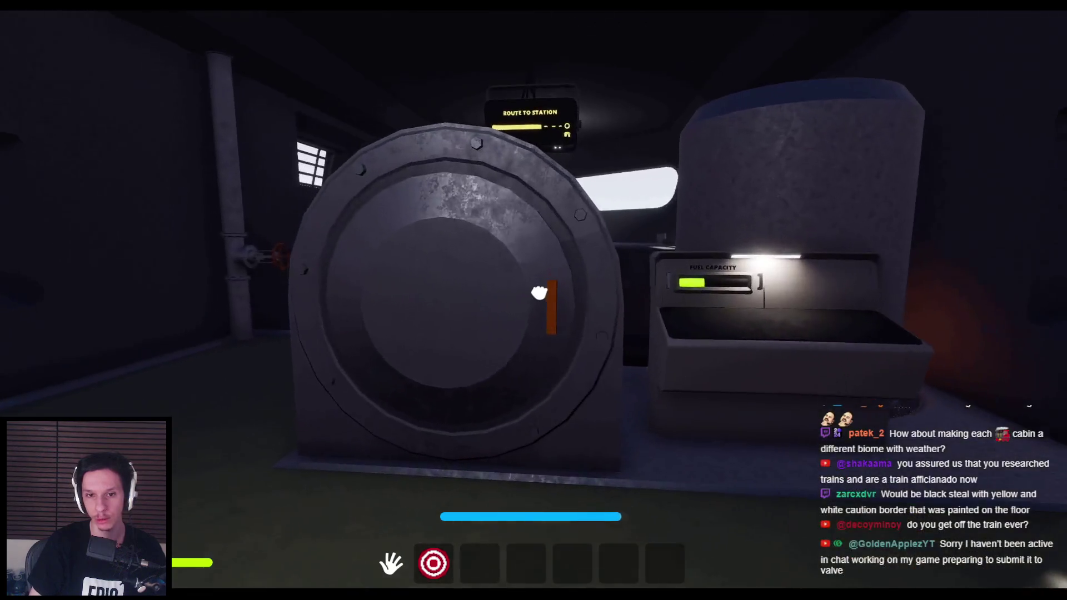
click(539, 293)
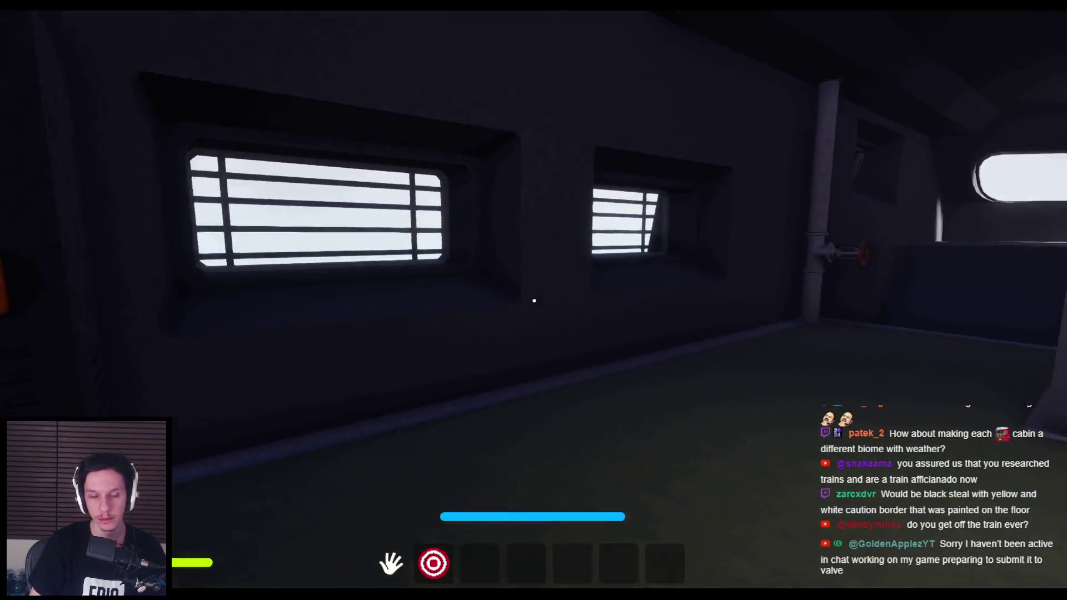
Step: Walk to the fuse box, press the fuse button so it glows green, and pull its lever
key(s)
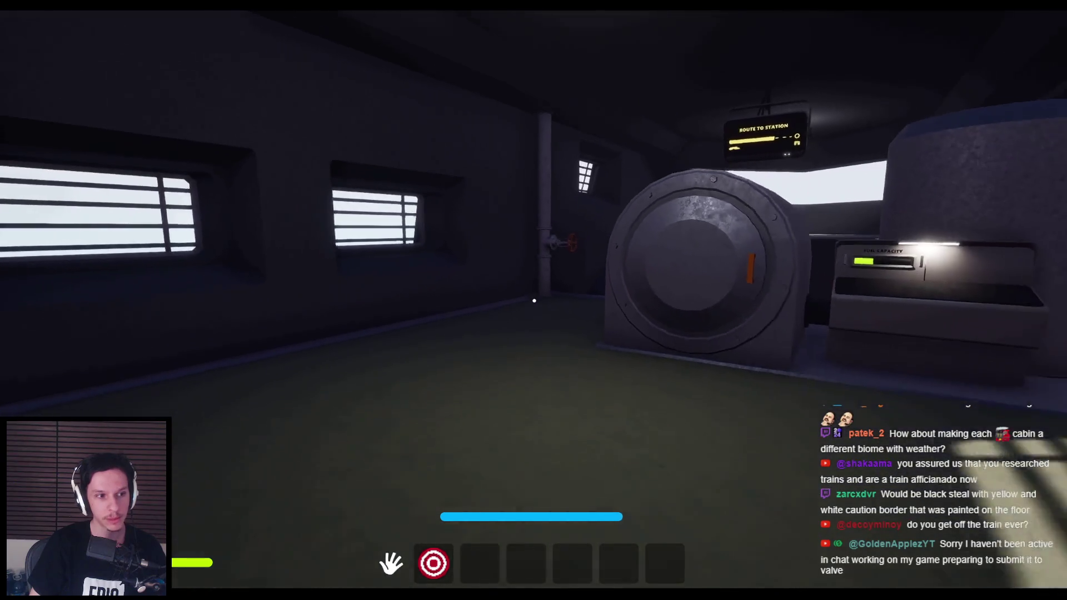
key(s)
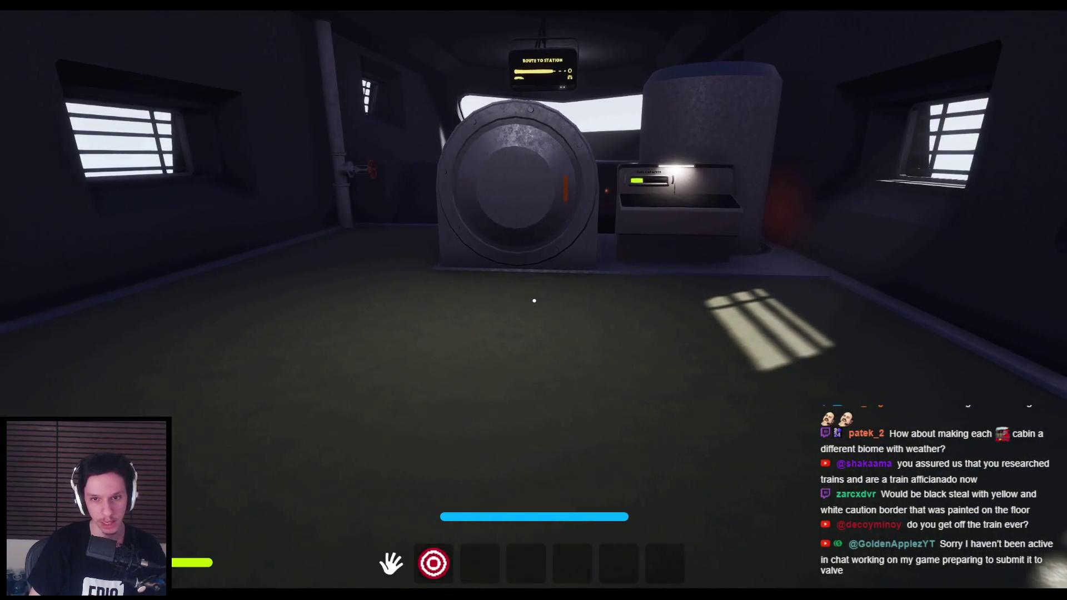
key(w)
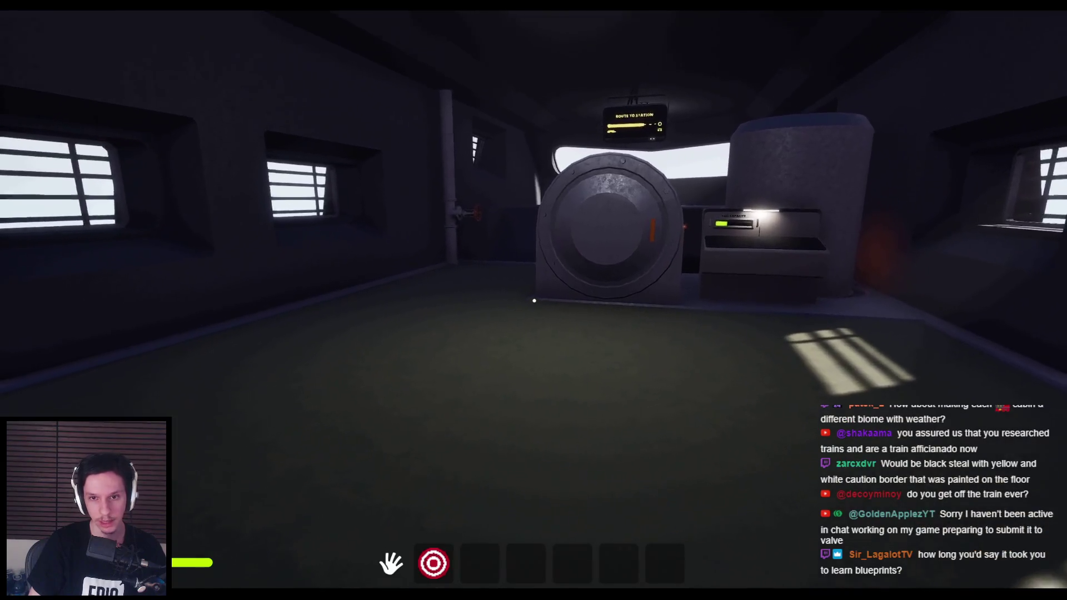
key(w)
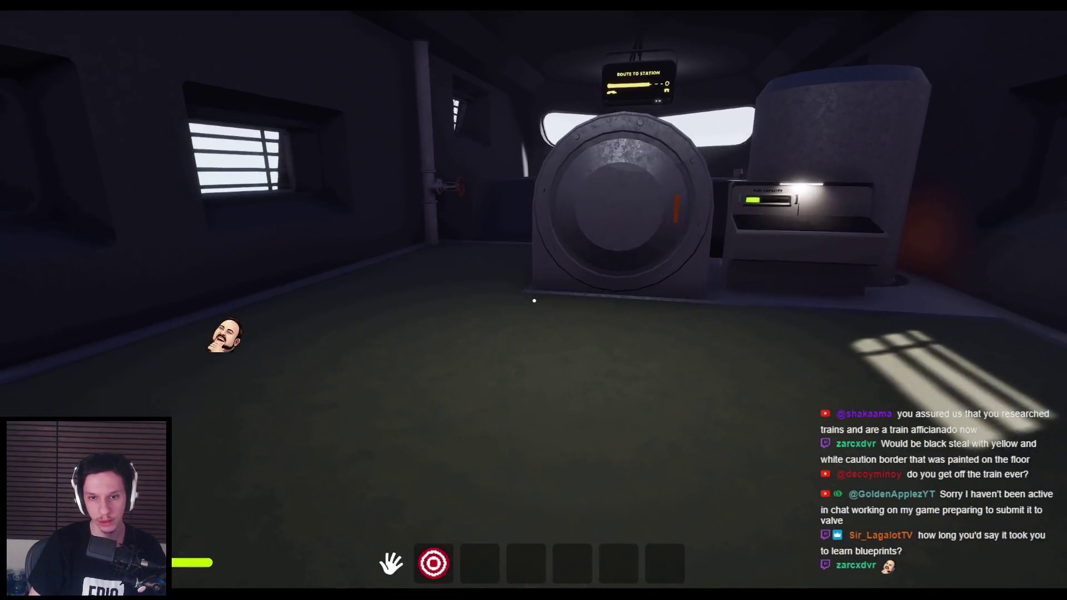
key(w)
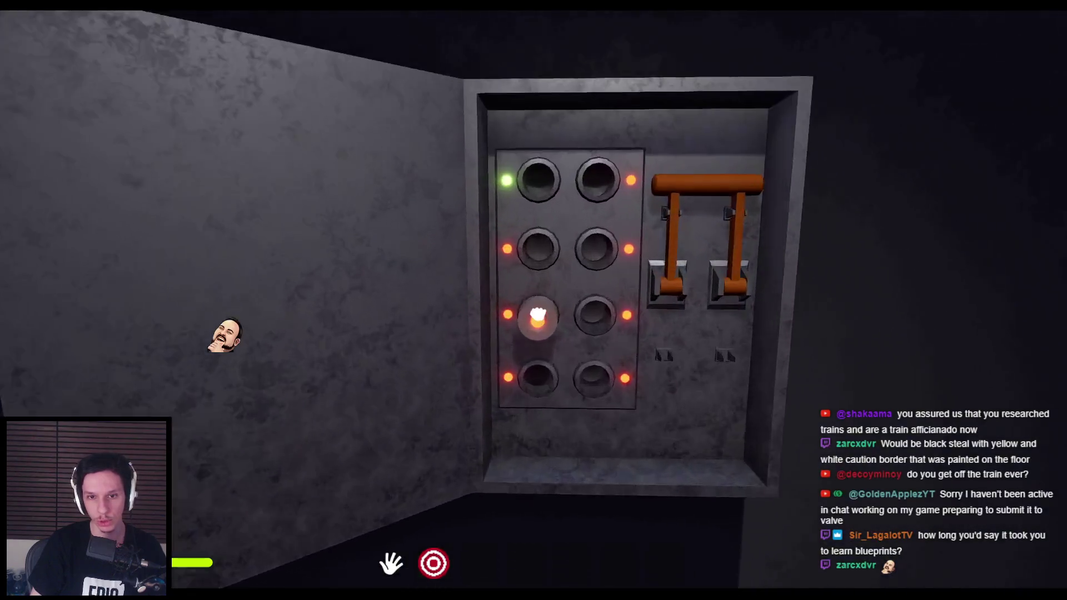
click(533, 300)
click(553, 427)
key(s)
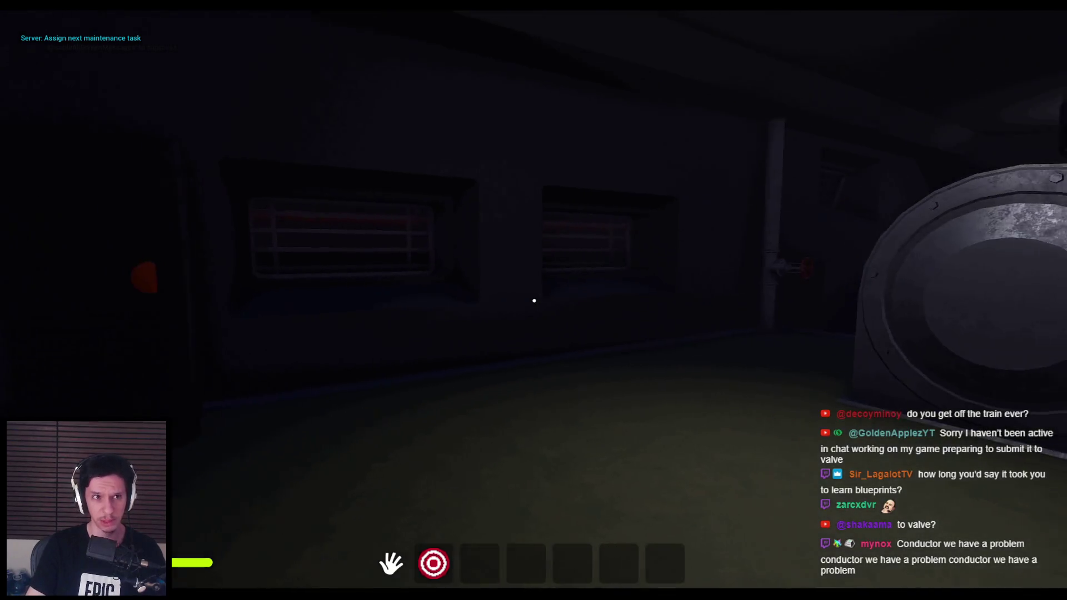
Step: Climb past the round hatch, pick up the cube and set it on the Train Monitoring terminal
key(w)
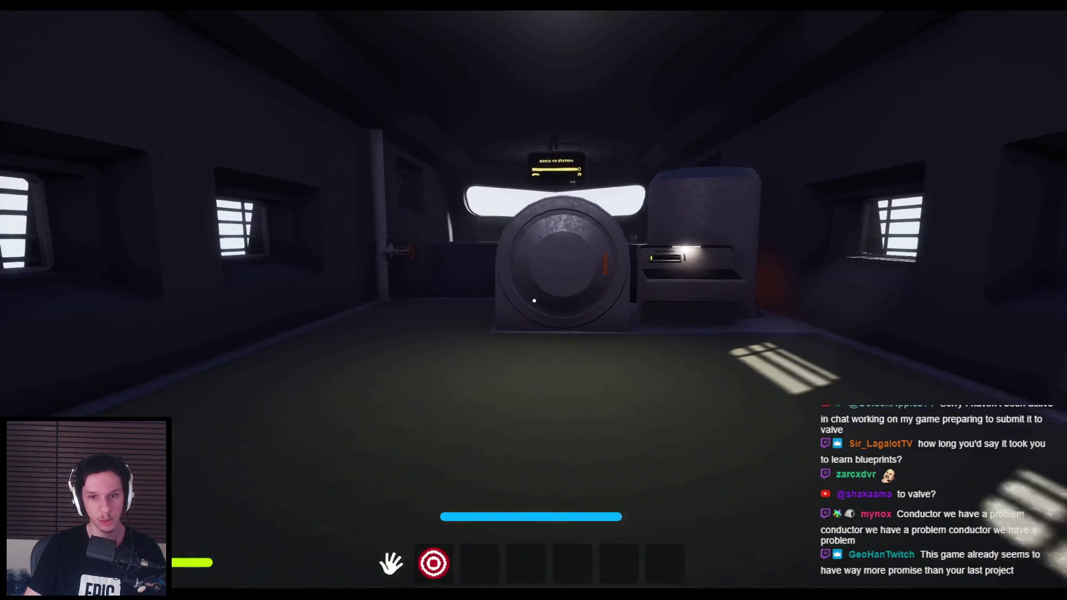
key(w)
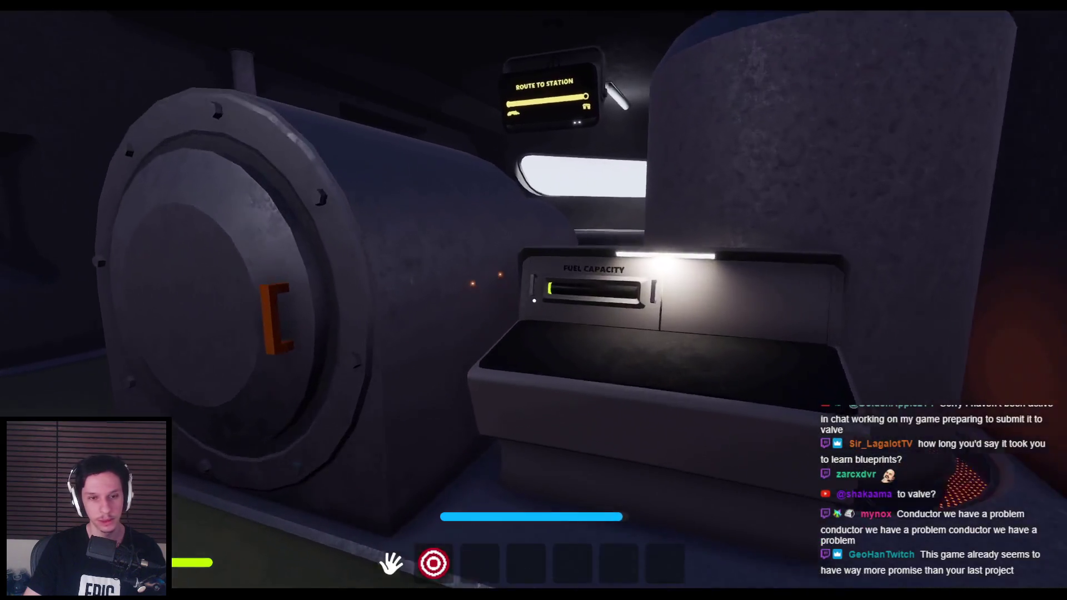
key(space)
key(w)
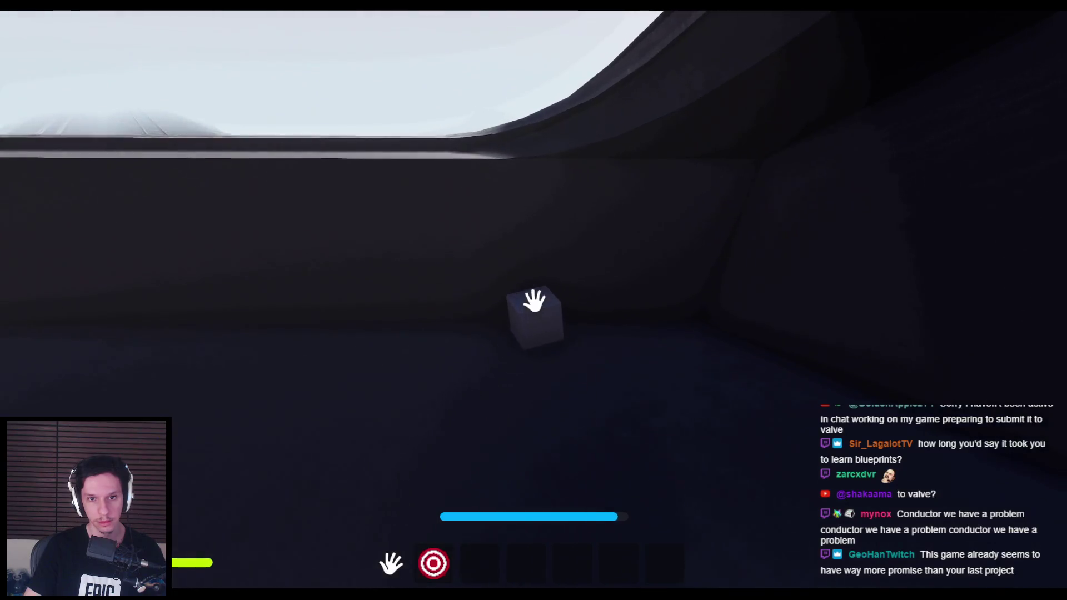
click(533, 300)
click(494, 303)
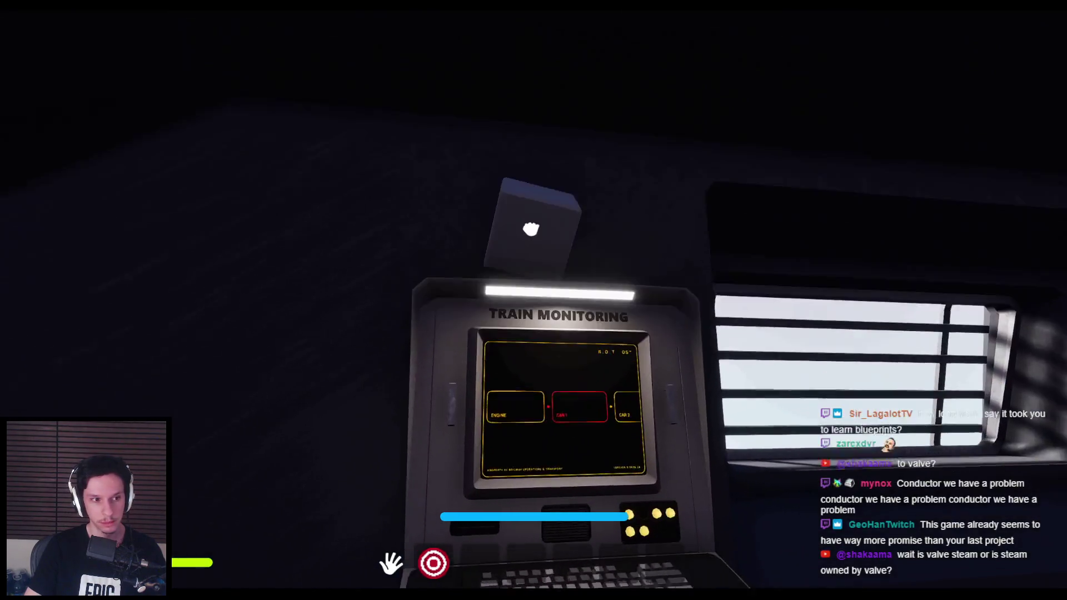
key(s)
key(w)
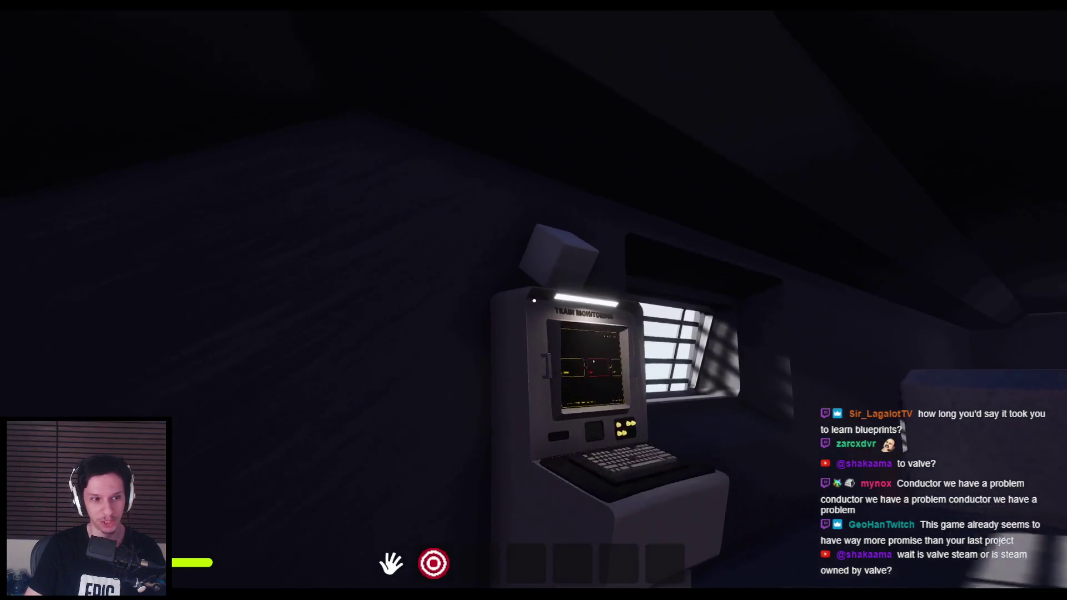
key(s)
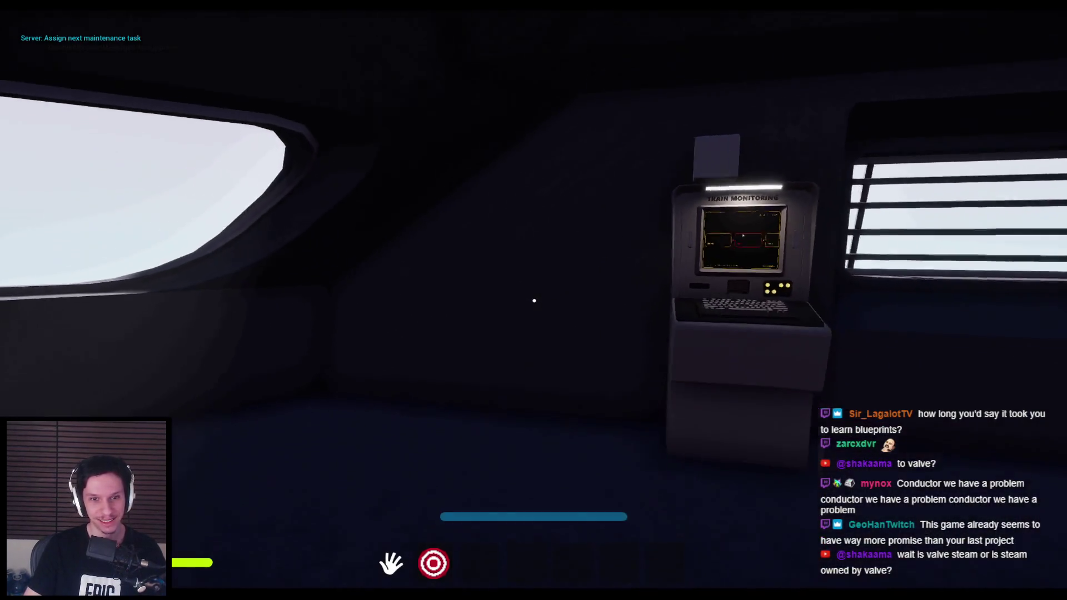
Step: Pull the electrical panel lever down to turn the lights green, then stop the play session
key(w)
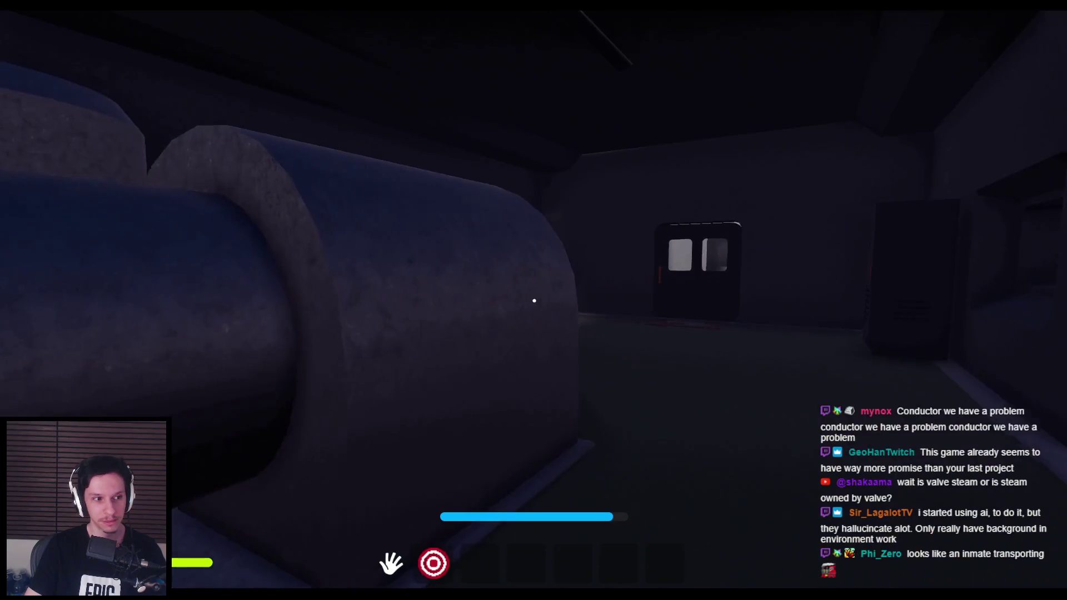
key(w)
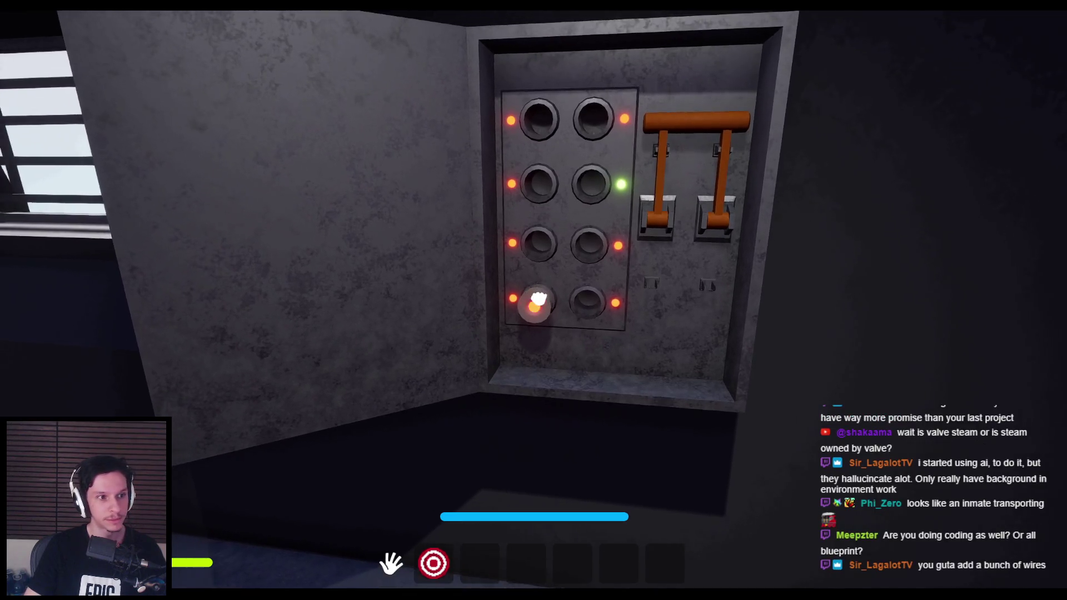
key(s)
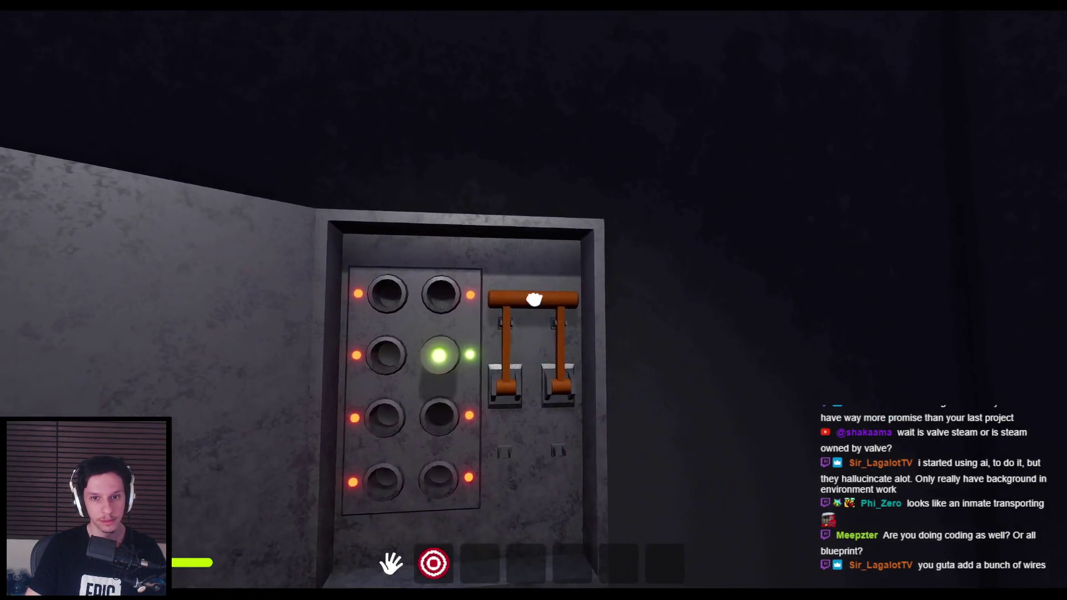
mouse_move(538, 298)
mouse_down()
mouse_move(538, 361)
mouse_move(555, 419)
mouse_up()
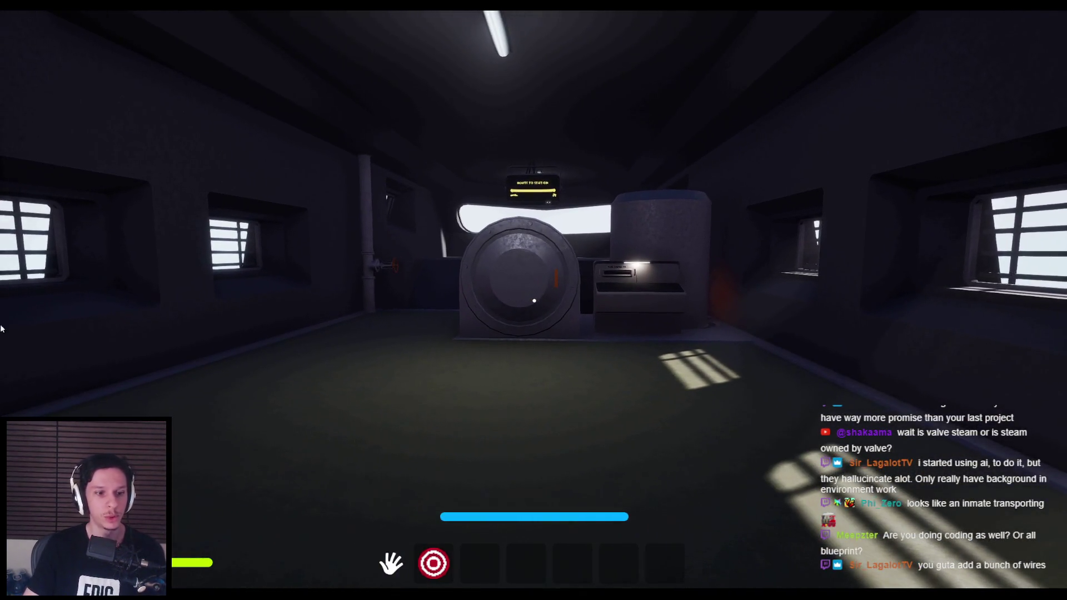
key(Escape)
Step: Scroll through the Trainrot structs, function library and LootableItemDataAsset.h code in Rider, then return to Unreal
key(alt+Tab)
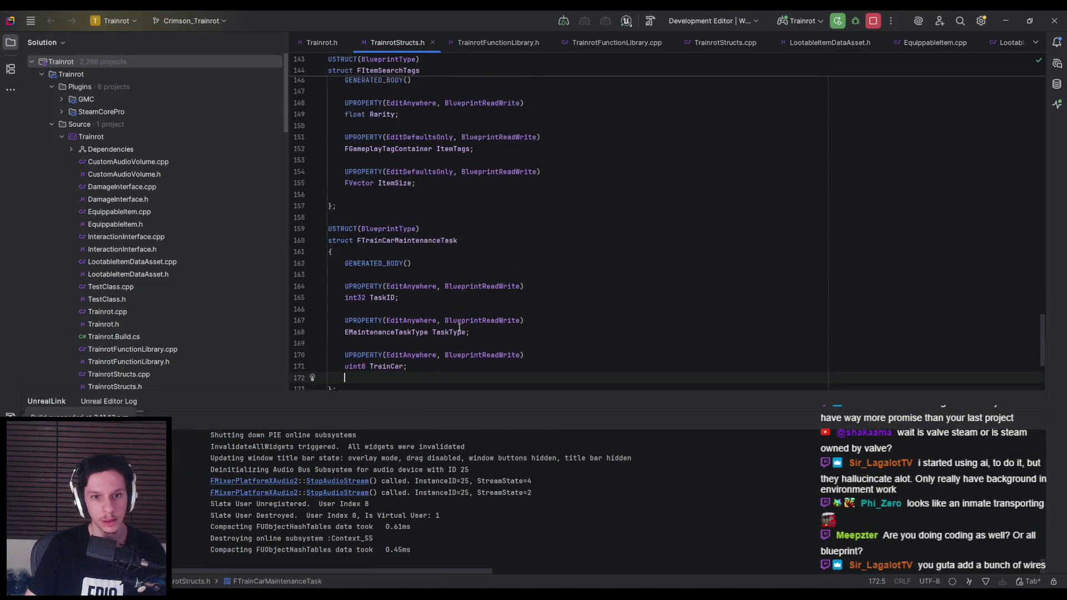
scroll(497, 288, down, 1)
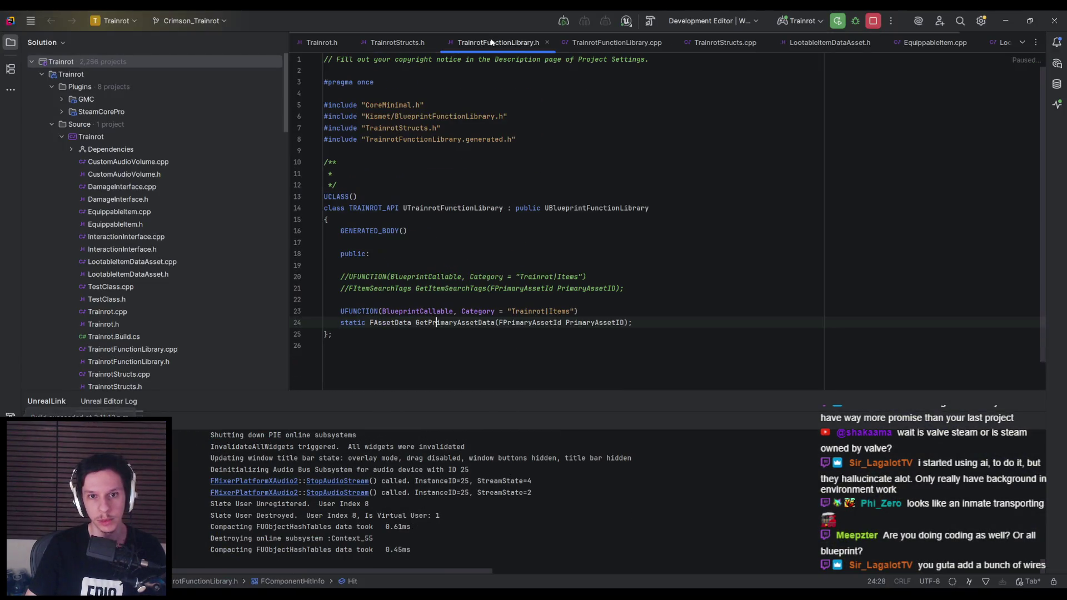
scroll(587, 189, down, 2)
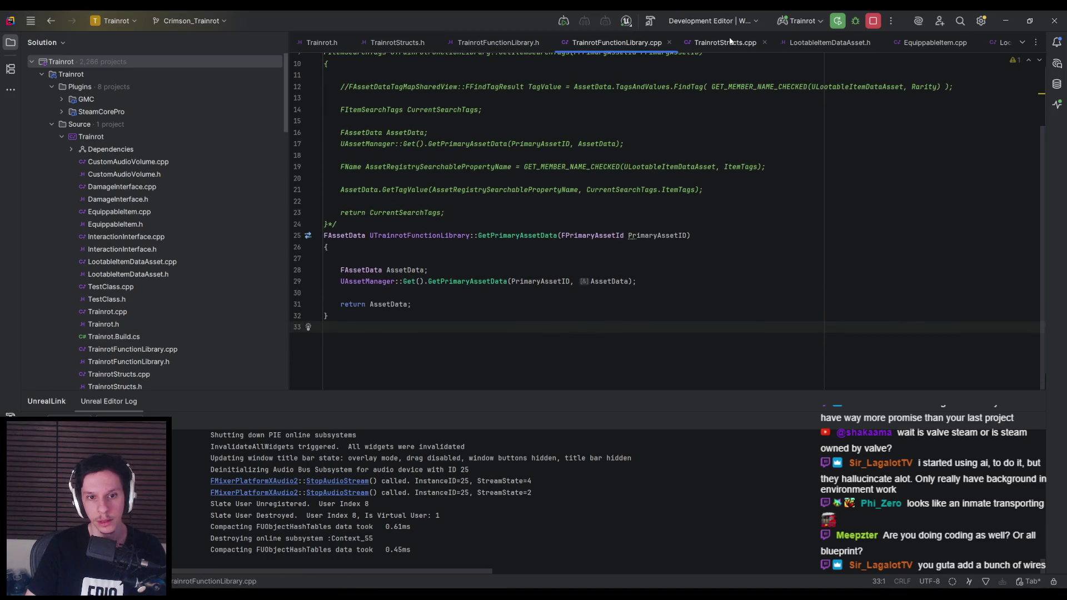
scroll(712, 159, up, 5)
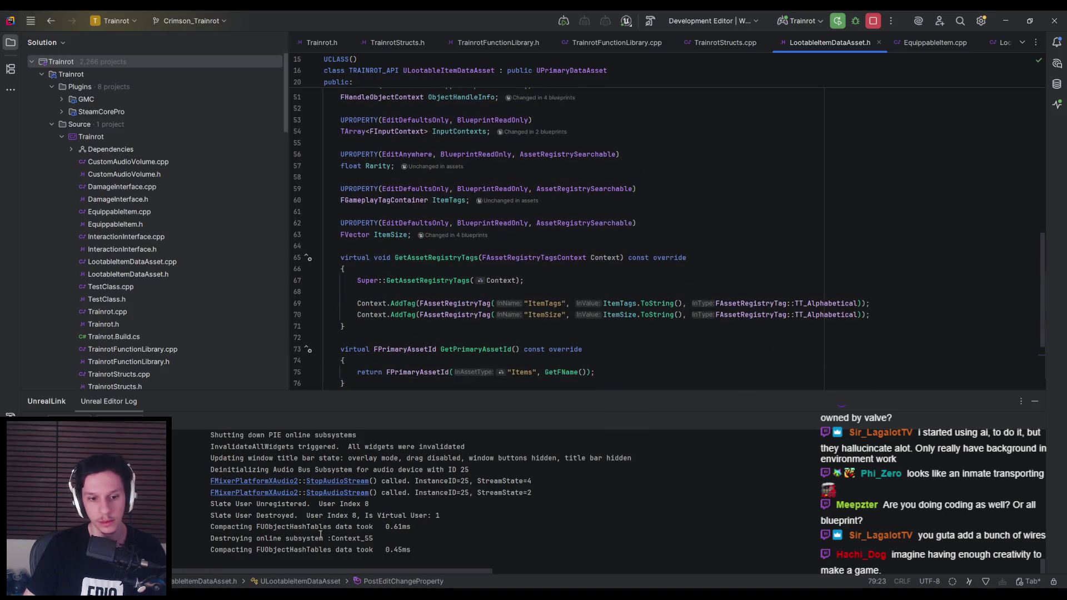
key(alt+Tab)
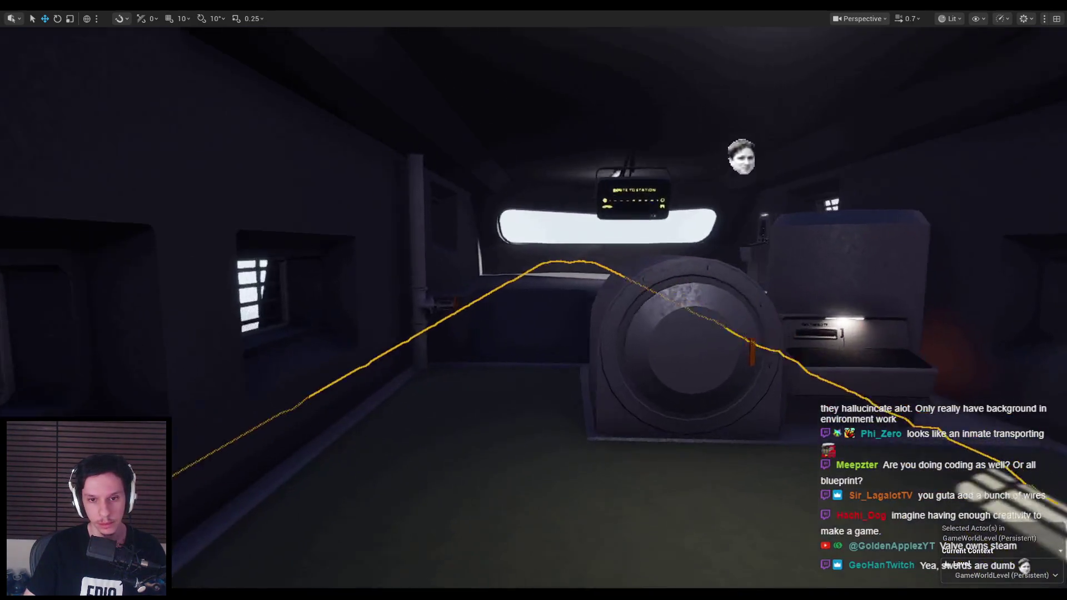
scroll(637, 436, up, 1)
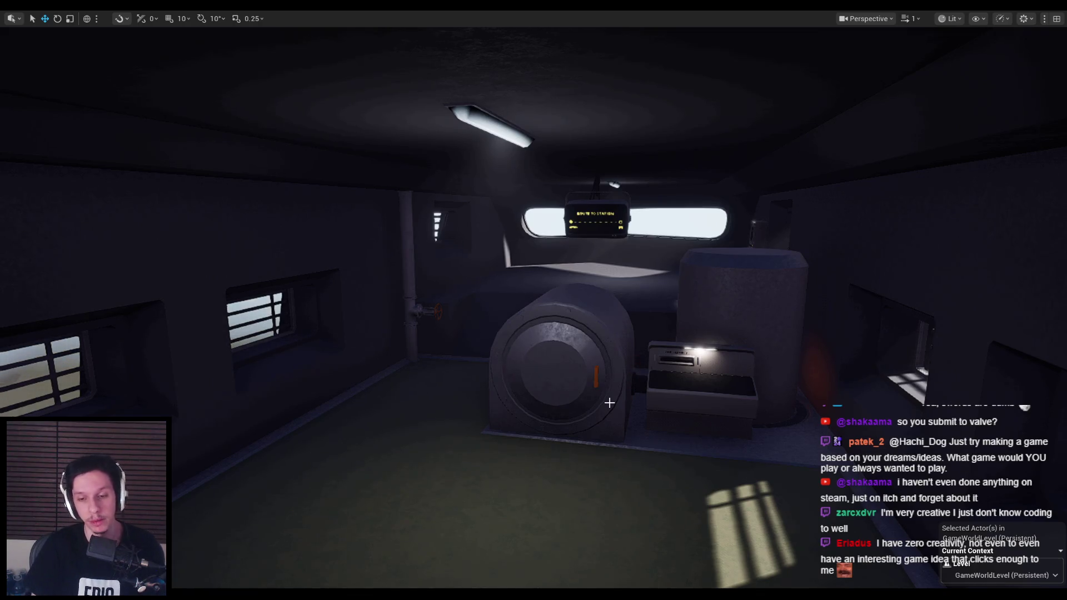
mouse_move(614, 405)
mouse_down()
mouse_move(614, 383)
mouse_move(634, 361)
mouse_move(622, 400)
mouse_move(600, 422)
mouse_move(562, 367)
mouse_move(627, 418)
mouse_up()
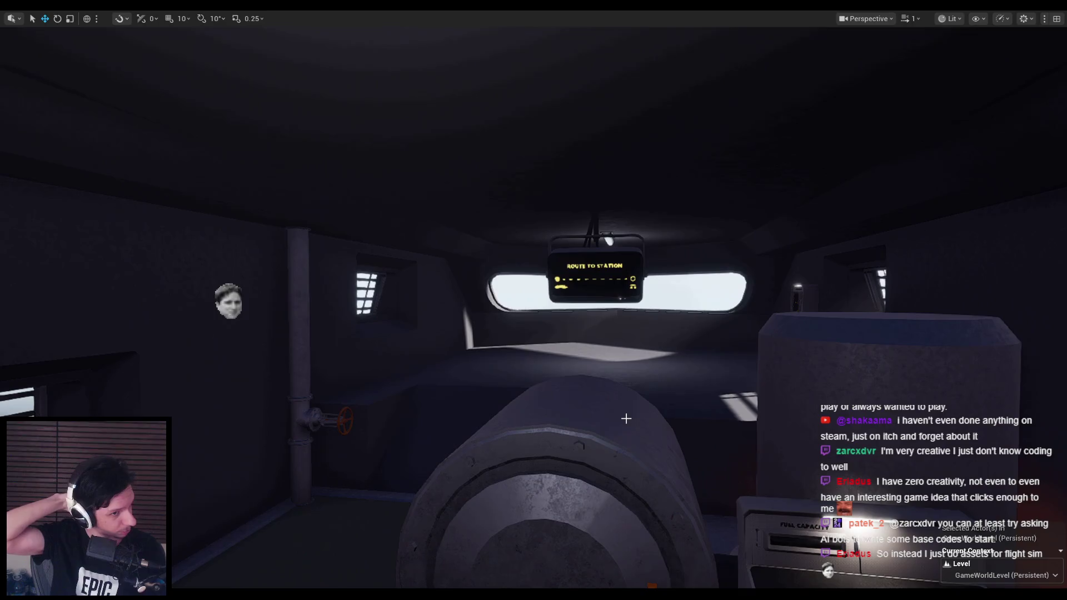
mouse_move(627, 418)
mouse_down()
mouse_move(611, 414)
mouse_move(628, 417)
mouse_move(634, 434)
mouse_move(622, 422)
mouse_move(622, 444)
mouse_move(620, 428)
mouse_move(628, 436)
mouse_move(495, 370)
mouse_move(448, 320)
mouse_move(472, 329)
mouse_move(232, 573)
mouse_move(287, 568)
mouse_up()
Step: Select floor plate Cabin-Engine.006 in Edit Mode and edge-slide its edges beside the furnace cylinder
click(287, 568)
scroll(319, 275, up, 5)
click(430, 320)
key(Tab)
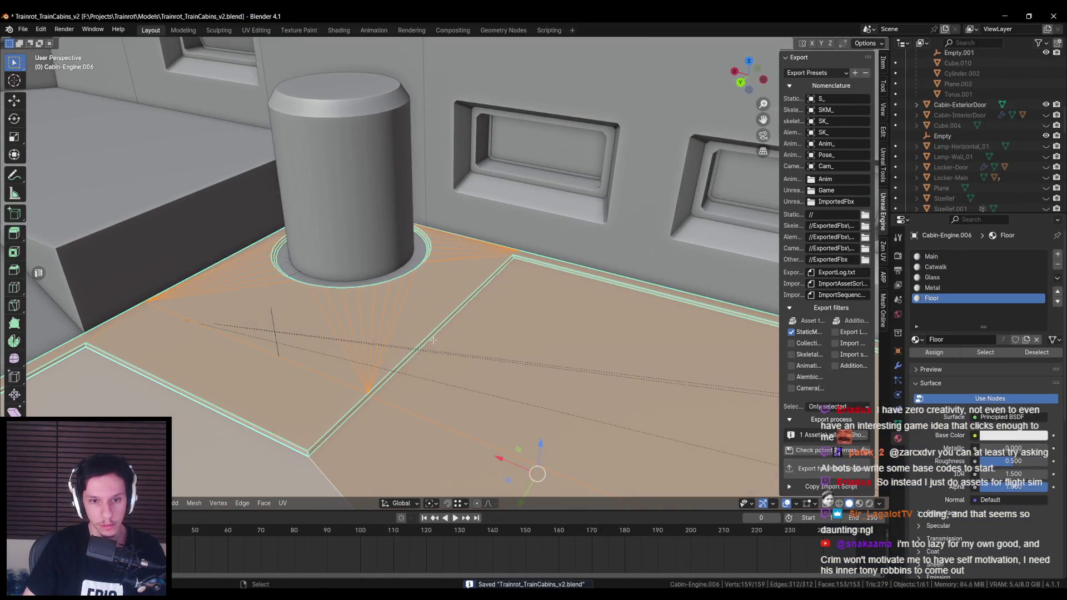
key(ctrl+s)
drag(433, 334, 500, 310)
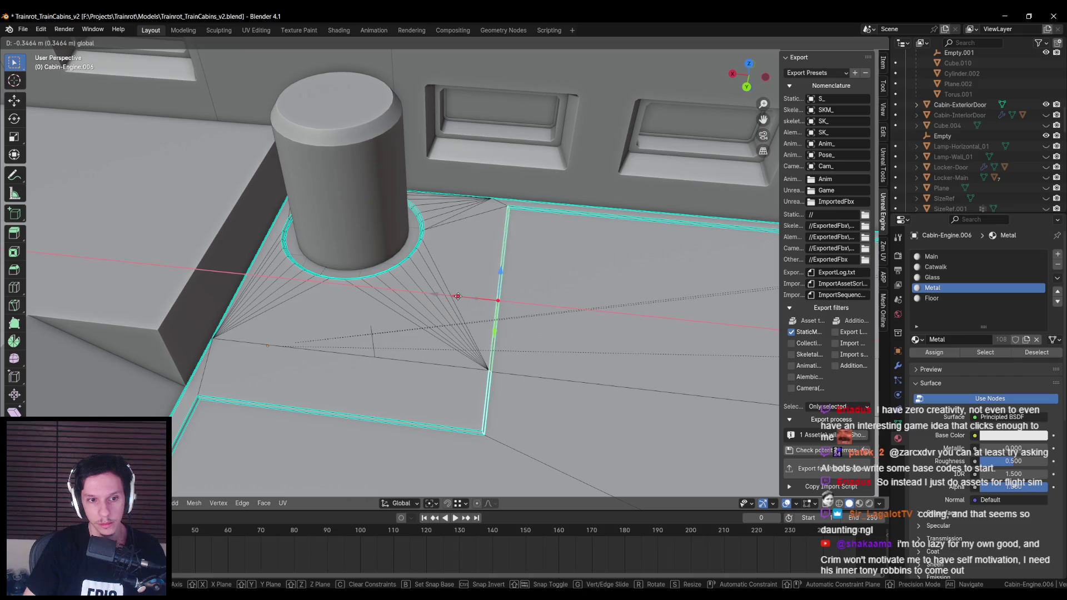
click(456, 295)
Step: Return to Object Mode, select the Cabin-Engine model, and switch back to Unreal Engine
scroll(456, 295, down, 4)
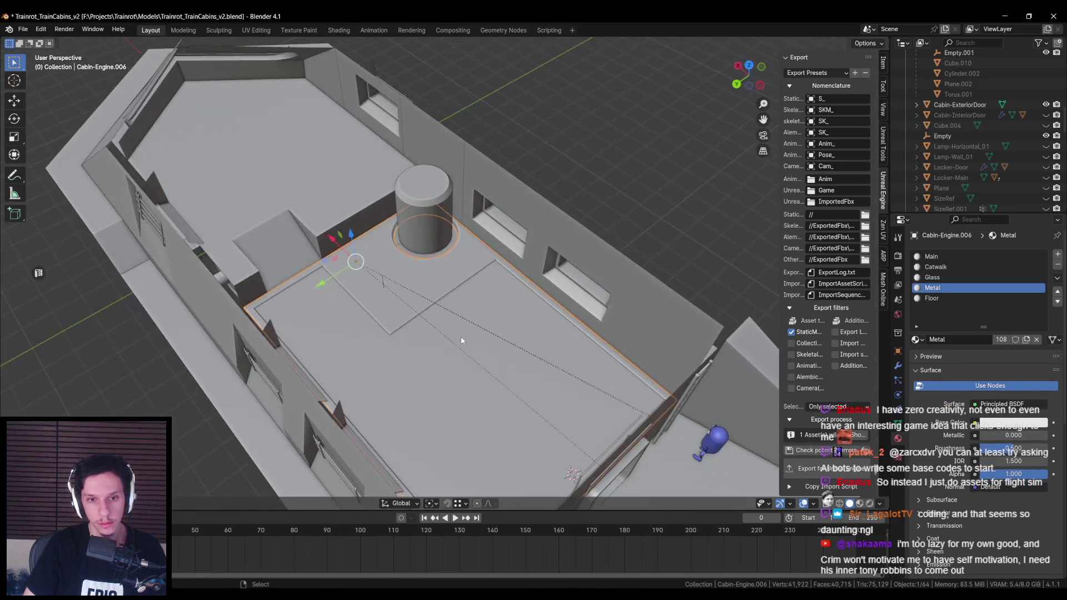
scroll(379, 344, up, 4)
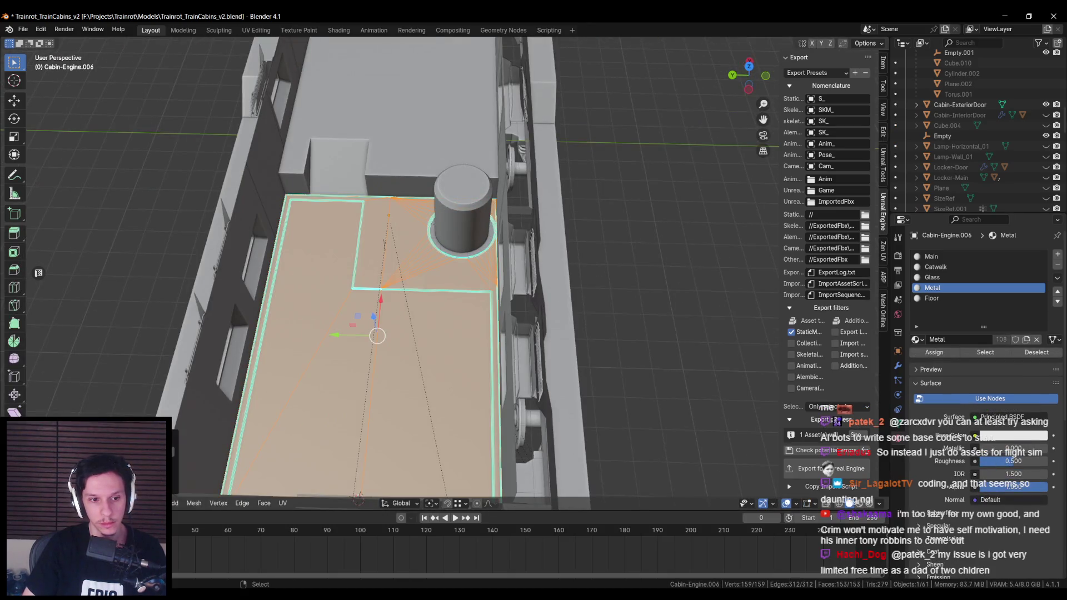
key(Tab)
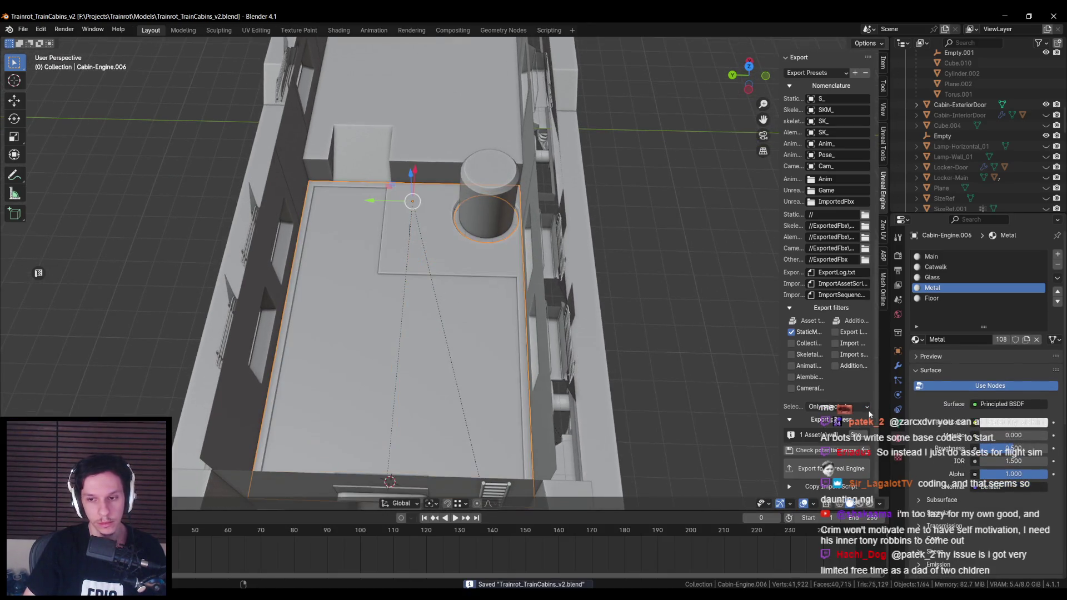
click(615, 340)
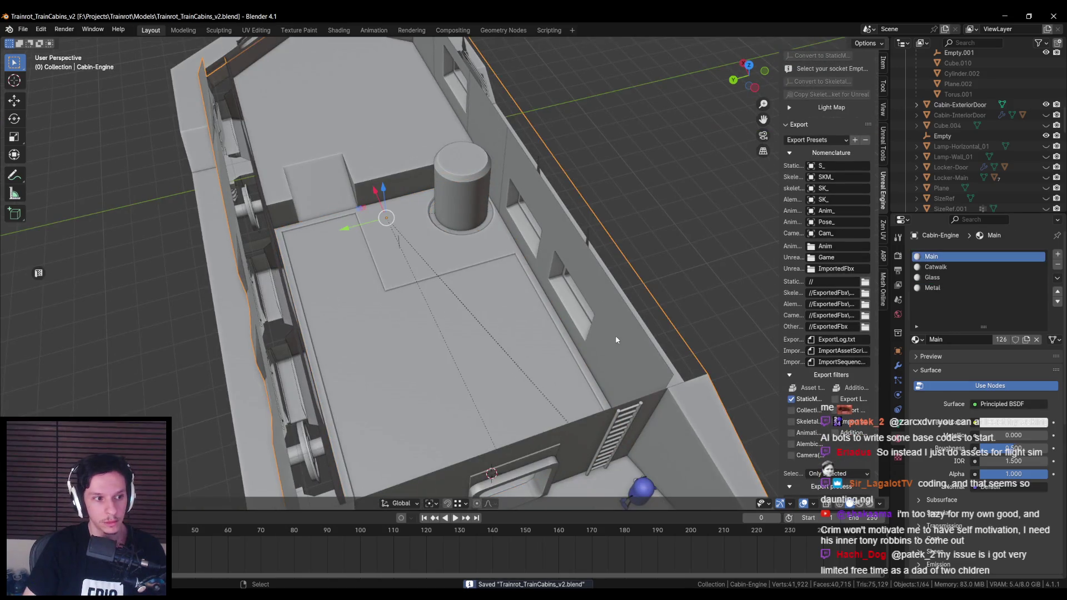
scroll(875, 446, down, 3)
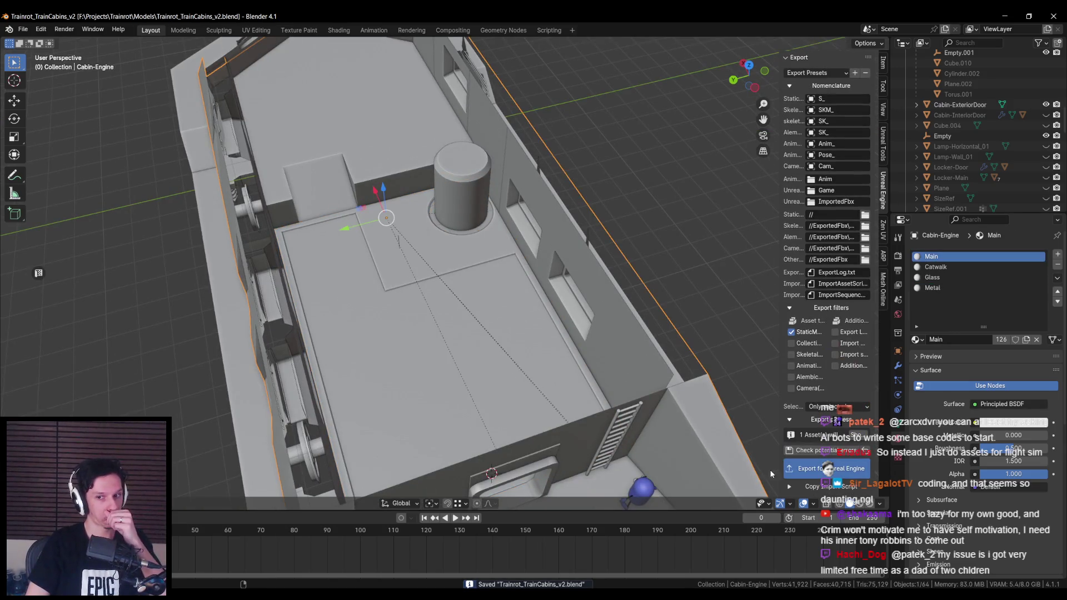
key(alt+Tab)
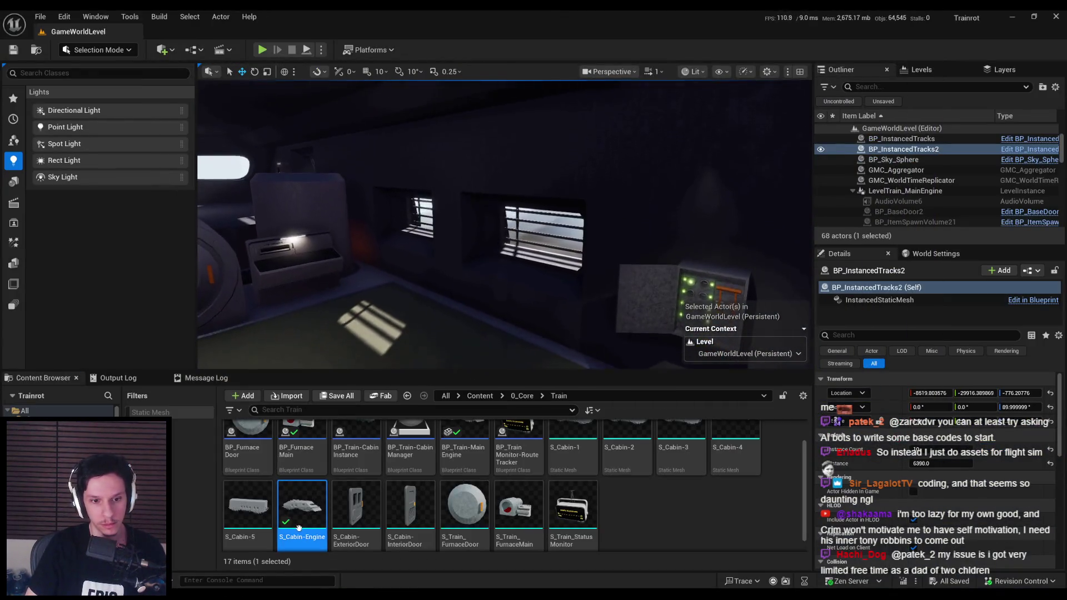
Step: Reimport S_Cabin-Engine and edit the LevelTrain_MainEngine level instance to view the refined engine room
right_click(302, 508)
click(338, 192)
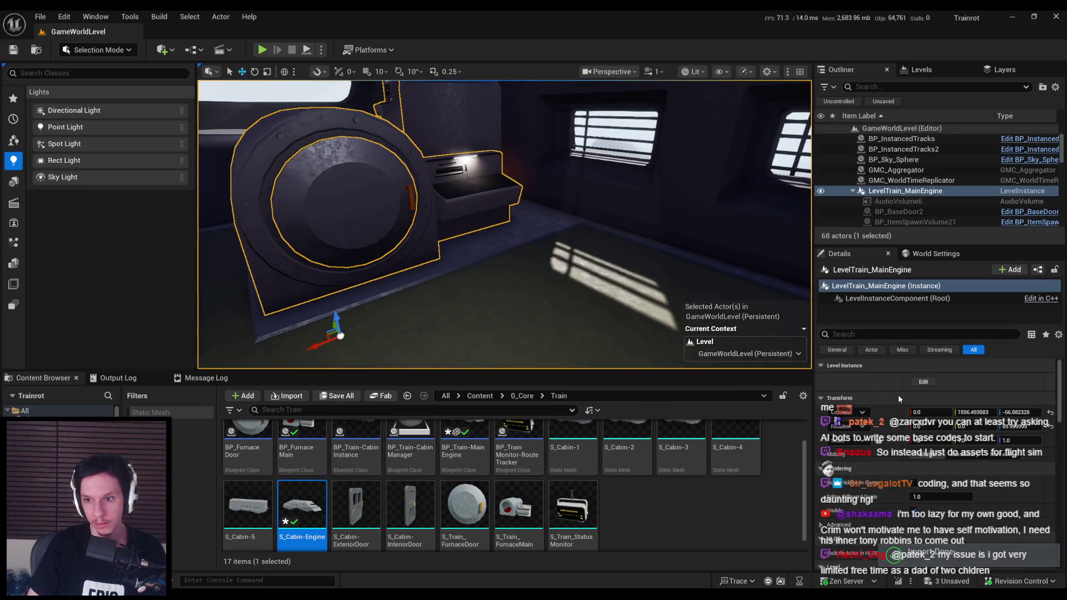
click(922, 382)
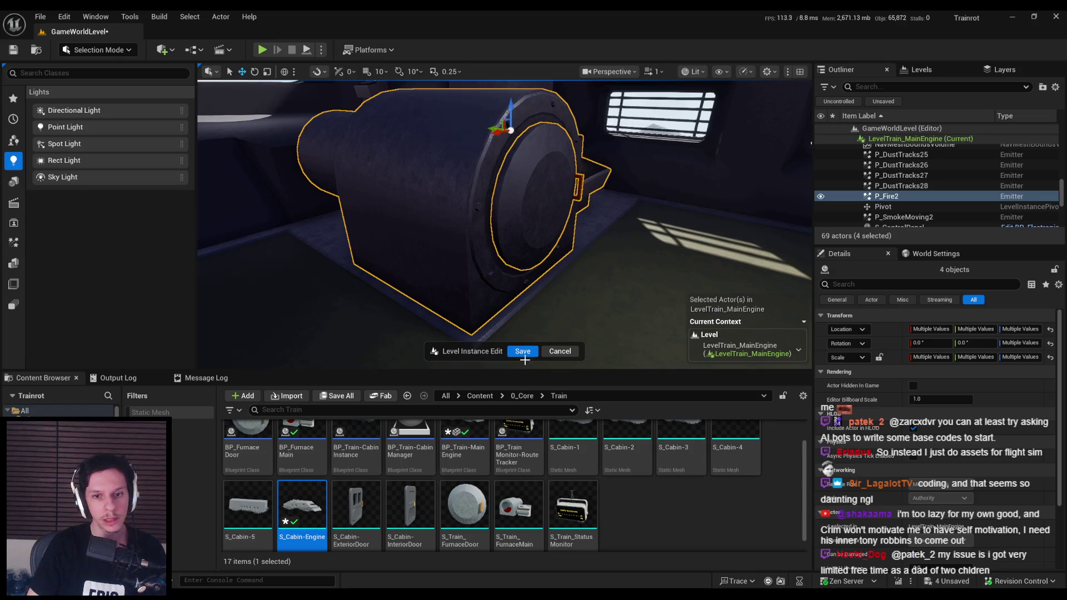
mouse_move(568, 281)
mouse_down()
mouse_move(547, 309)
mouse_move(544, 278)
mouse_up()
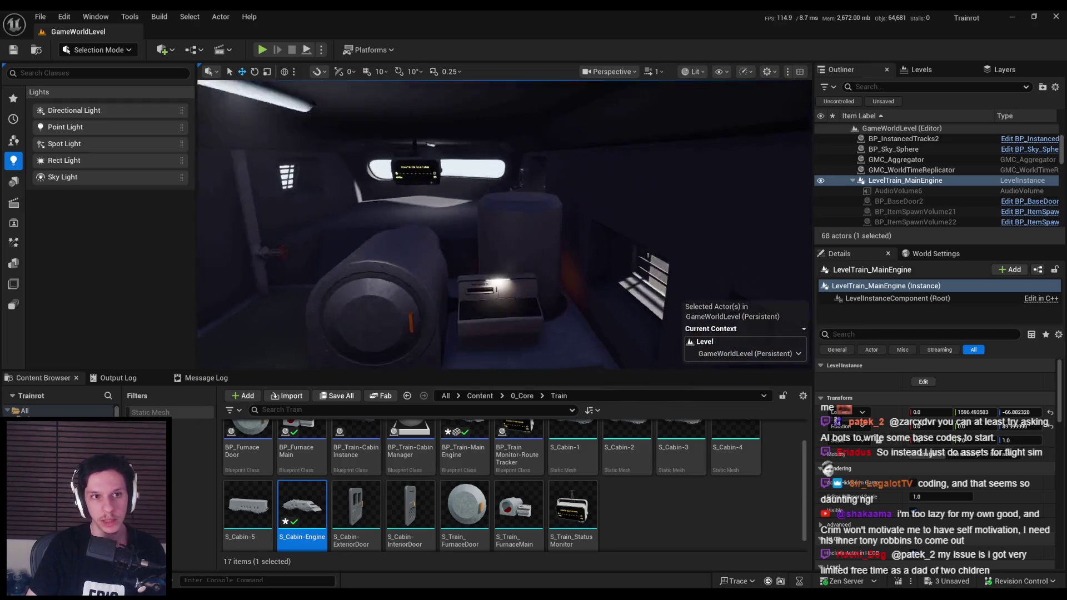
Step: Play the level with Alt+P and walk to the fuel capacity box and furnace floor
key(alt+p)
key(w)
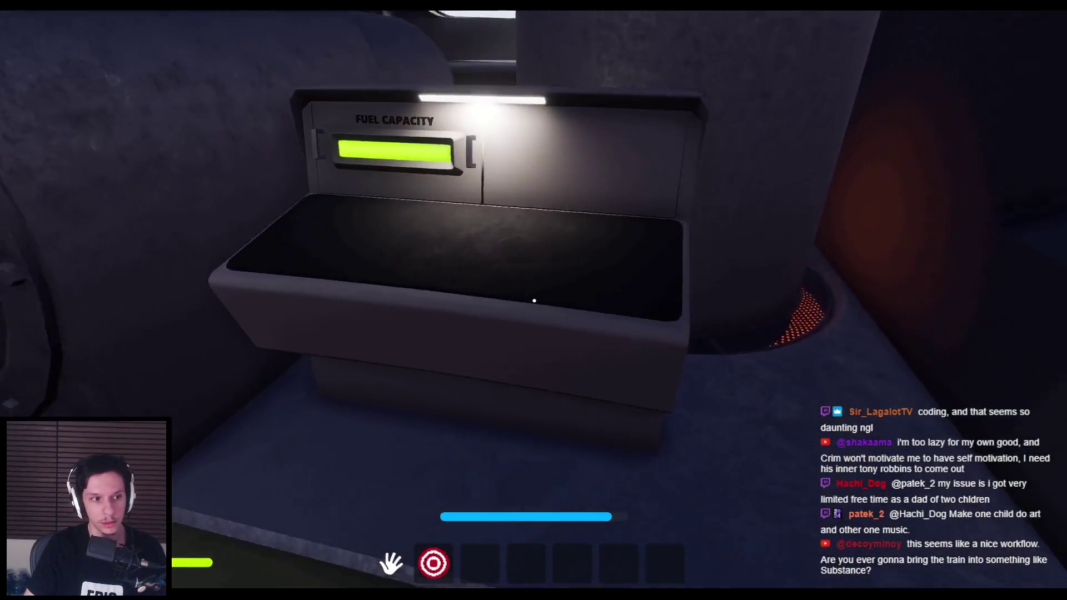
mouse_move(534, 300)
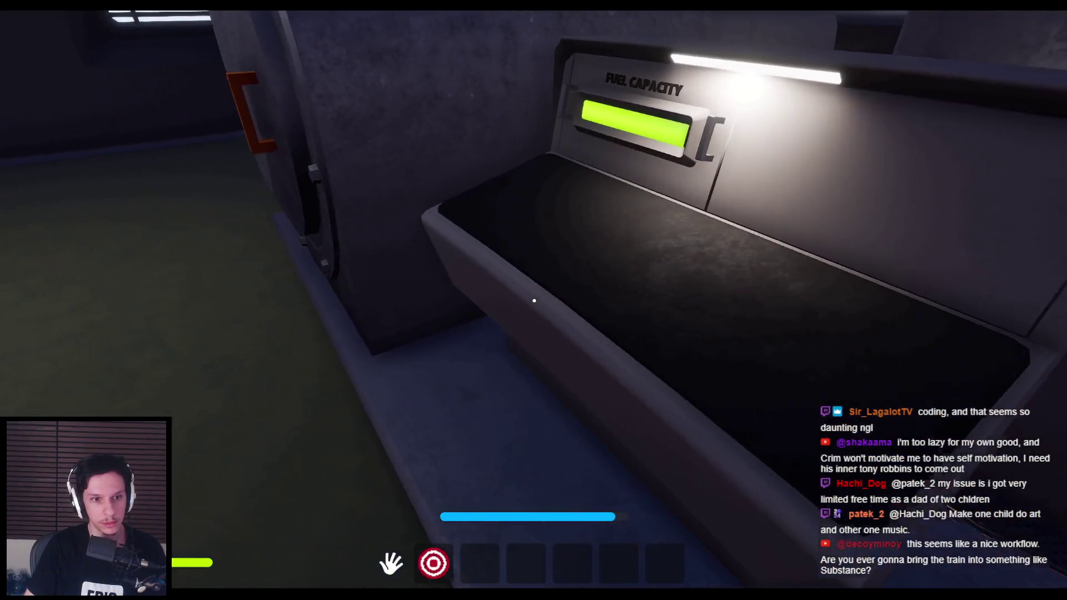
key(s)
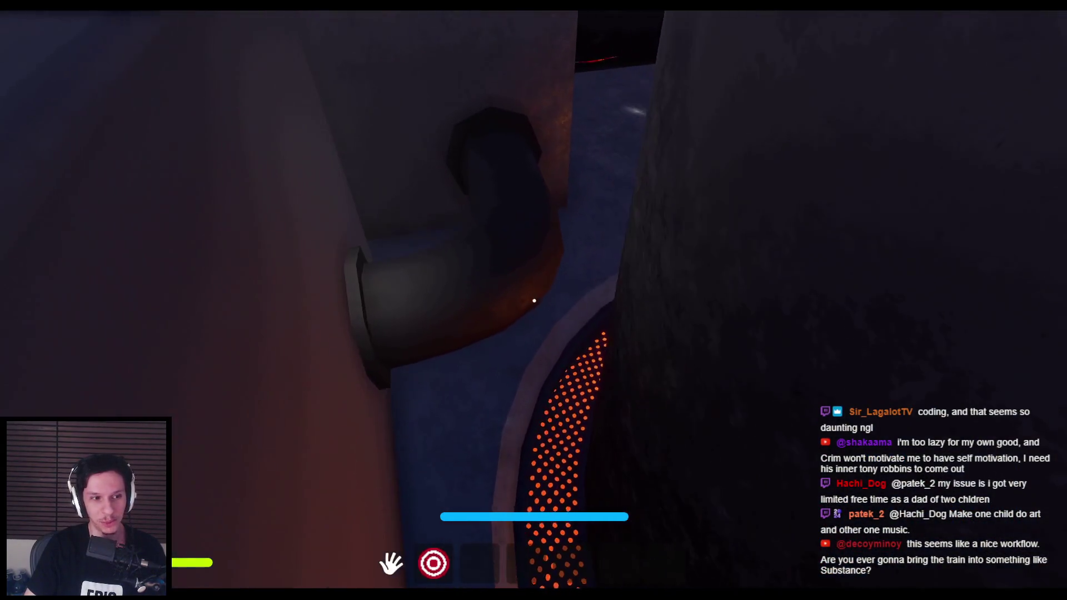
key(w)
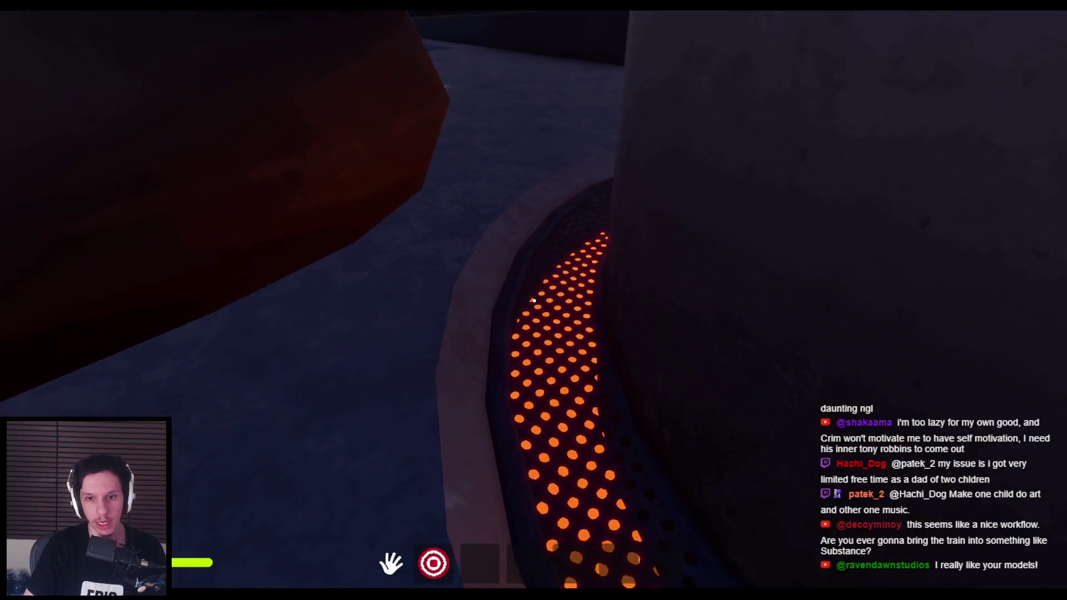
Step: Fly a detached camera over the rails, then walk the player into the furnace door to test collision
key(w)
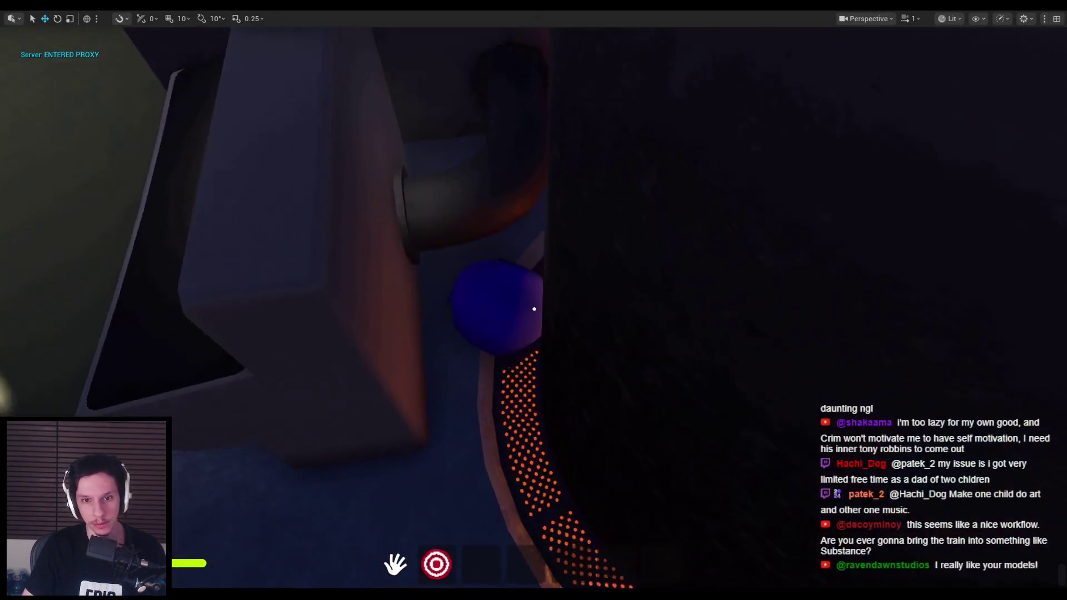
key(w)
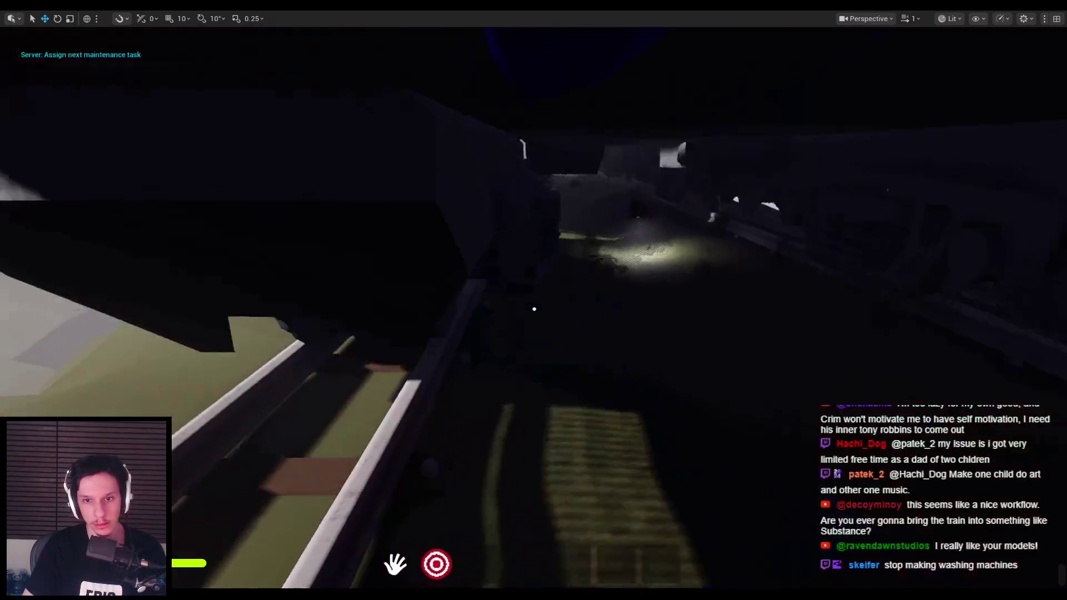
key(w)
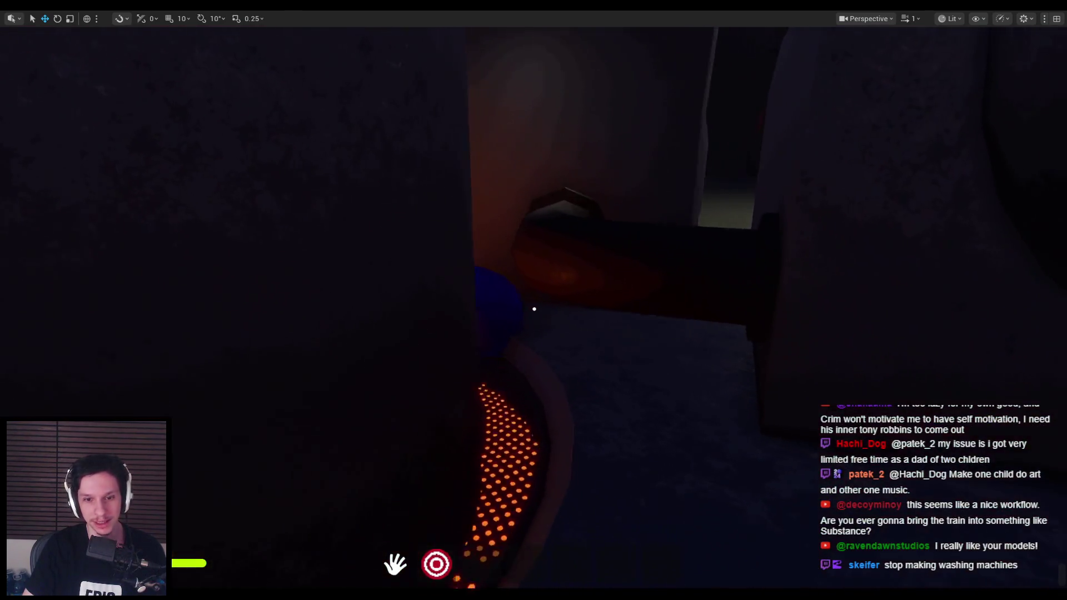
key(F8)
key(w)
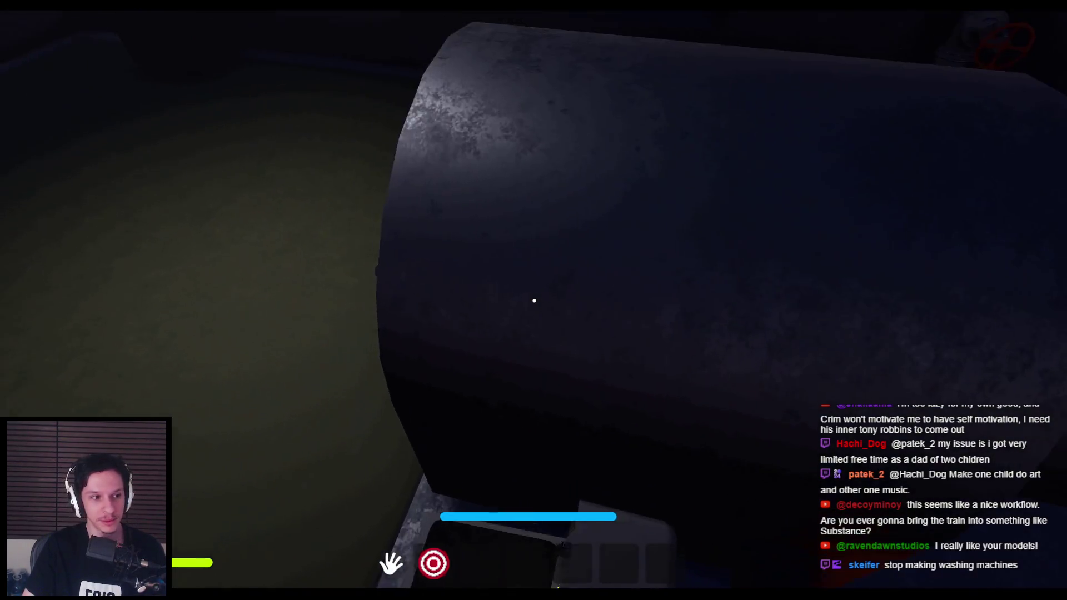
key(w)
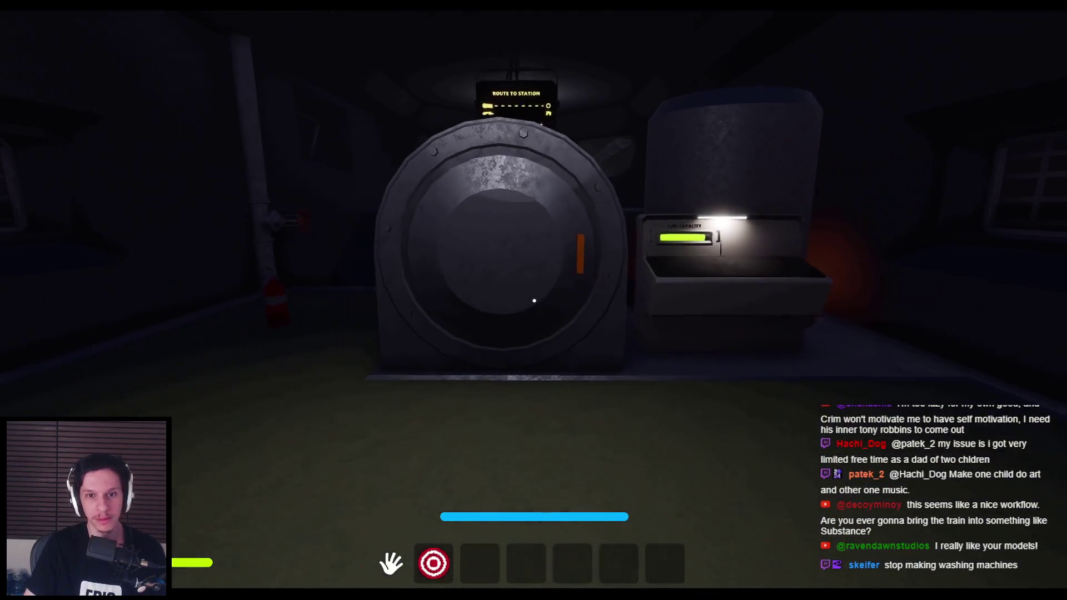
key(F8)
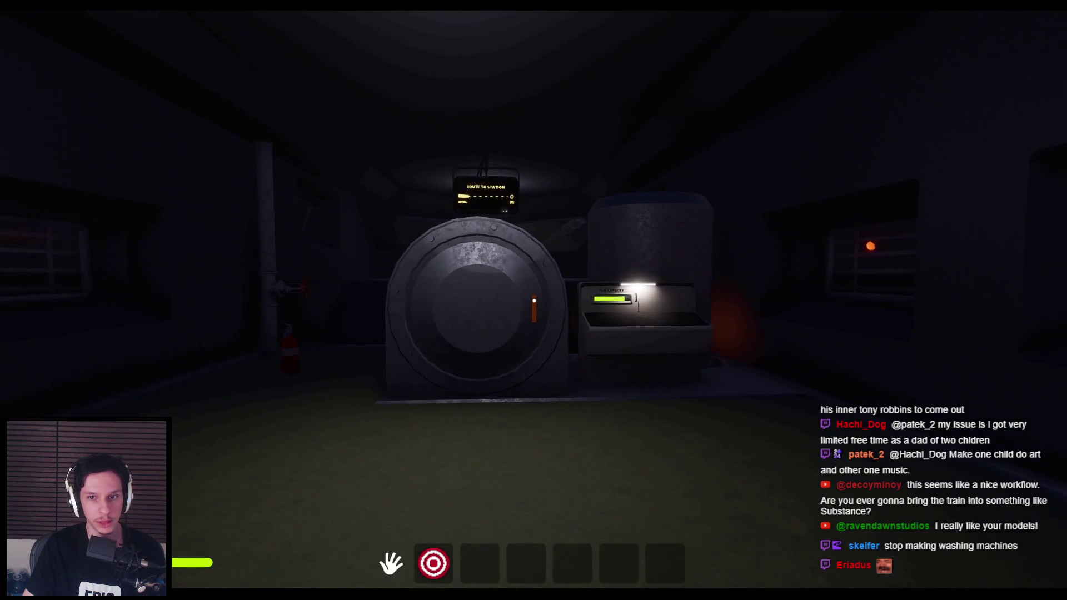
key(w)
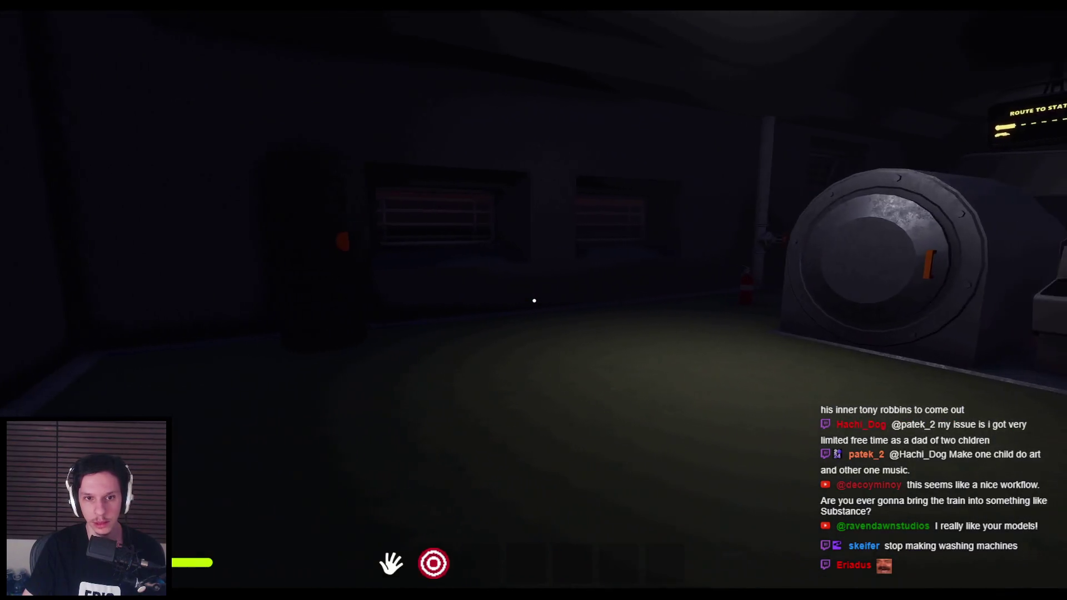
Step: Walk around the furnace to the wall fuse box and pull its lever to power every socket
key(s)
key(w)
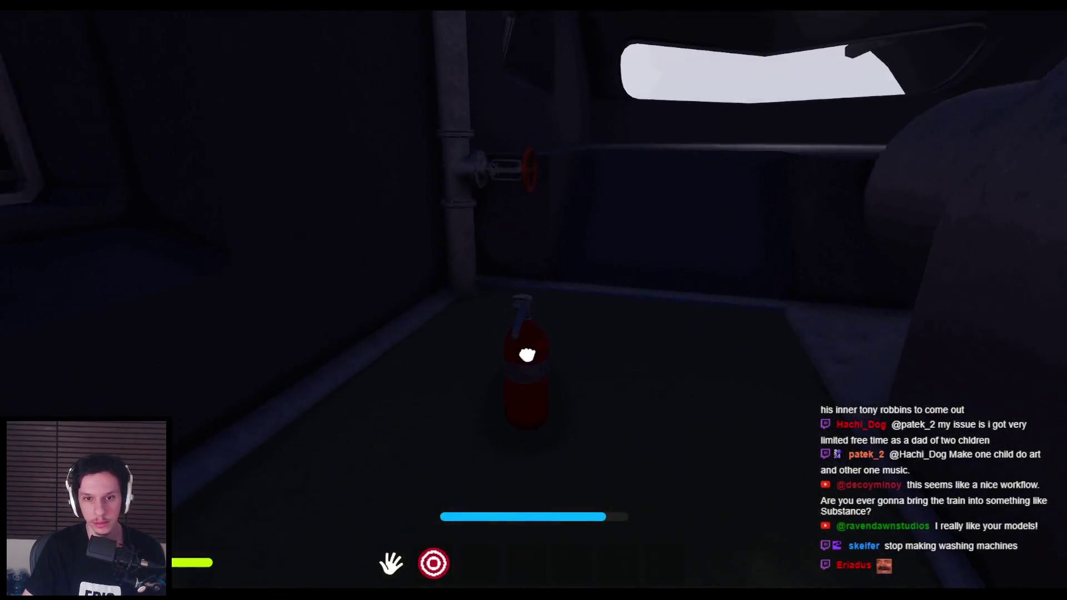
key(w)
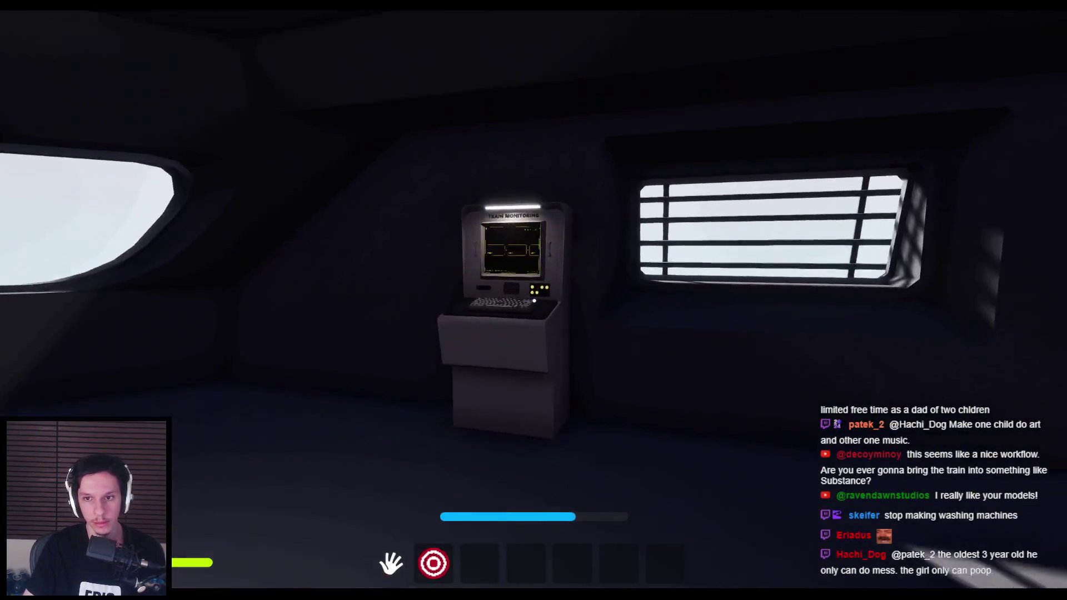
key(w)
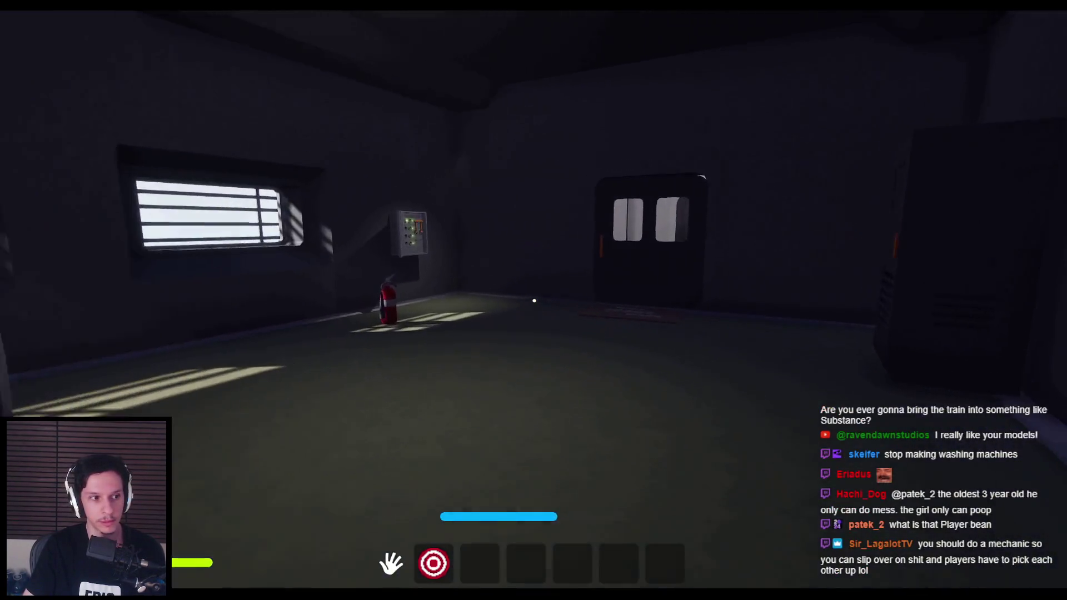
key(w)
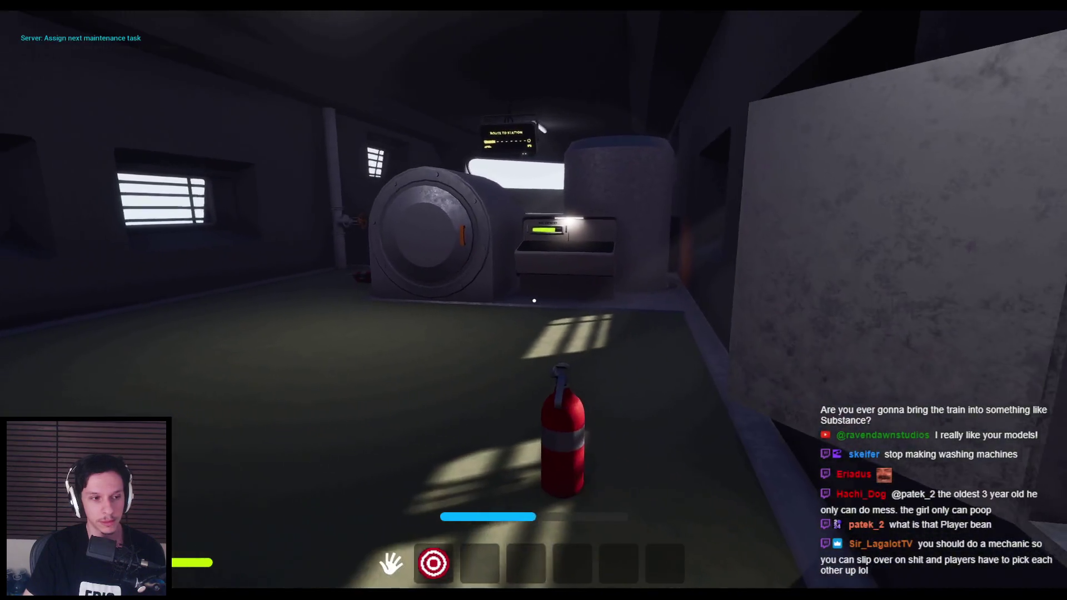
key(w)
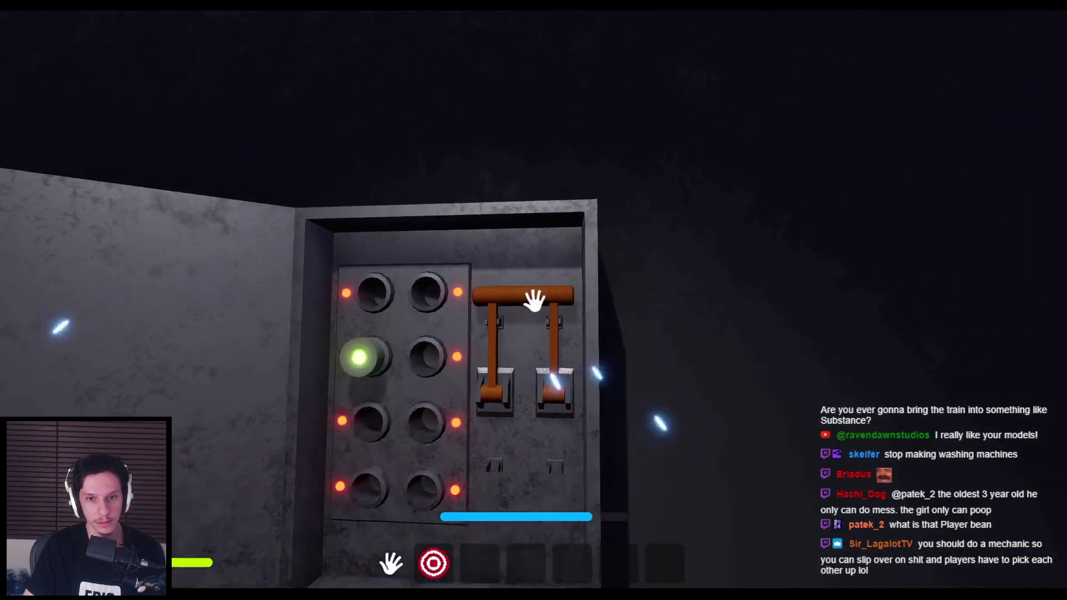
mouse_move(534, 300)
mouse_down()
mouse_move(522, 321)
mouse_move(542, 417)
mouse_up()
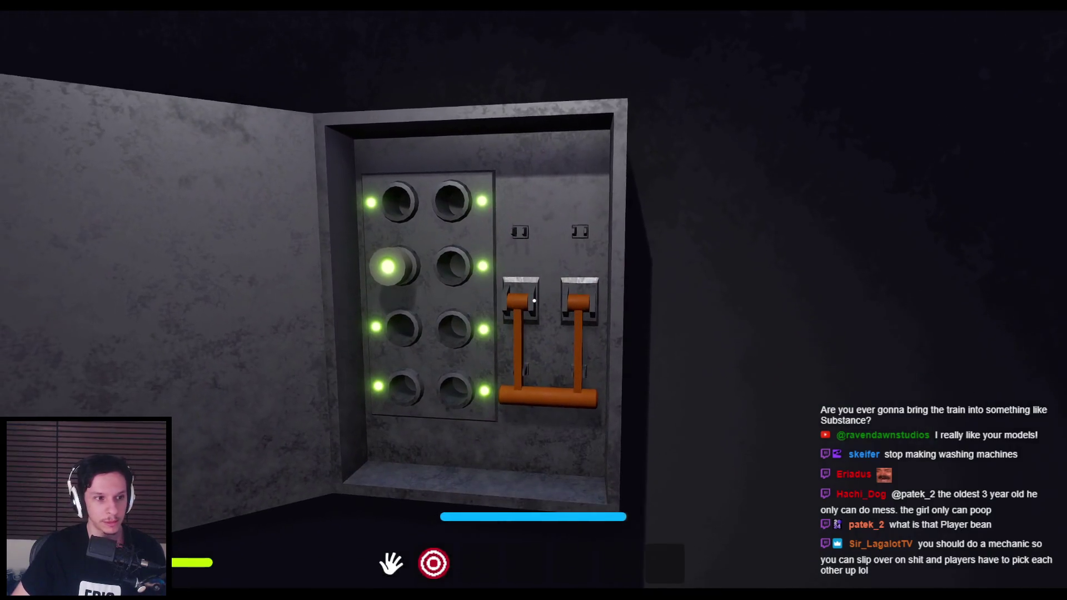
Step: Eject with F8 and bring the free camera close to the blue player bean
key(F8)
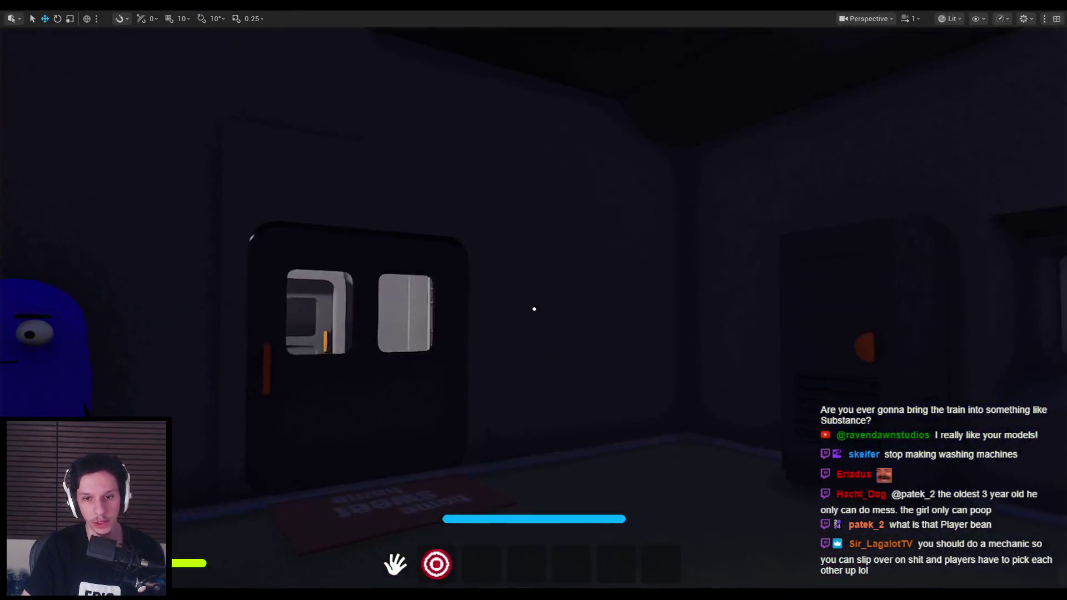
mouse_move(534, 309)
mouse_down()
mouse_move(555, 306)
mouse_move(514, 309)
mouse_up()
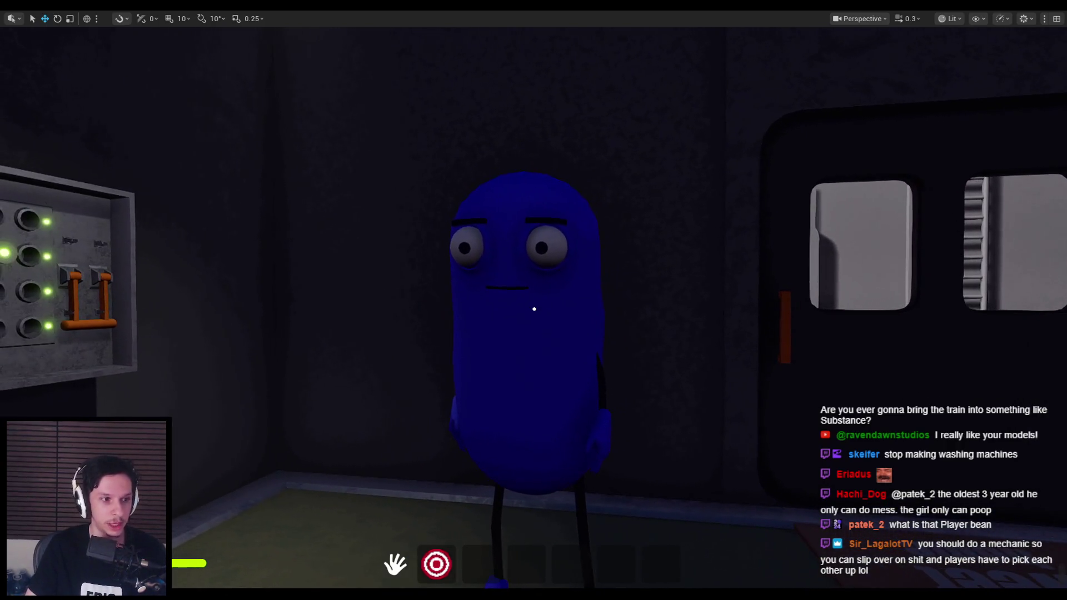
scroll(497, 332, up, 2)
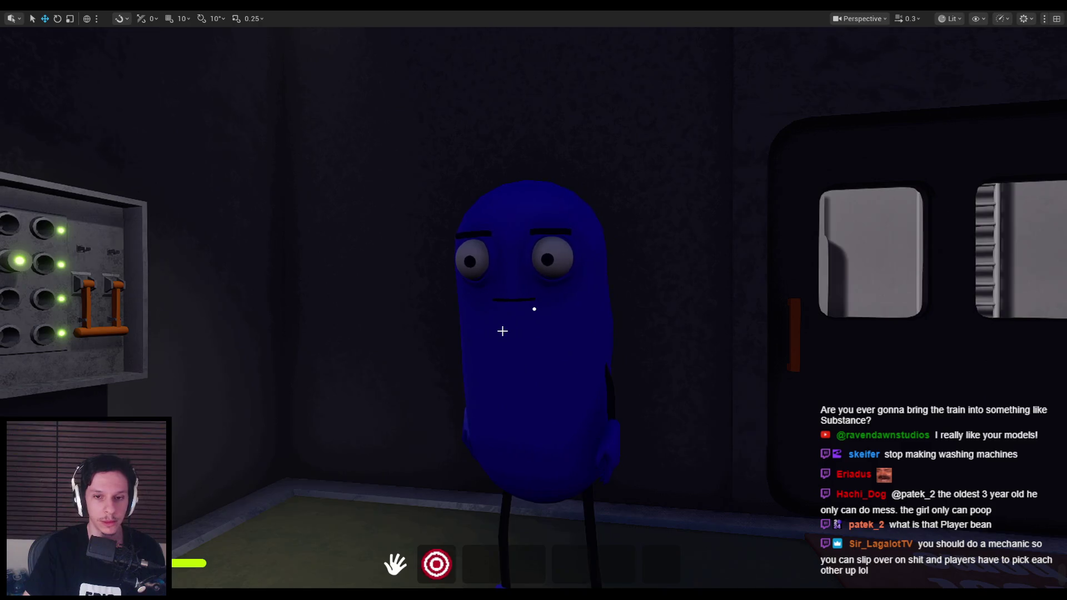
drag(502, 331, 161, 325)
Step: Walk by the furnace, briefly eject to see the bean lying down, then repossess facing the door
key(w)
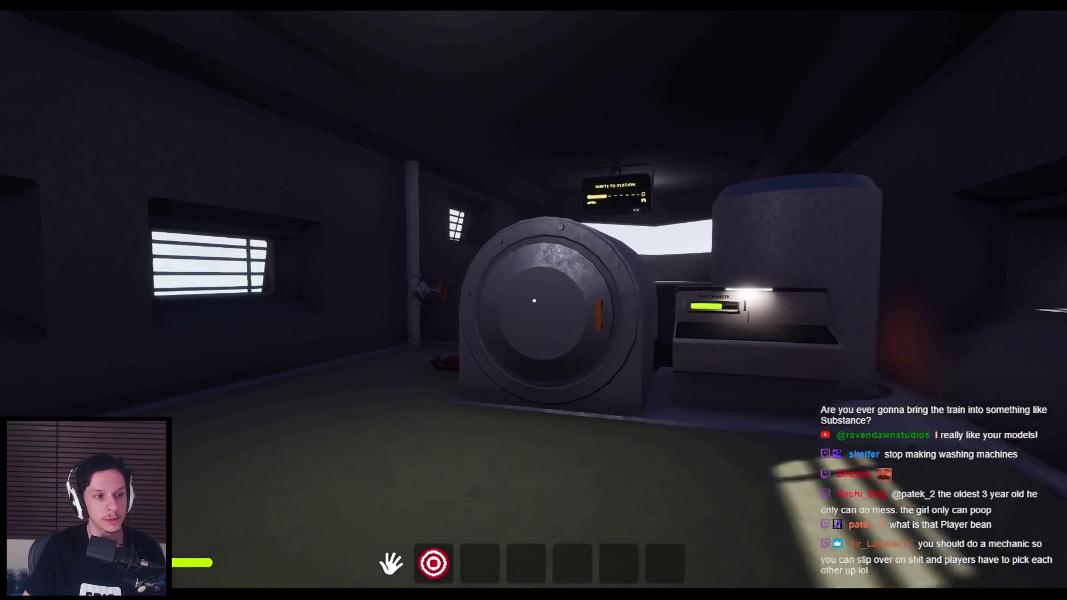
key(s)
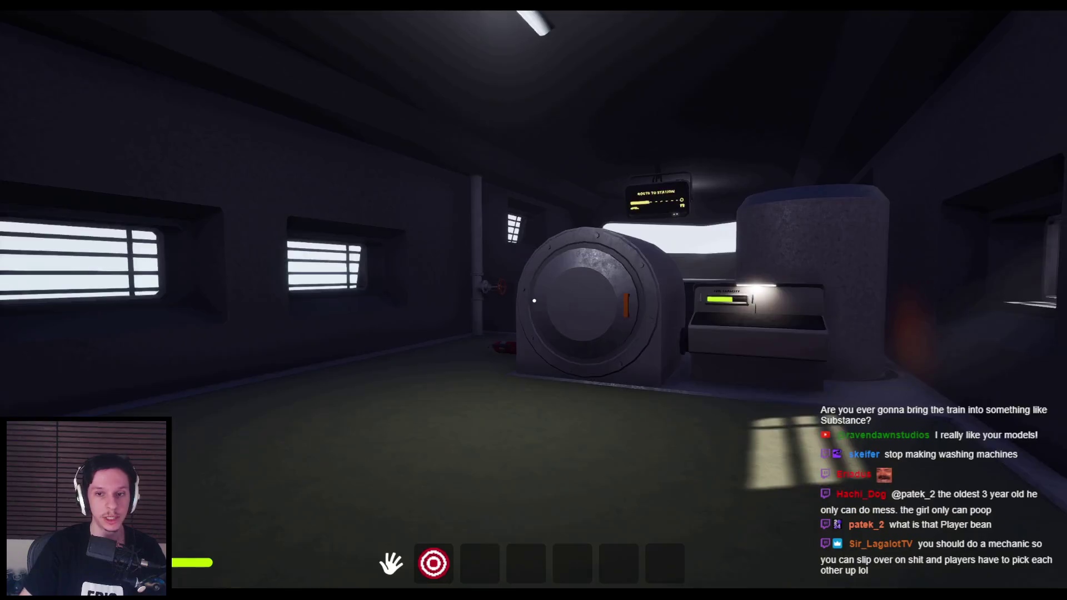
key(shift)
key(F8)
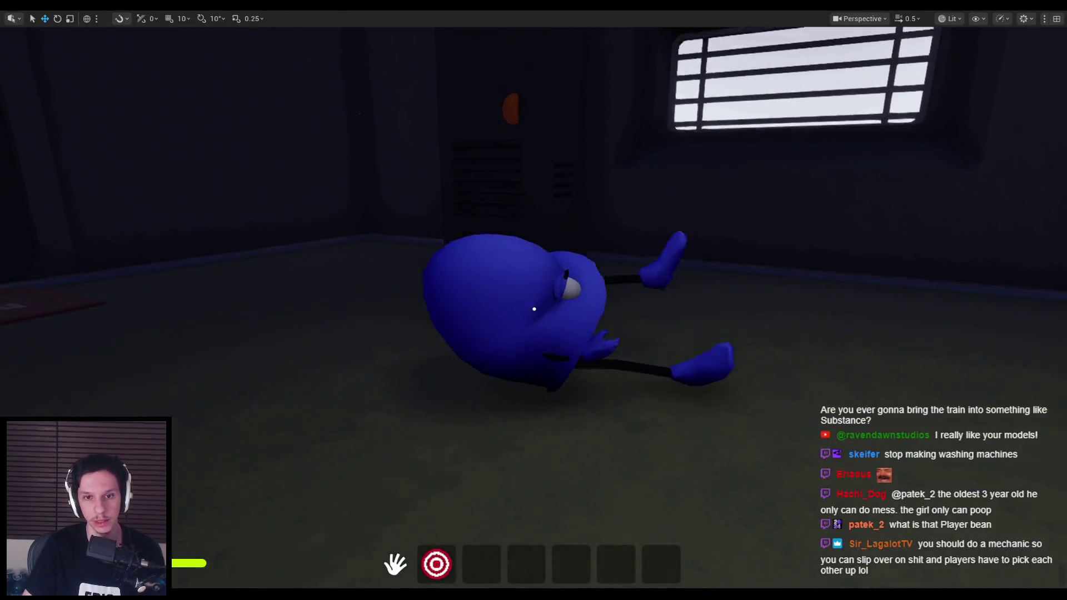
key(F8)
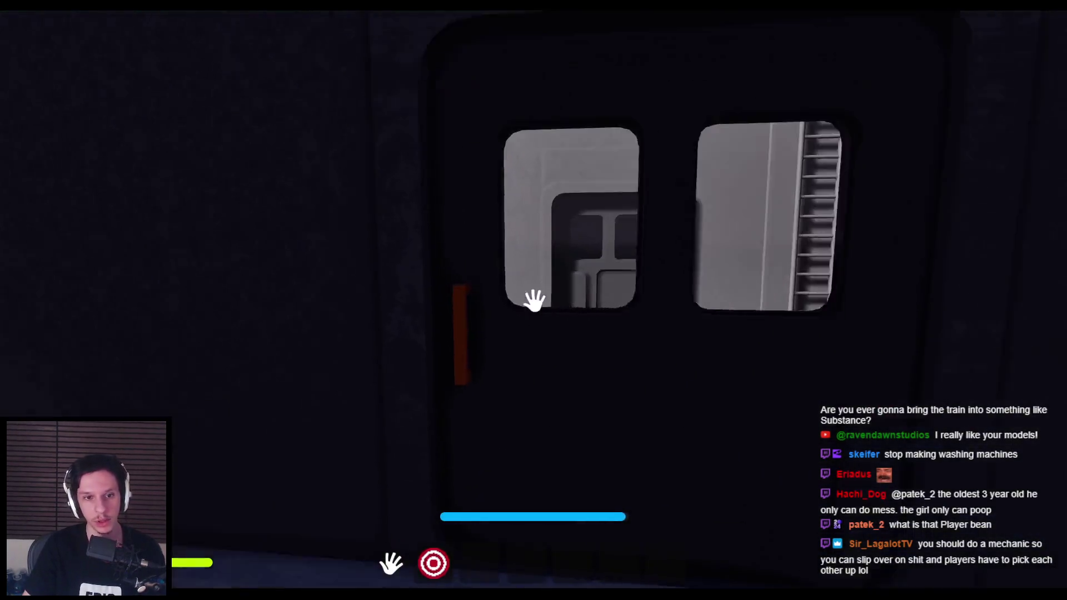
Step: Go out to the train exterior, drop through the roof hatch, and back up to view the engine room
click(335, 317)
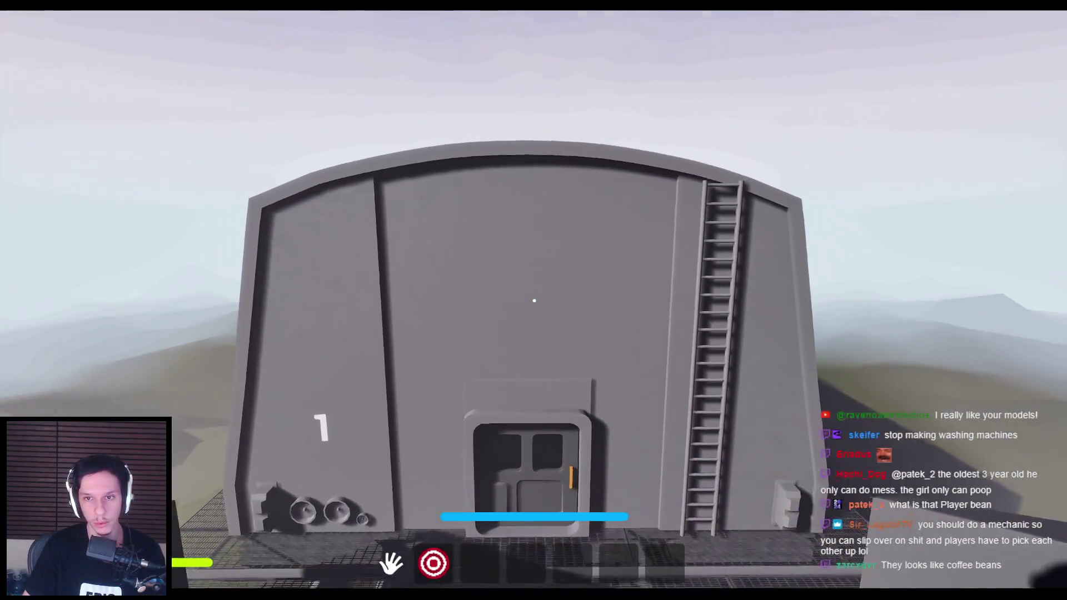
key(w)
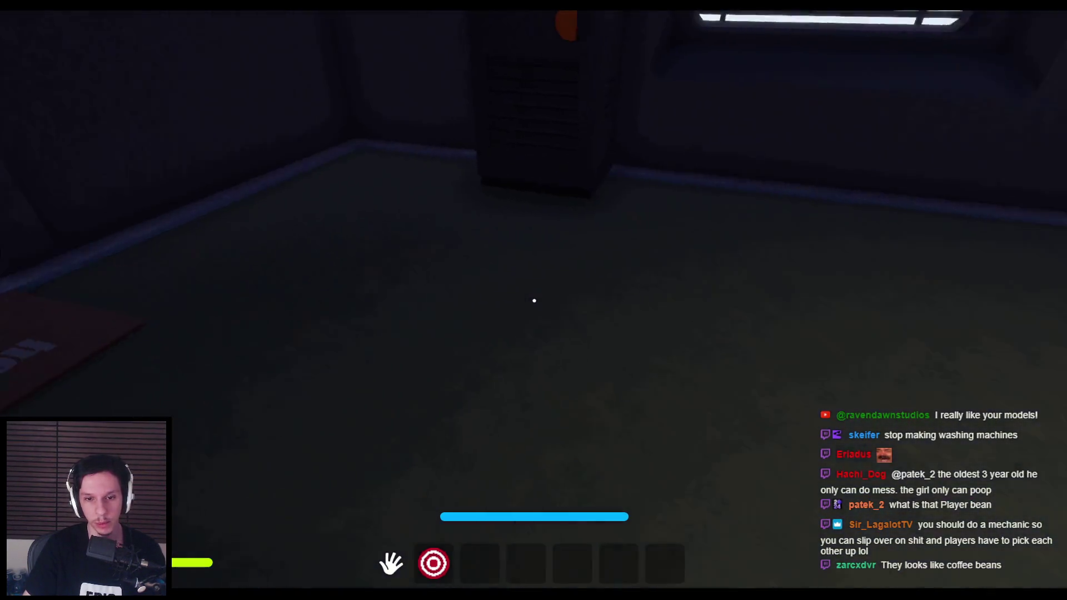
key(shift)
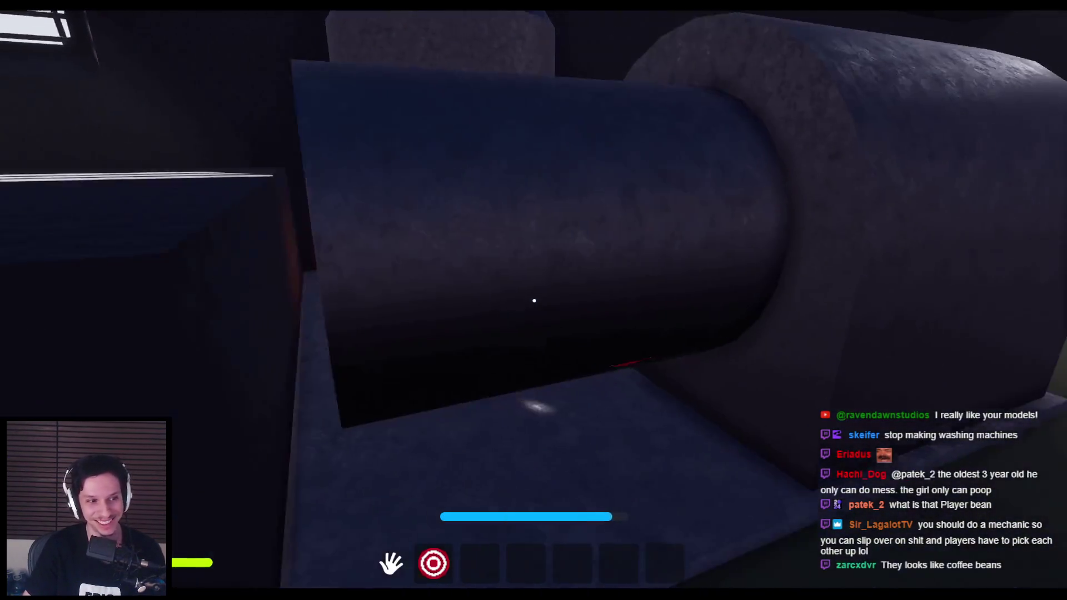
key(s)
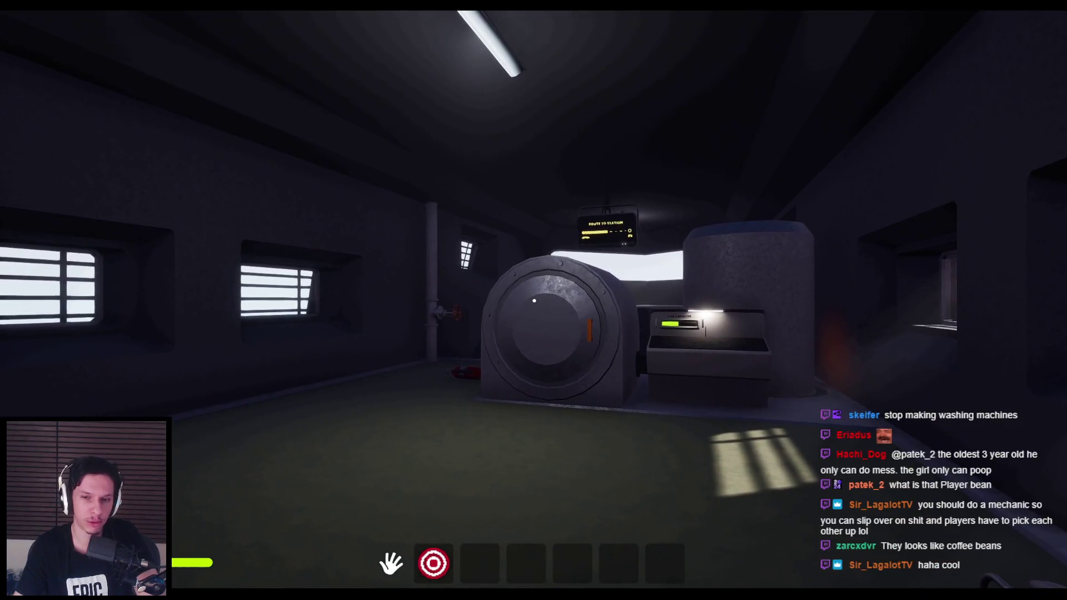
key(s)
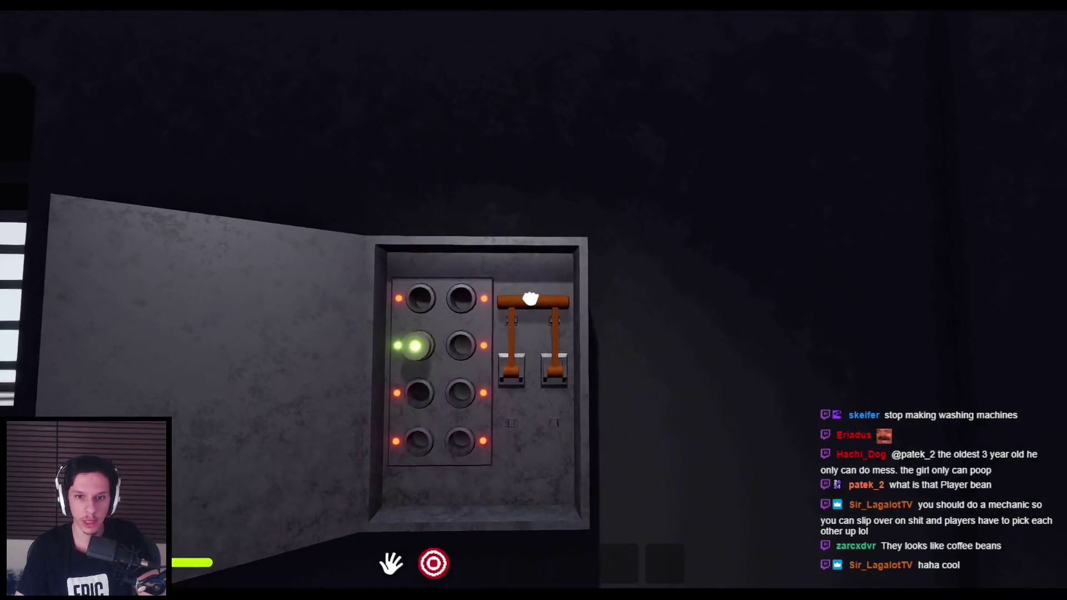
Step: Pull the panel lever down so its lights turn green, then stop playing and bring Blender forward
drag(548, 334, 567, 381)
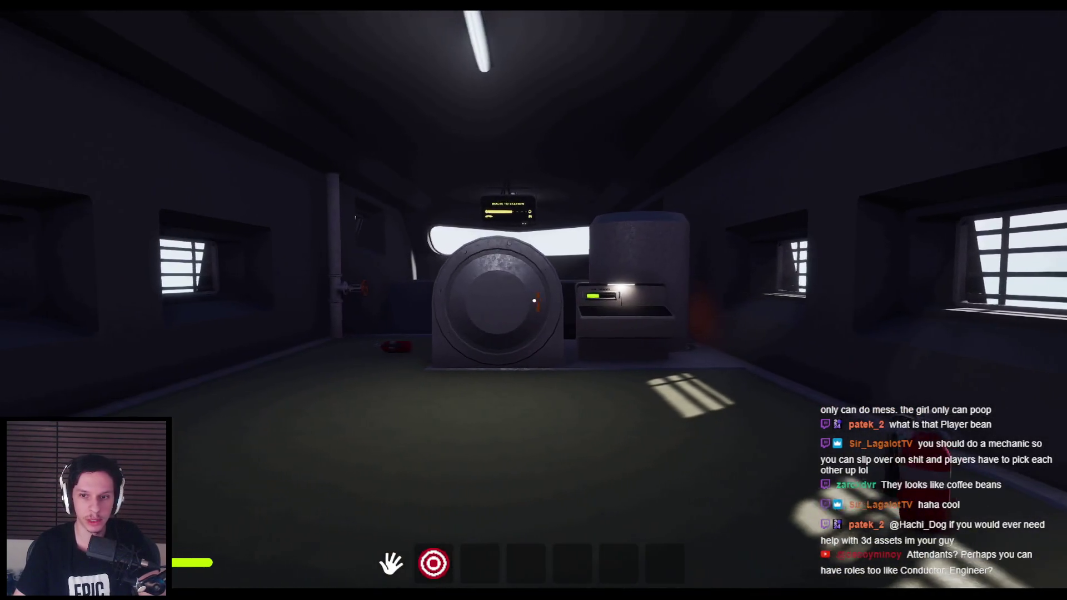
key(Escape)
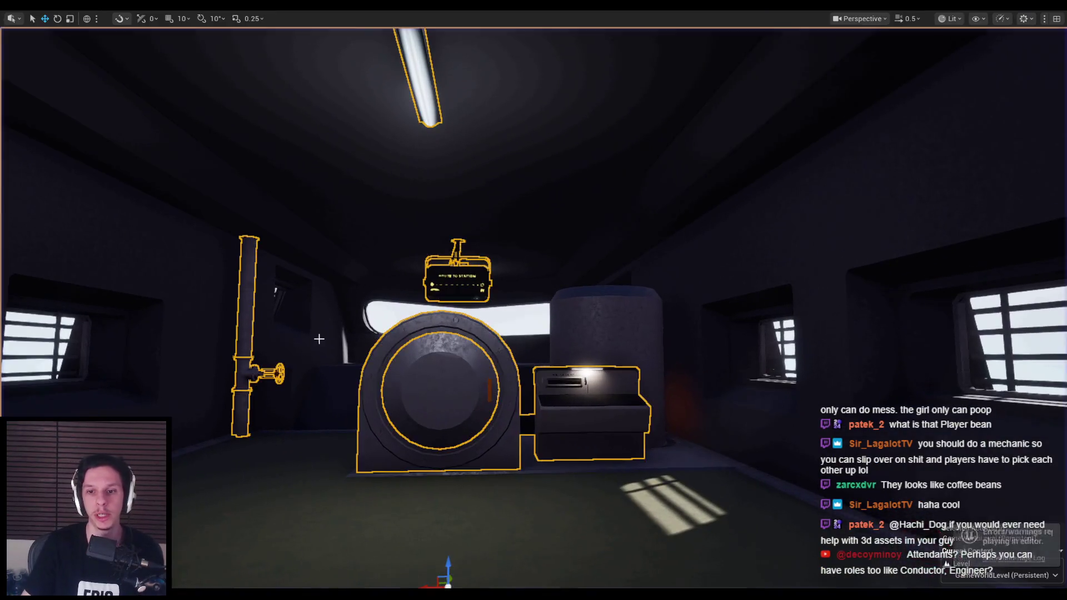
drag(401, 369, 374, 382)
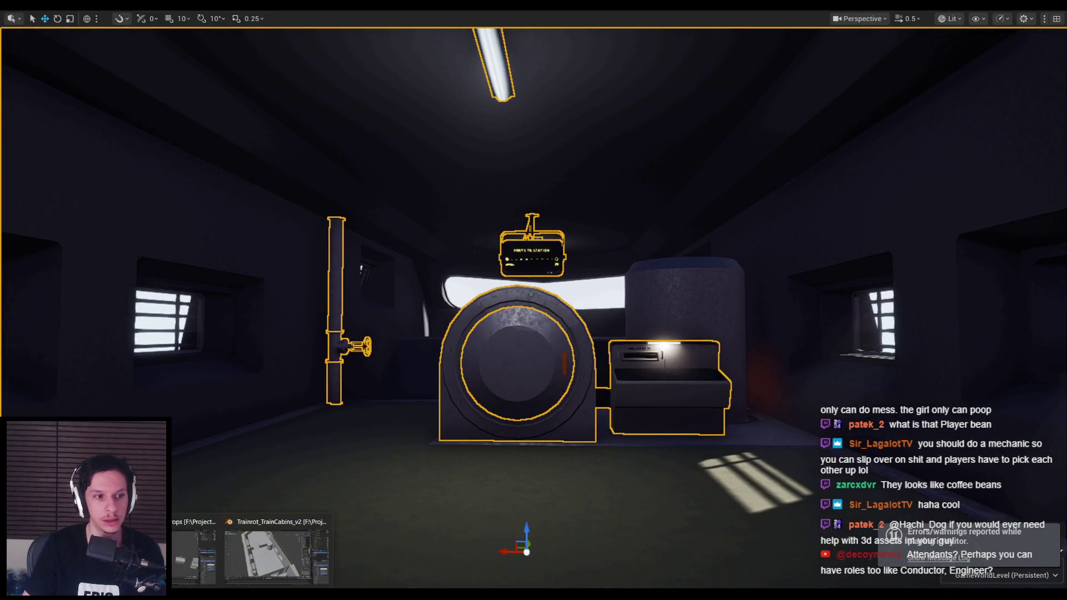
click(276, 555)
scroll(454, 363, up, 5)
Step: Zoom in and out over the Cabin-Engine floor near the furnace cylinder
scroll(491, 344, down, 4)
scroll(459, 329, up, 6)
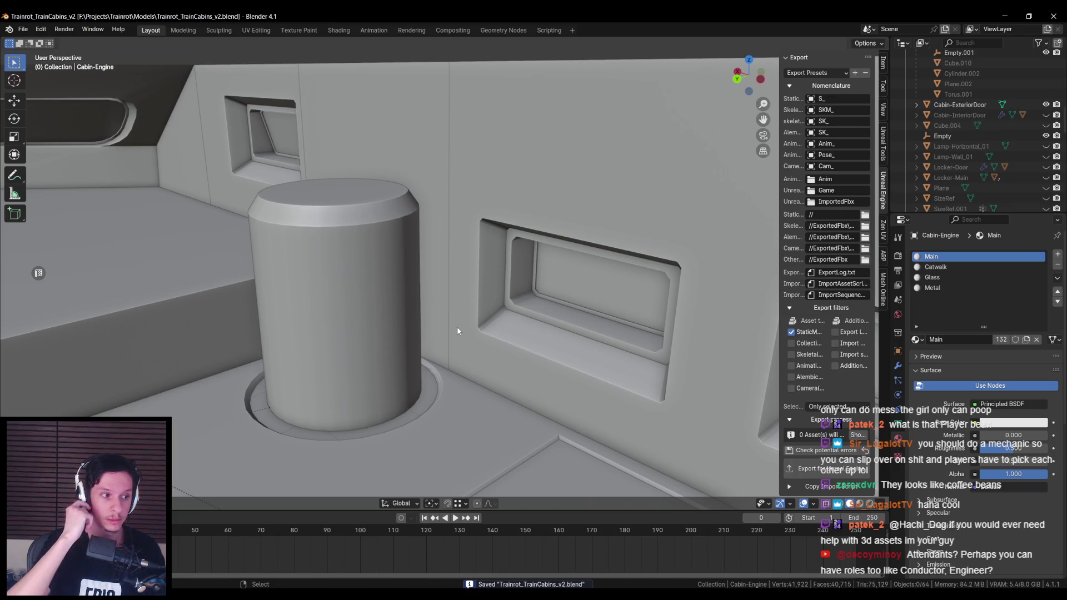
scroll(457, 331, down, 6)
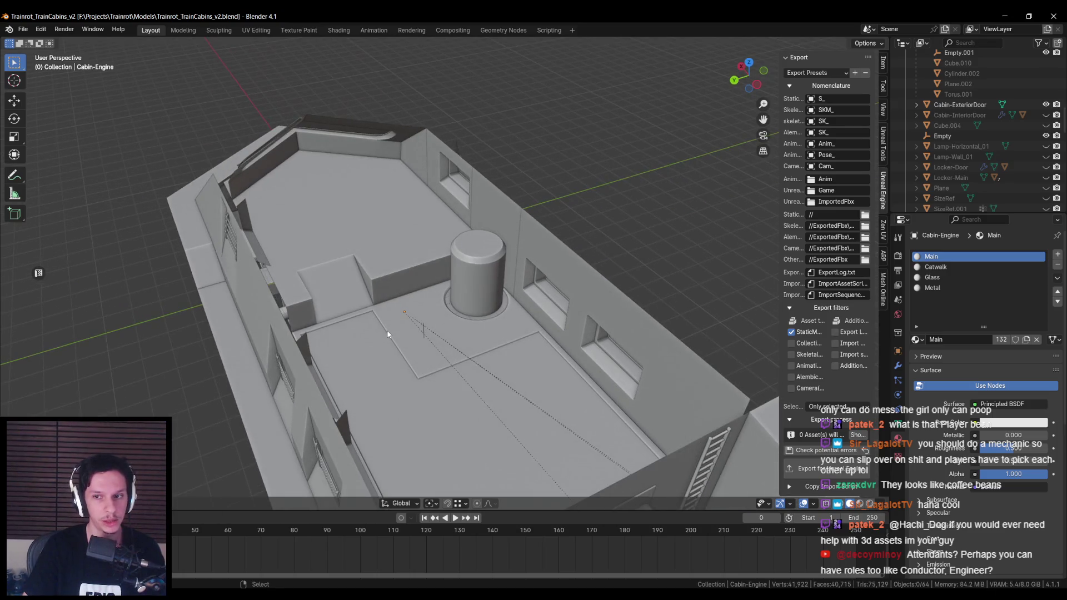
scroll(346, 210, down, 3)
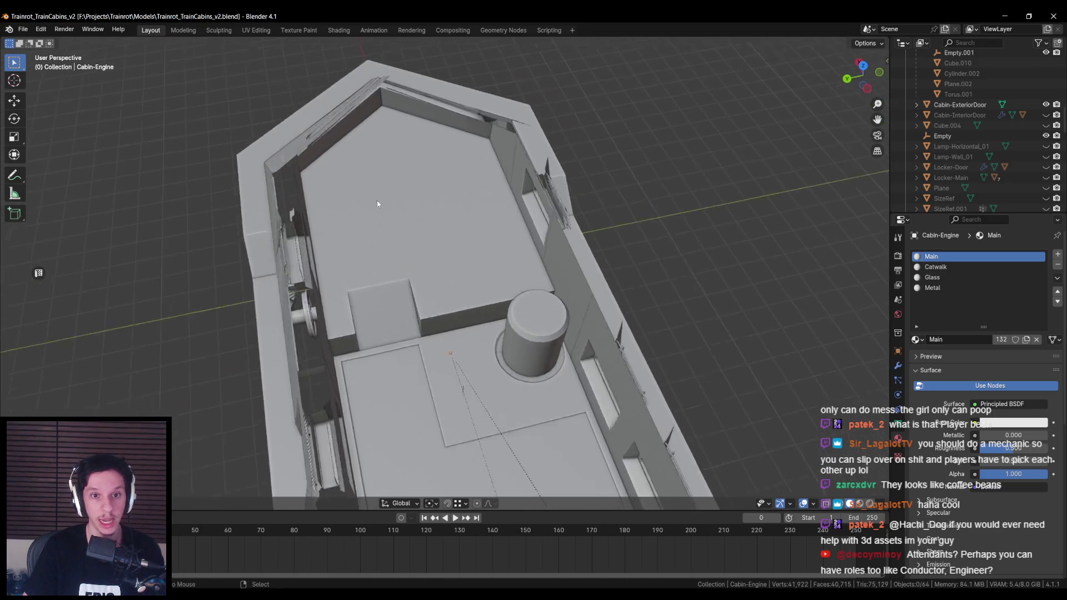
scroll(377, 202, up, 5)
scroll(441, 254, down, 3)
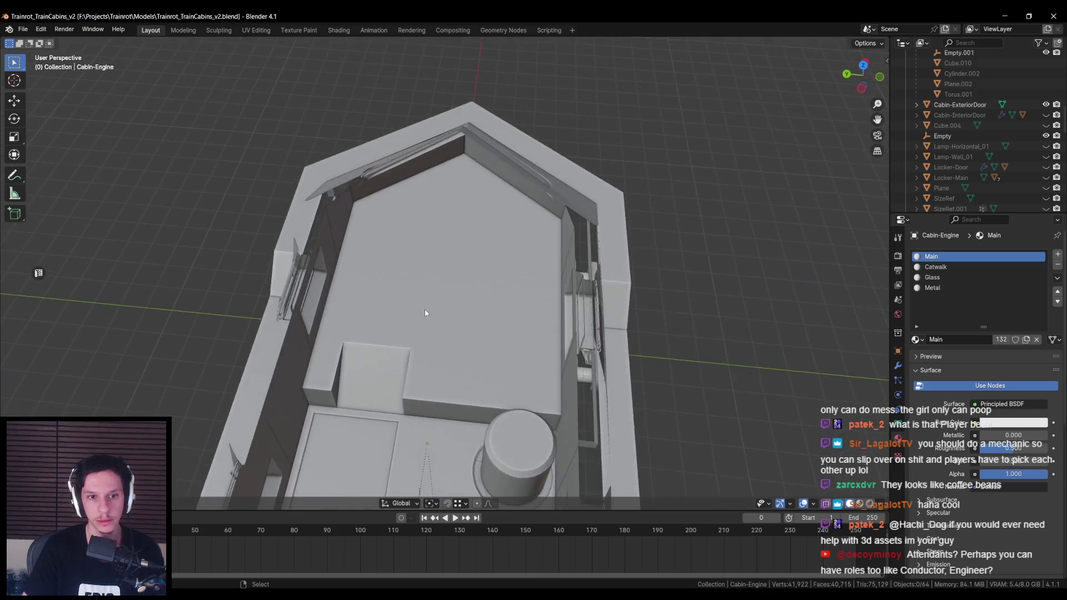
scroll(425, 309, up, 2)
Step: Orbit from a side view of the train car down into the sloped engine cabin, then return to Unreal
drag(446, 286, 612, 255)
scroll(518, 254, up, 2)
scroll(552, 274, up, 3)
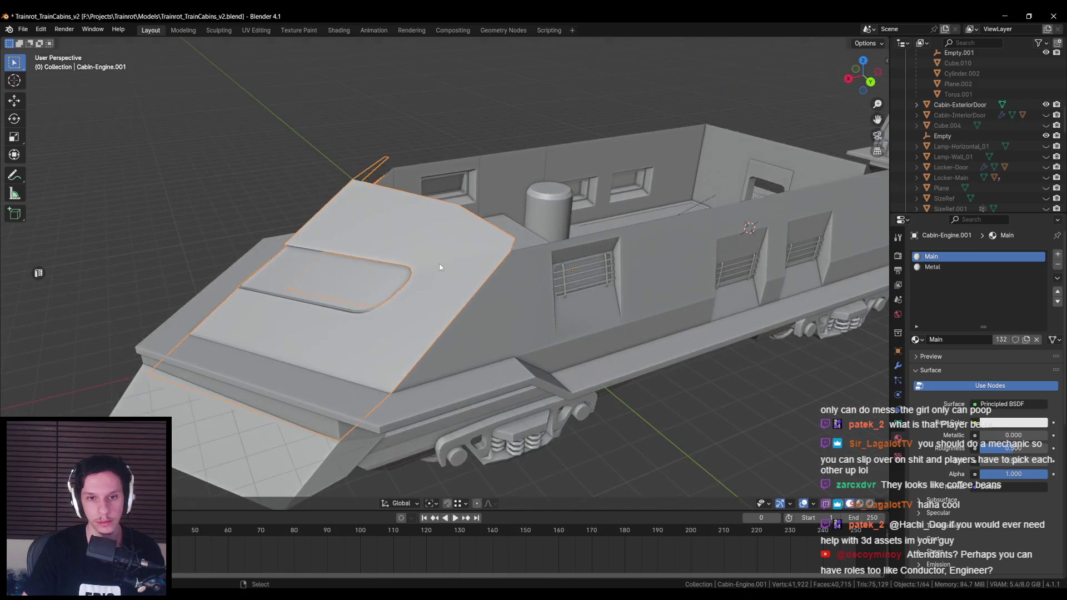
scroll(533, 267, down, 3)
drag(534, 267, 554, 267)
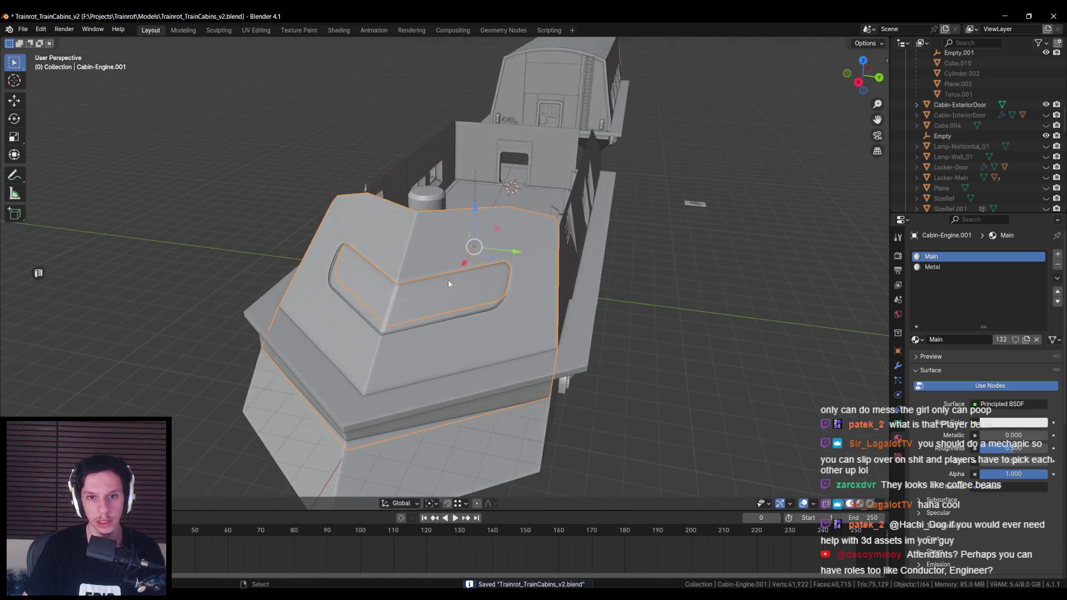
scroll(449, 284, down, 3)
scroll(544, 308, up, 4)
mouse_move(544, 188)
mouse_down()
mouse_move(384, 248)
mouse_move(382, 294)
mouse_move(439, 247)
mouse_up()
scroll(439, 248, up, 3)
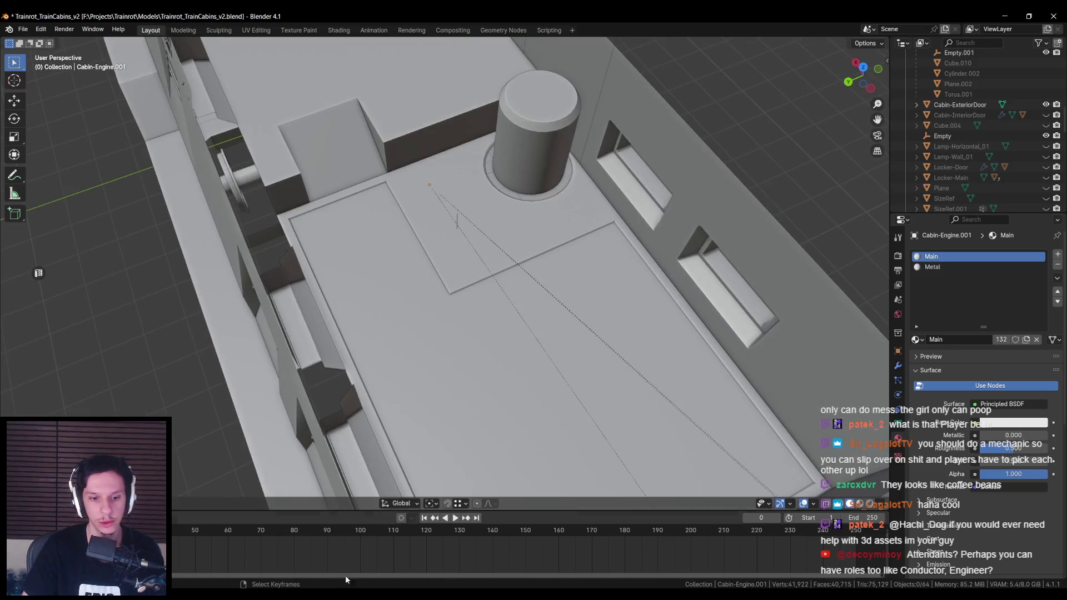
key(alt+Tab)
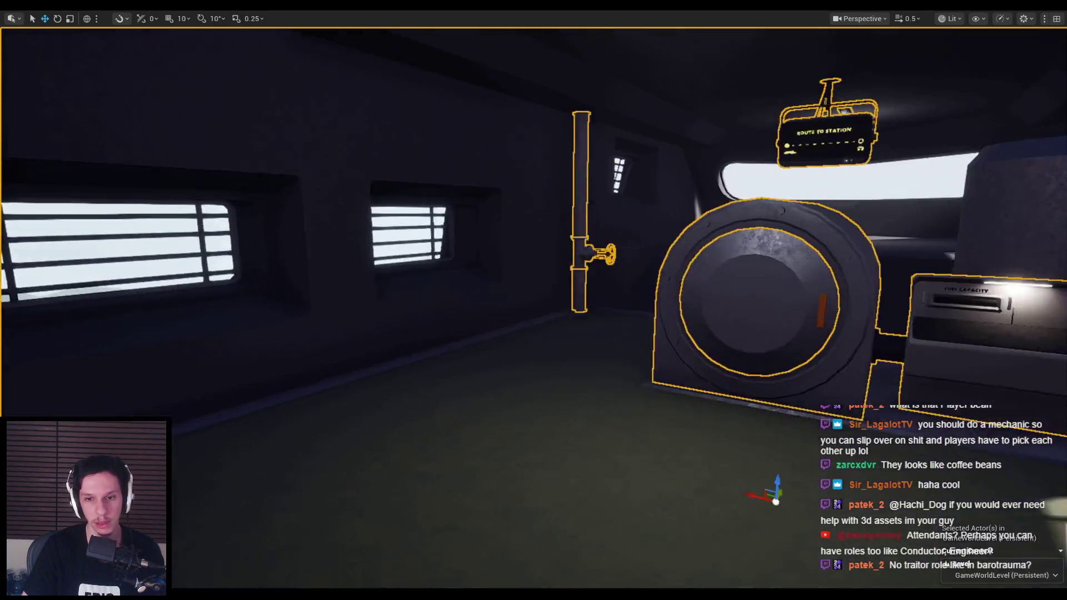
Step: Toggle game view with G, pull the camera back from the furnace, and start Play In Editor with Alt+P
key(g)
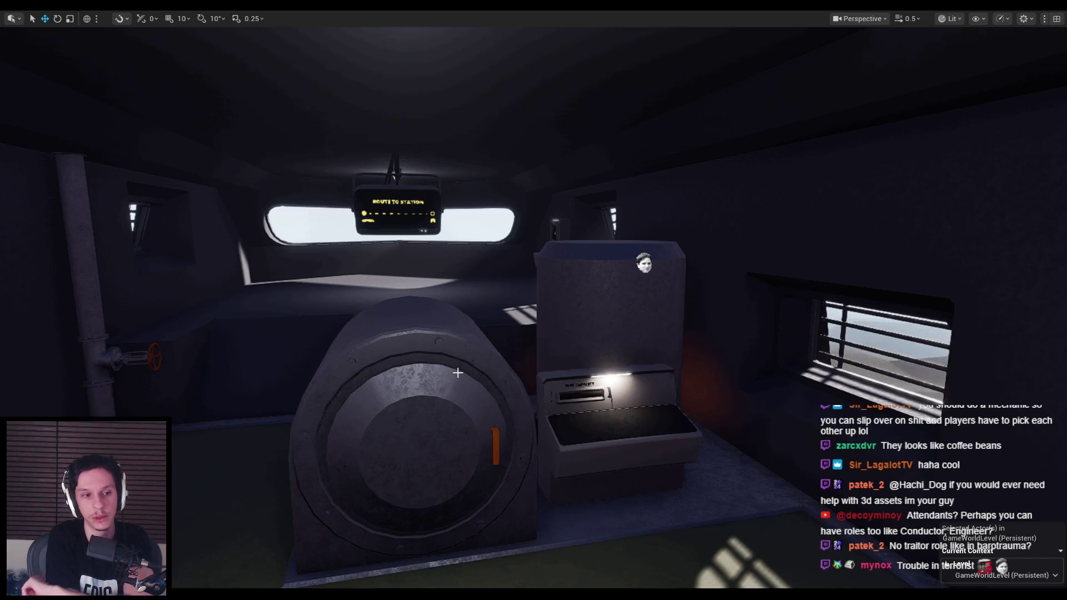
key(s)
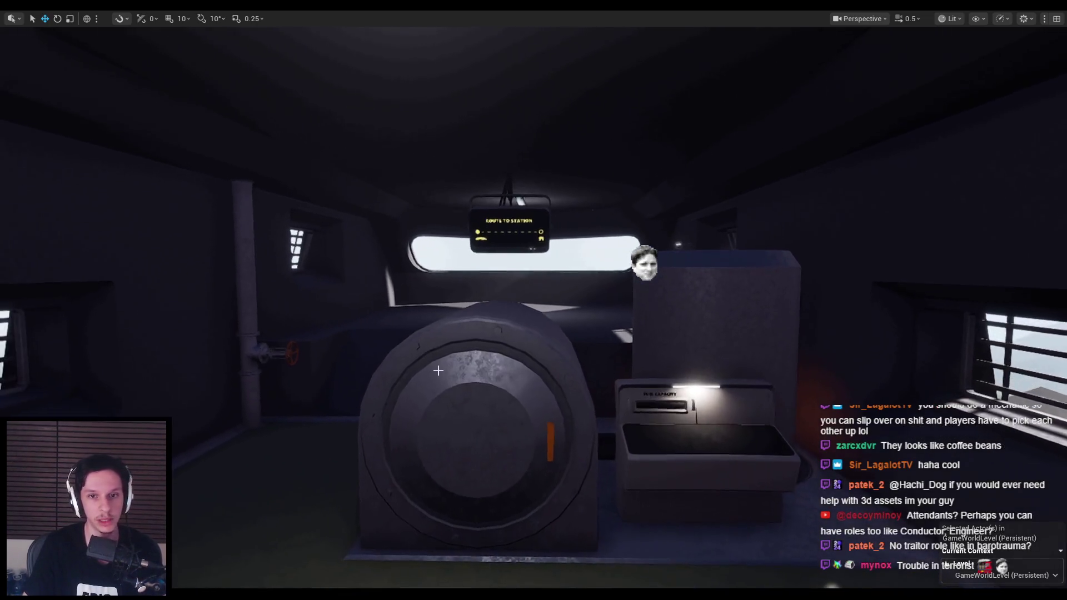
key(alt+p)
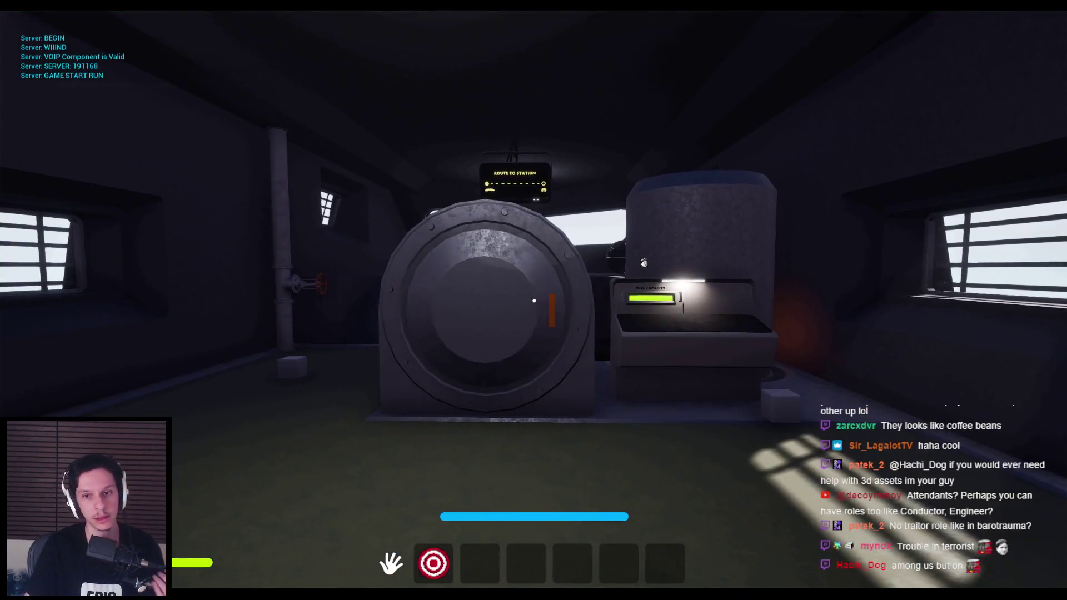
Step: Open the furnace door, then pick up the small floor cube and drop it by the fuel box
key(w)
key(a)
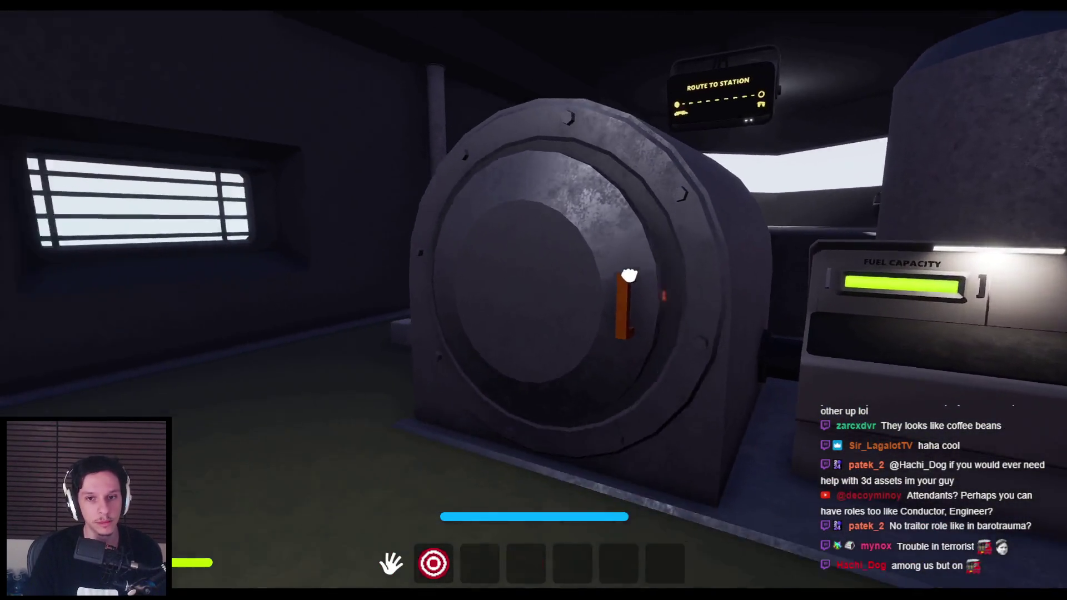
click(629, 276)
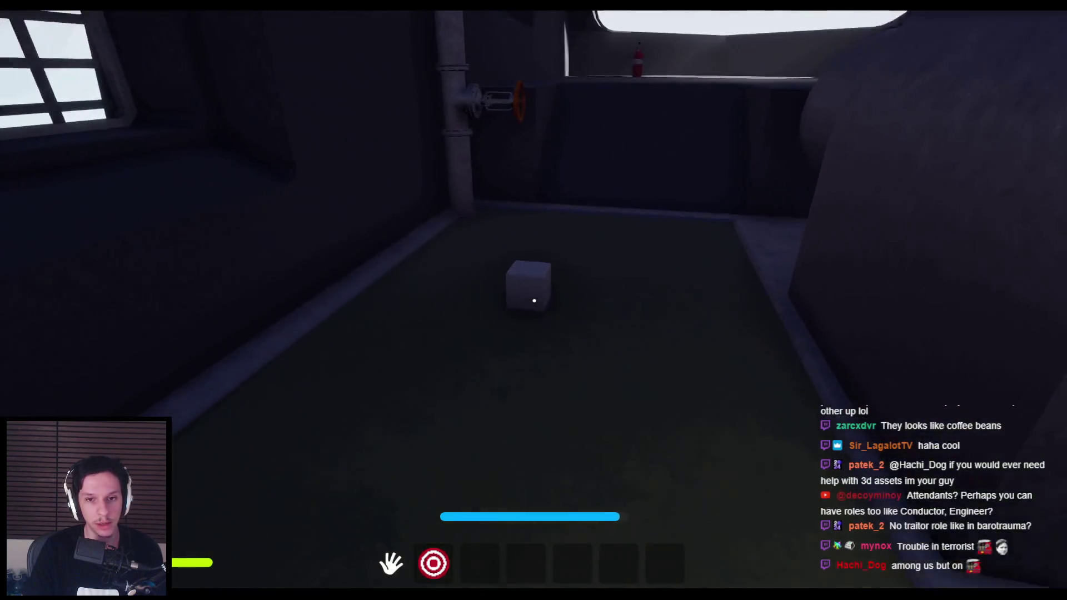
click(534, 301)
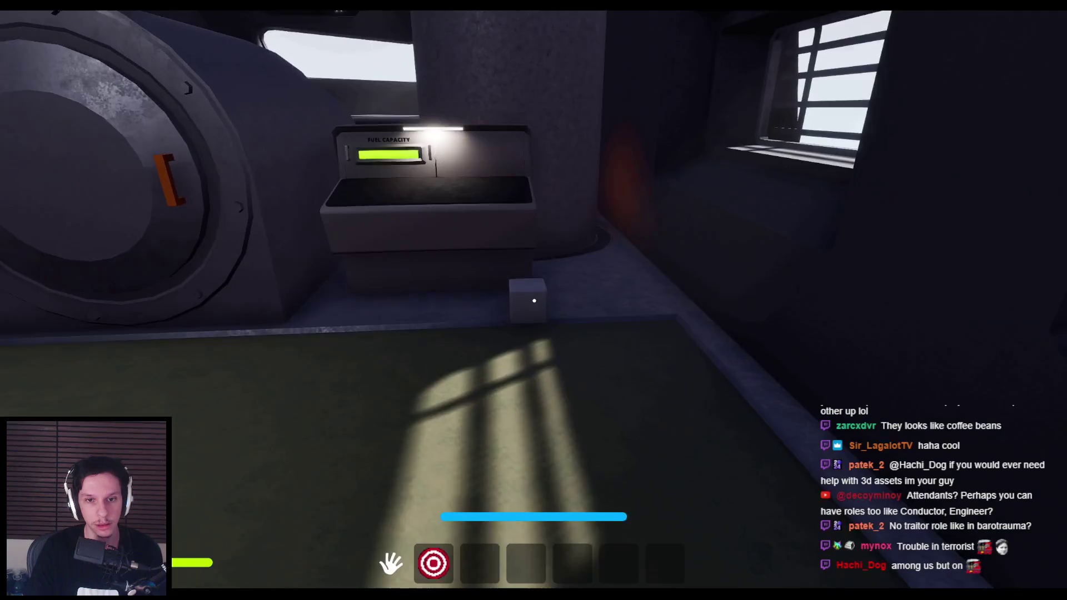
click(534, 301)
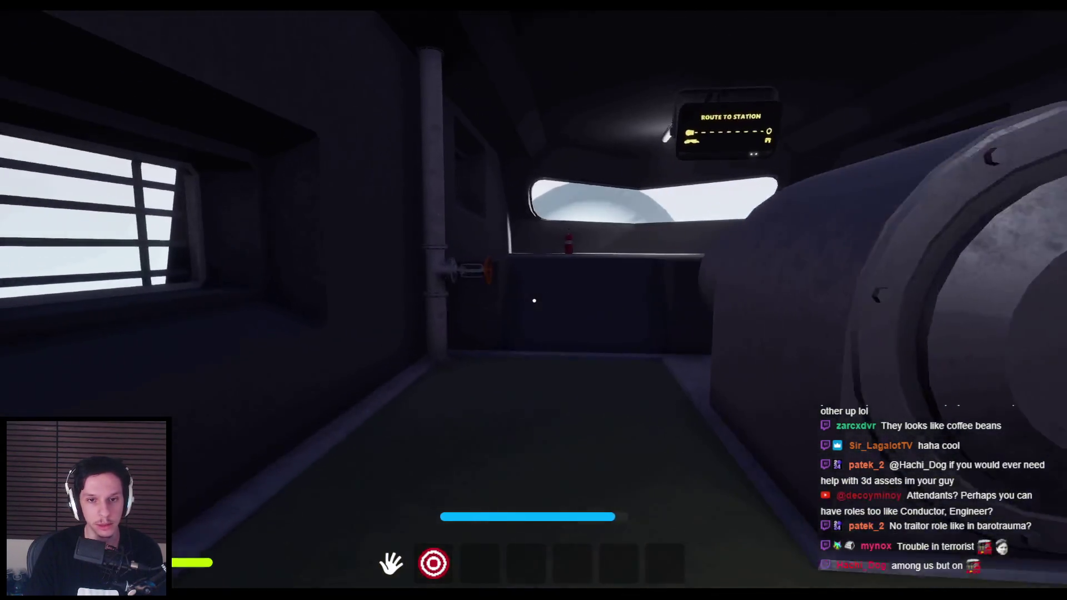
Step: Use the front-cab monitoring terminal, walk the corridor, and briefly eject to view the player
key(shift+w)
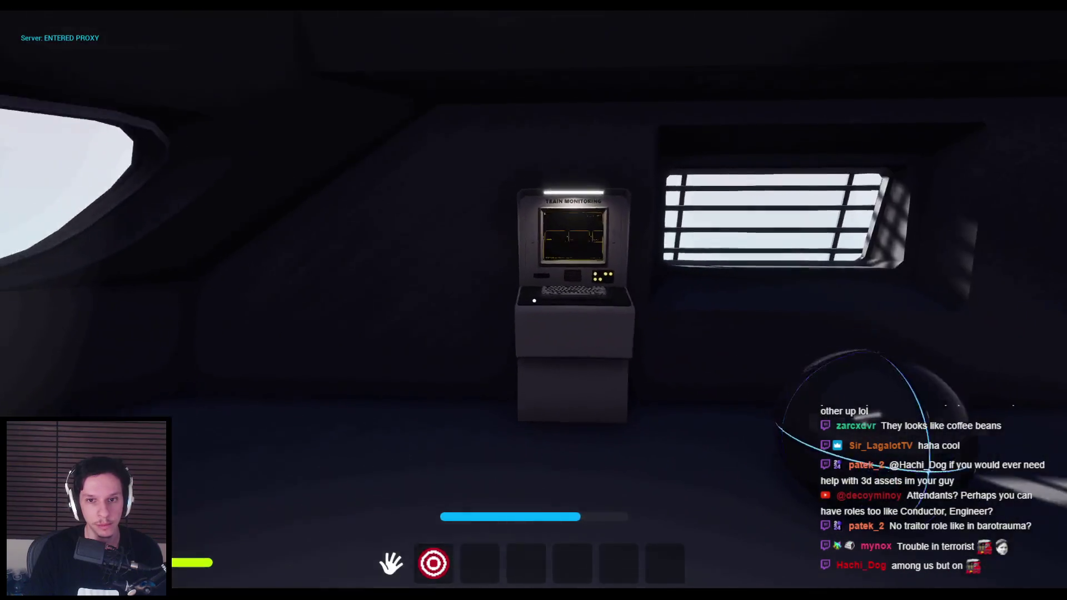
click(534, 301)
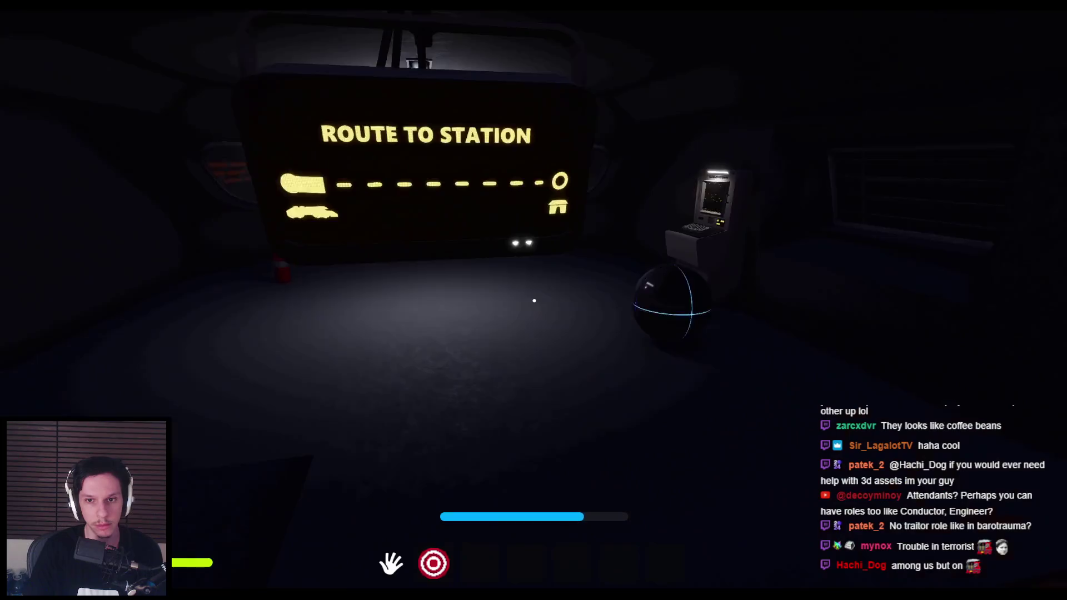
key(w)
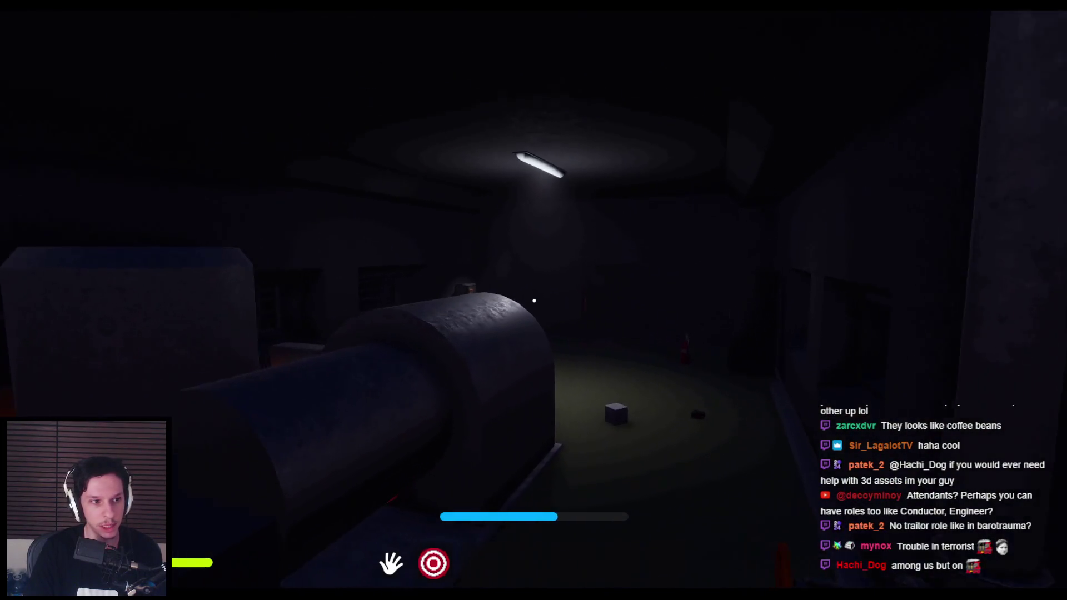
key(w)
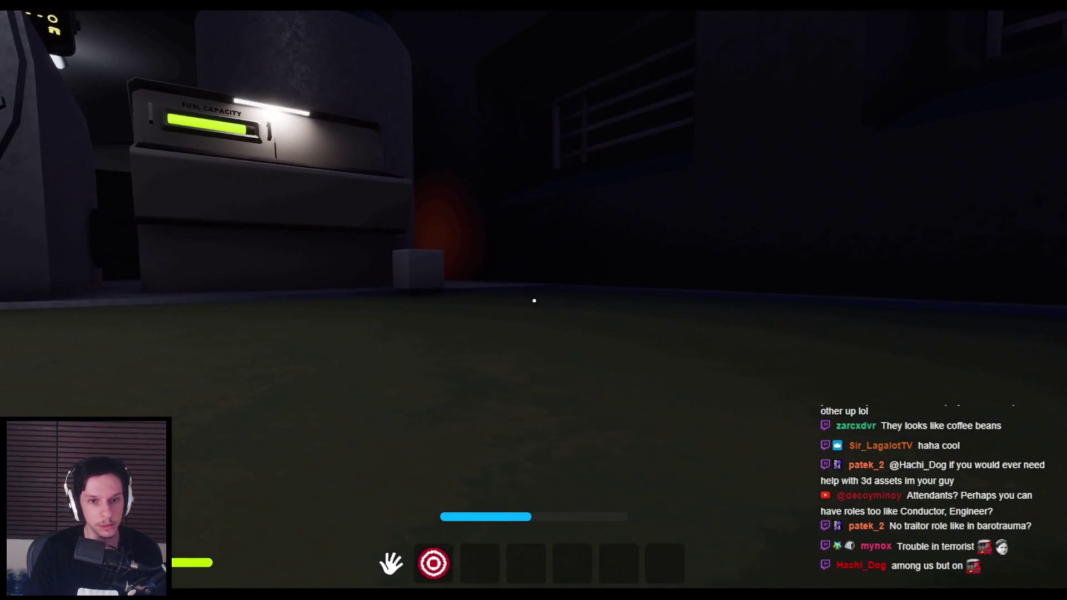
key(F8)
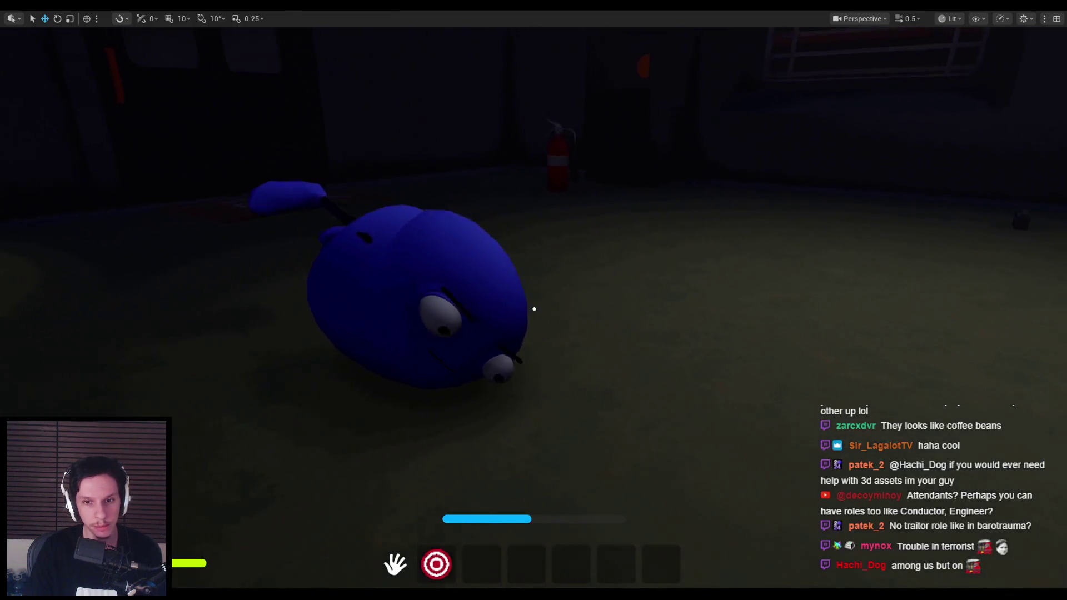
key(F8)
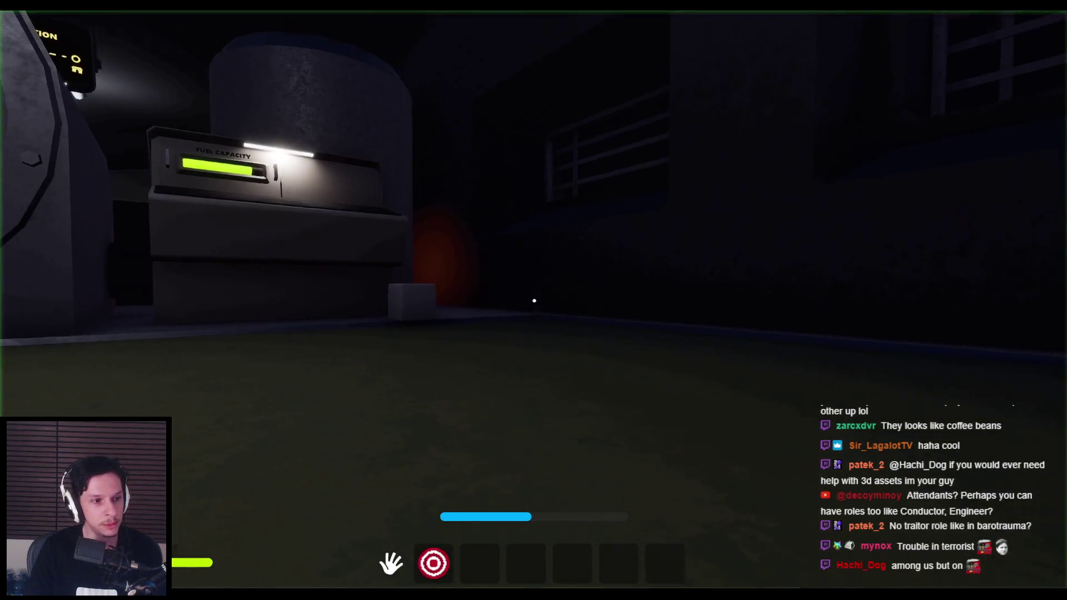
Step: Move past the pipe and over the furnace to check the fuel capacity panel, heading for the door
key(w)
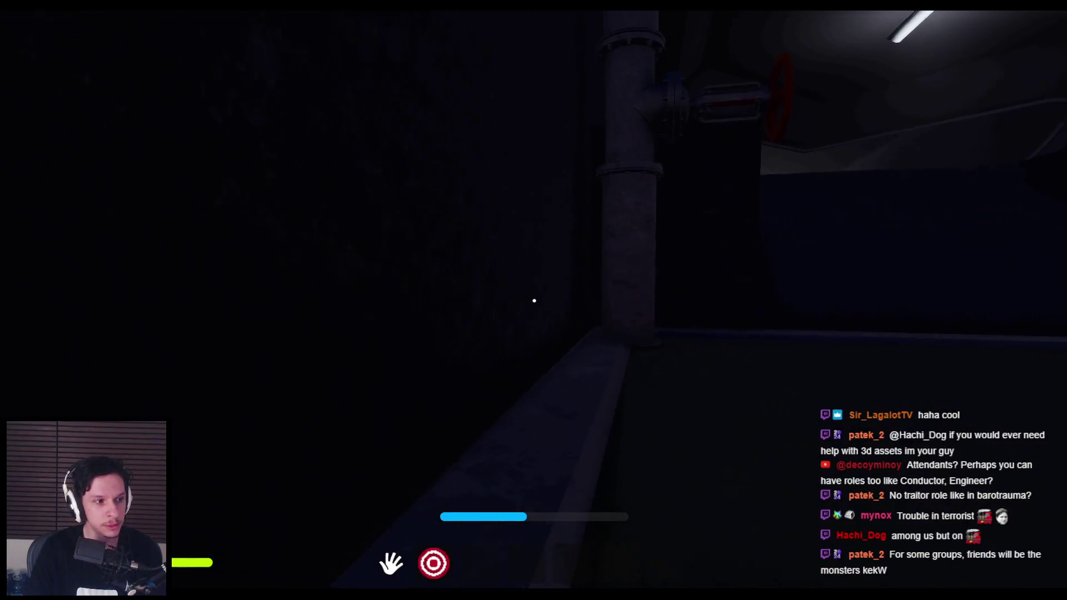
key(w)
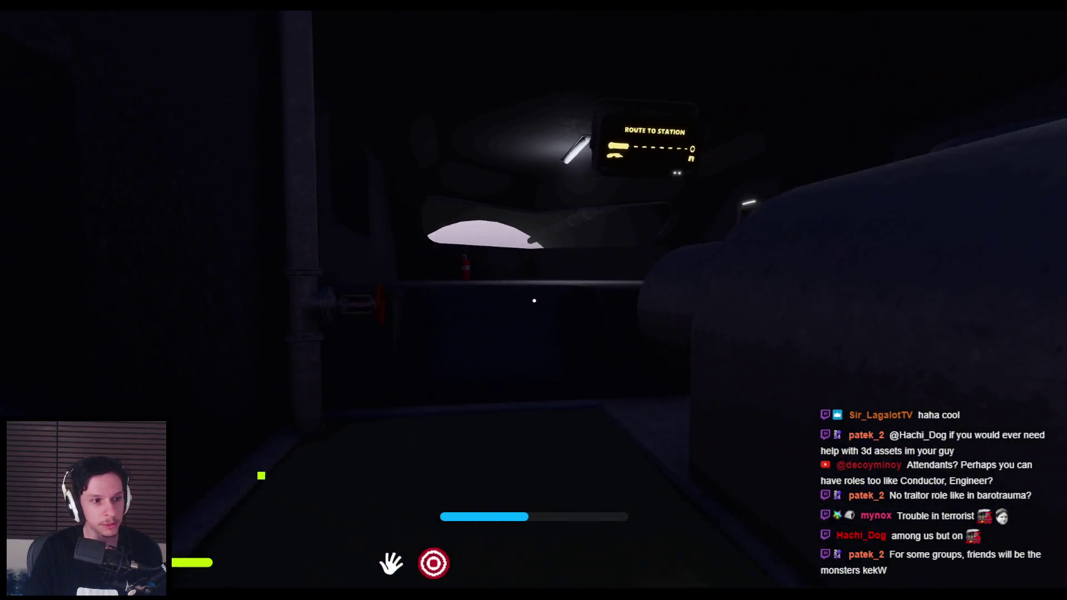
key(w)
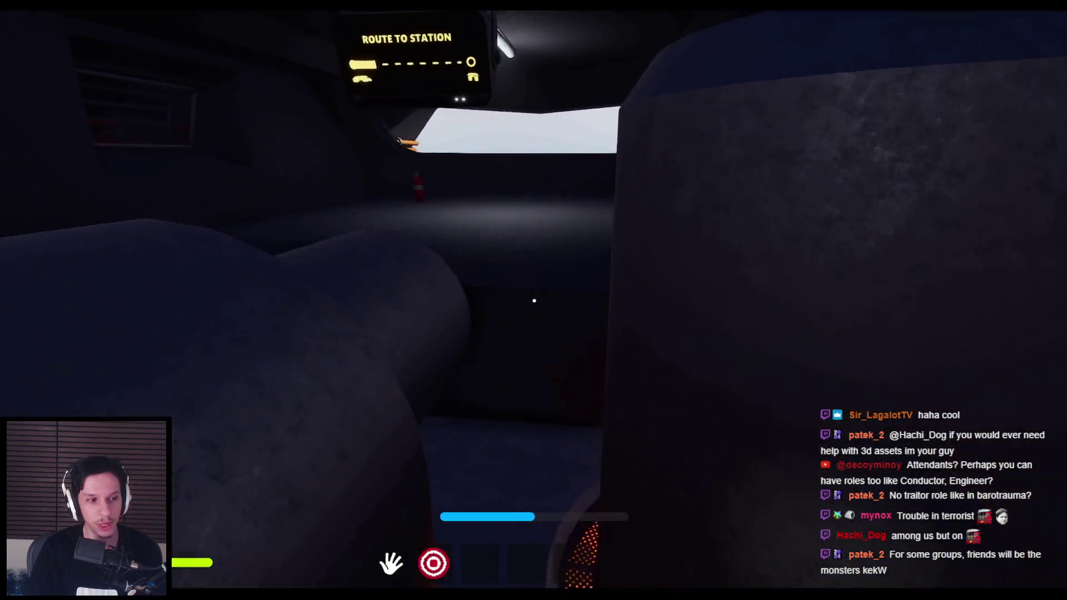
key(w)
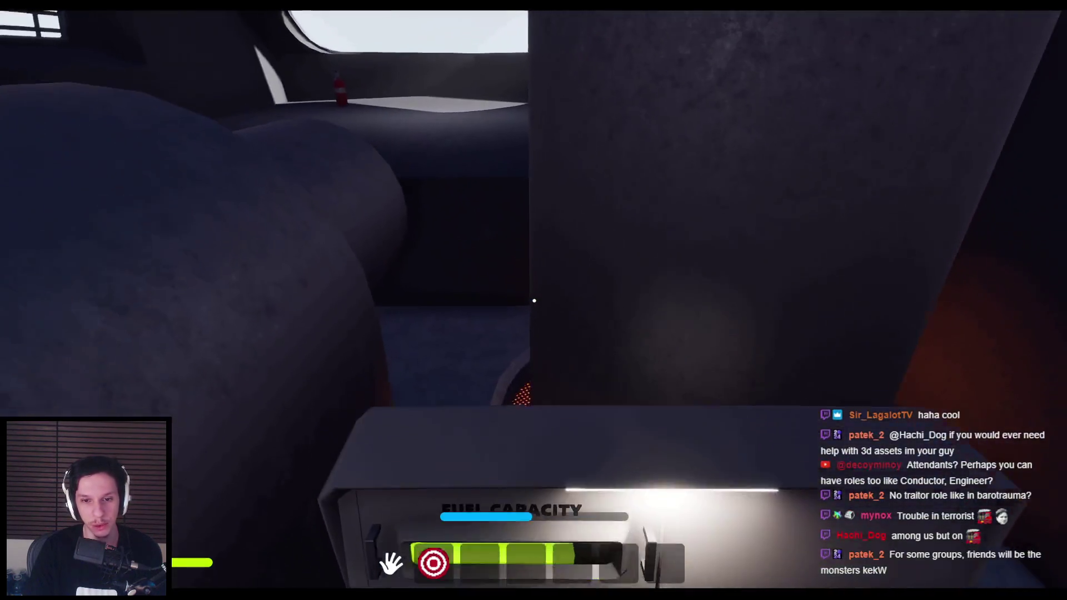
key(w)
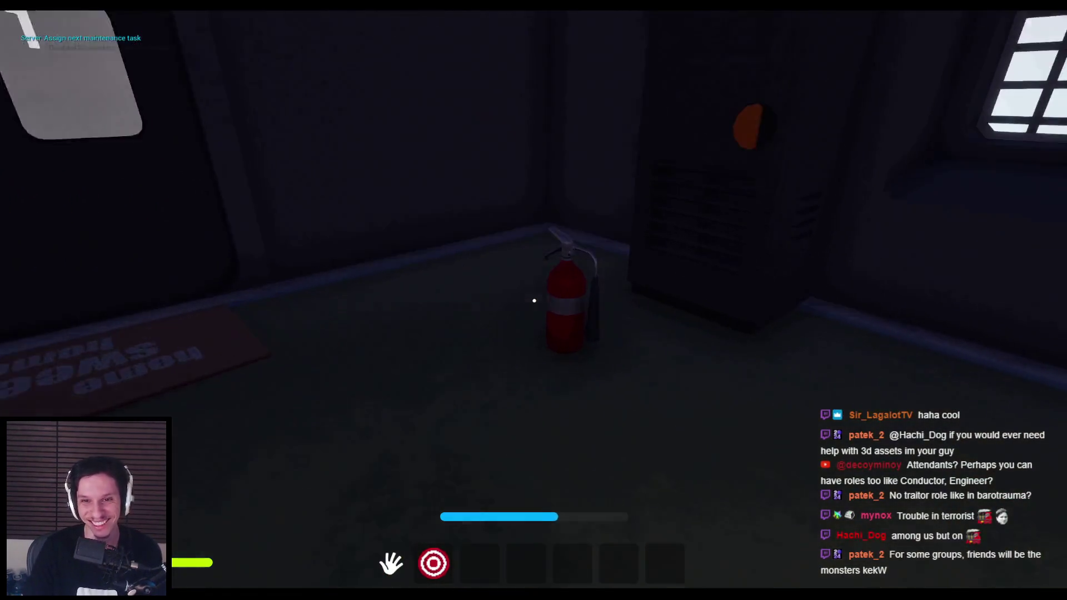
Step: Equip the red spray item and use it facing the fire extinguisher
key(e)
key(w)
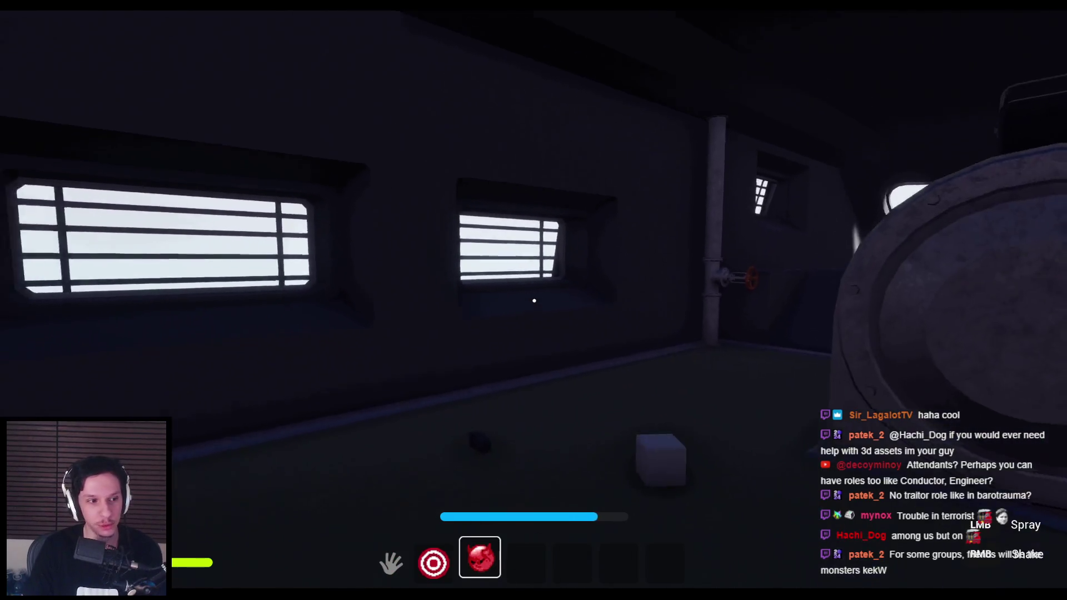
key(s)
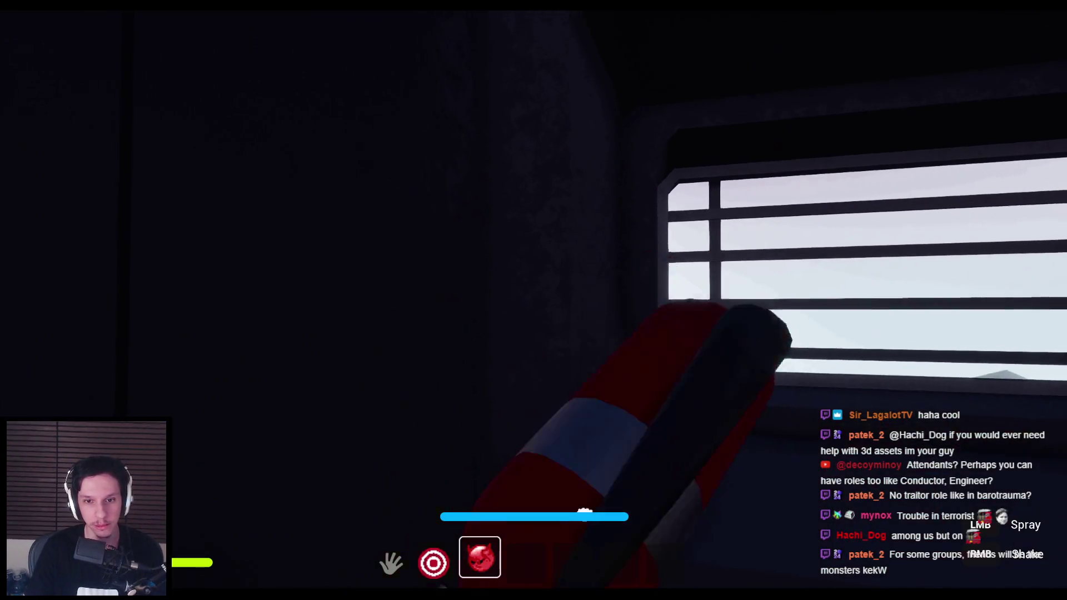
click(533, 300)
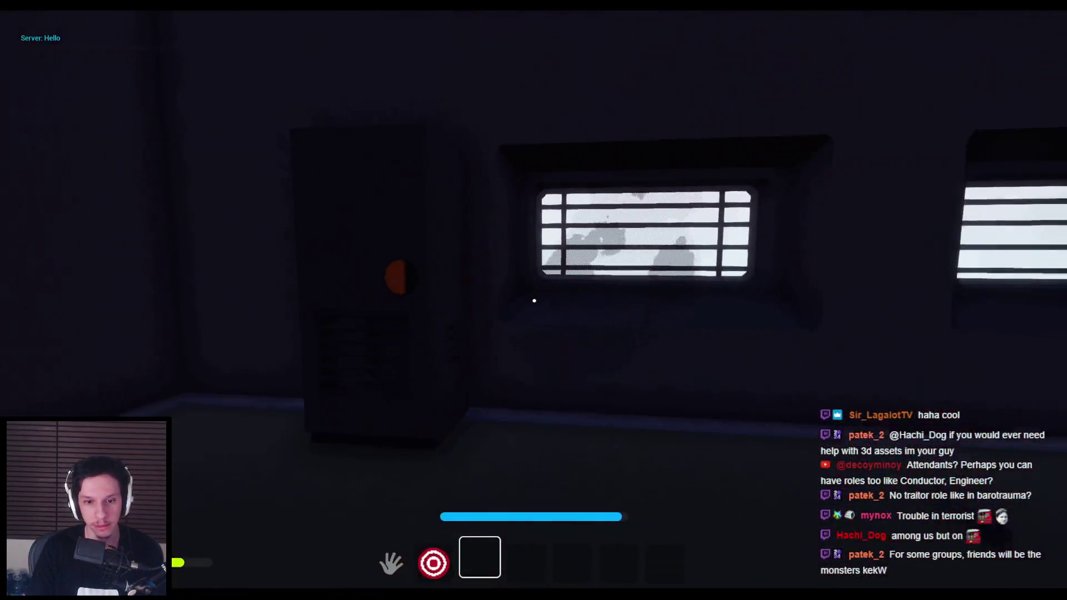
Step: Walk past the door to the drum machine, ragdoll the bean, and view it briefly from a free camera
key(w)
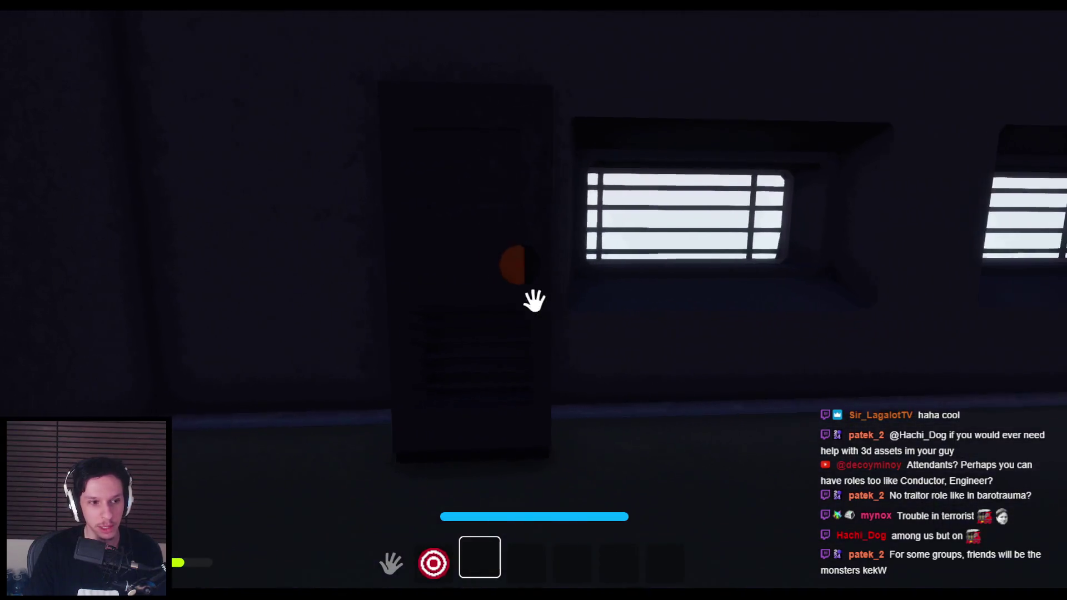
key(w)
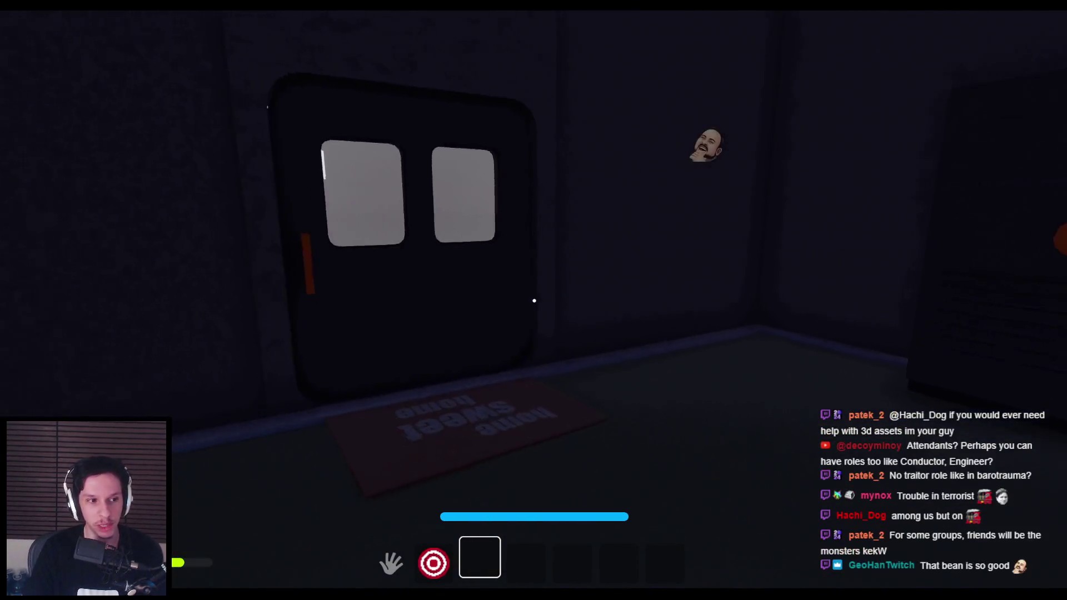
key(w)
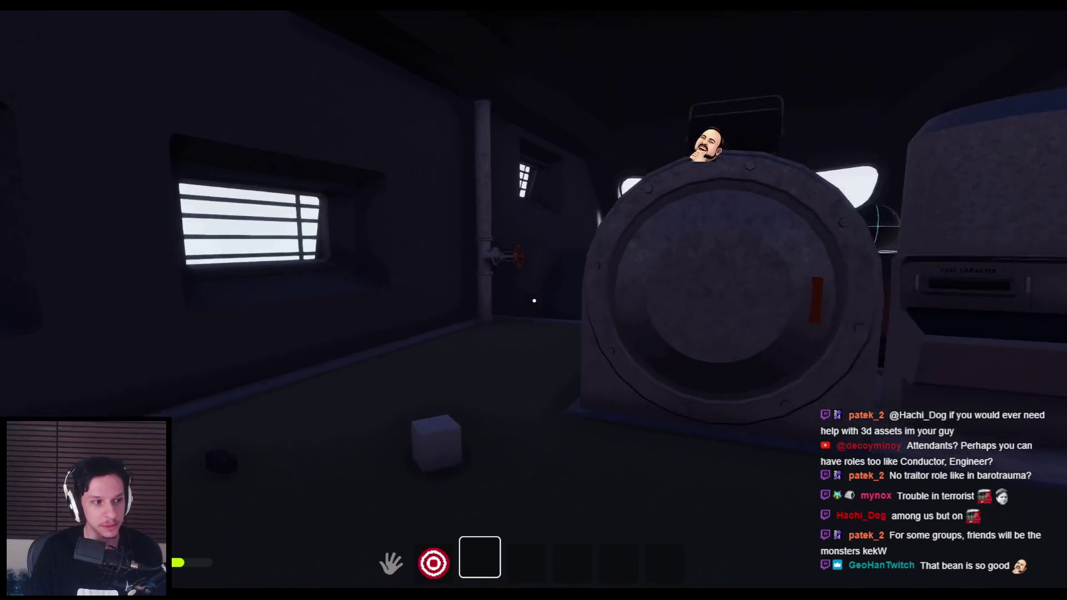
key(s)
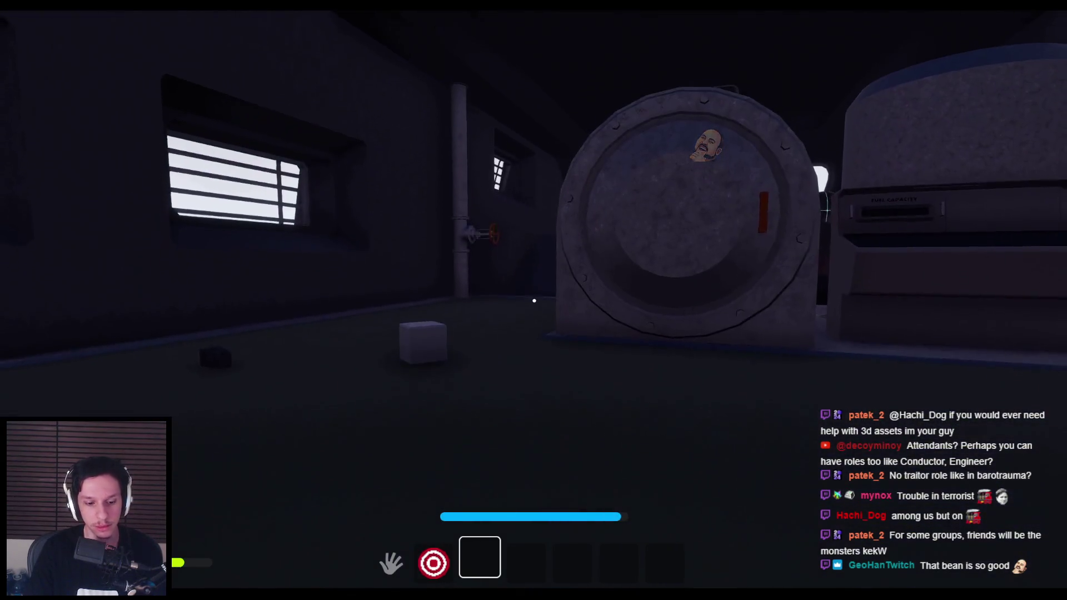
key(F8)
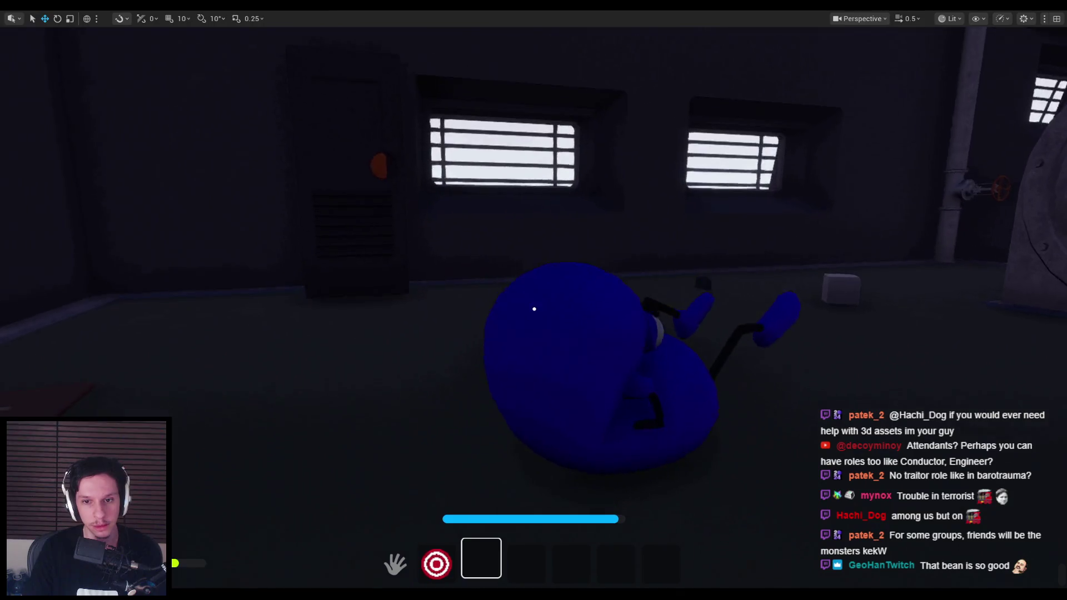
key(F8)
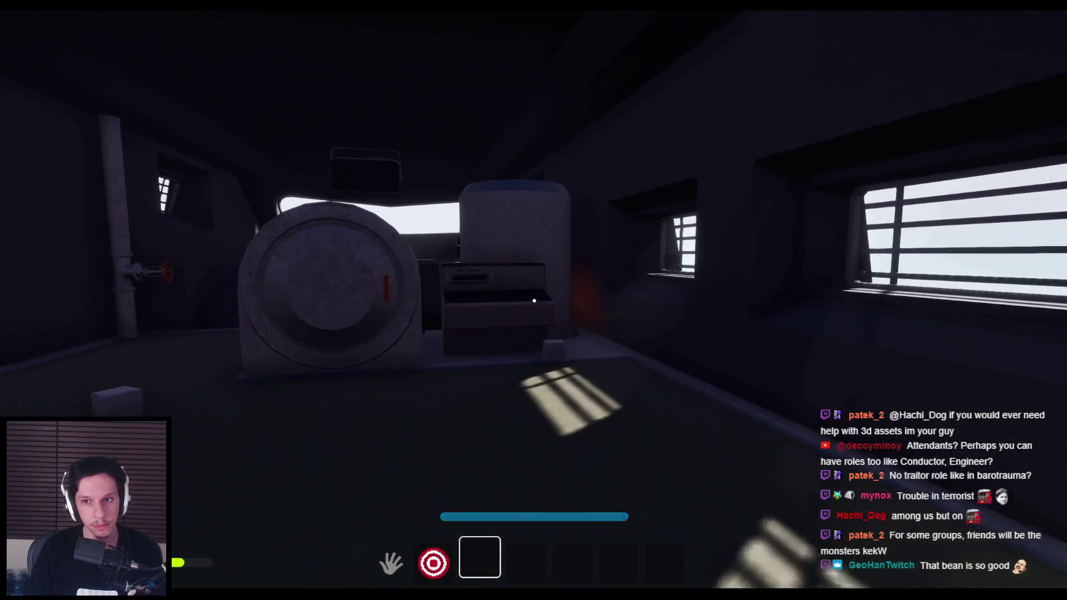
Step: Inspect the floor around the drum machine, including the gap beside it and the window-lit area
key(w)
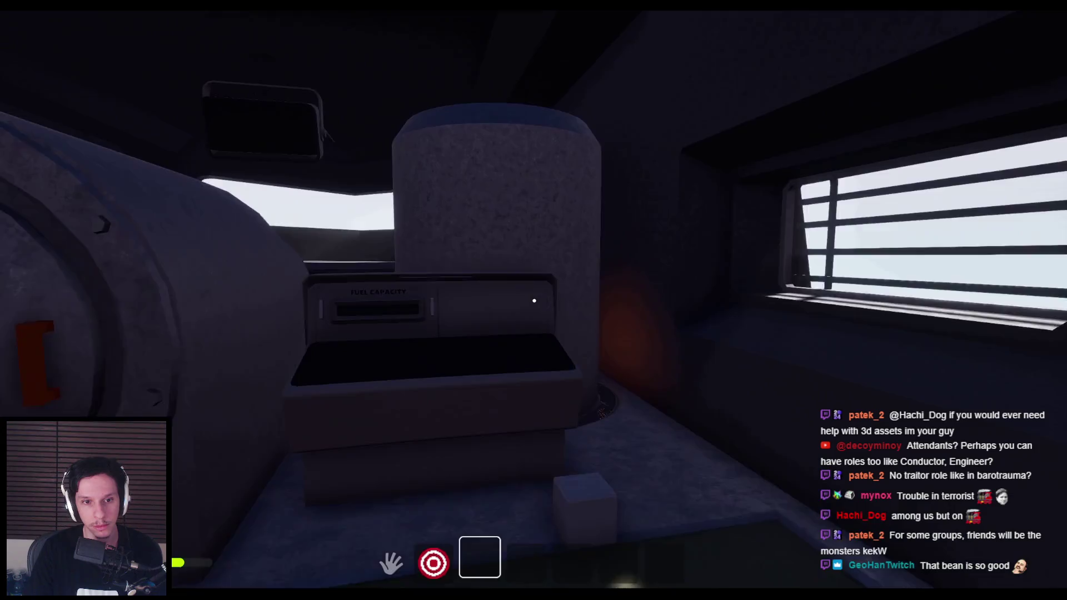
key(shift+s)
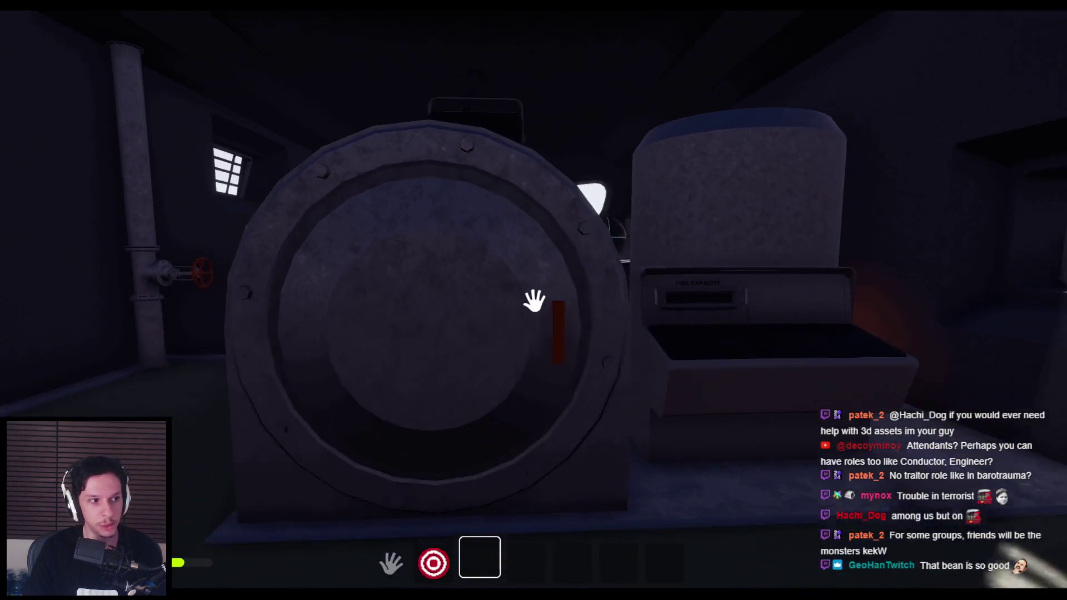
key(shift+s)
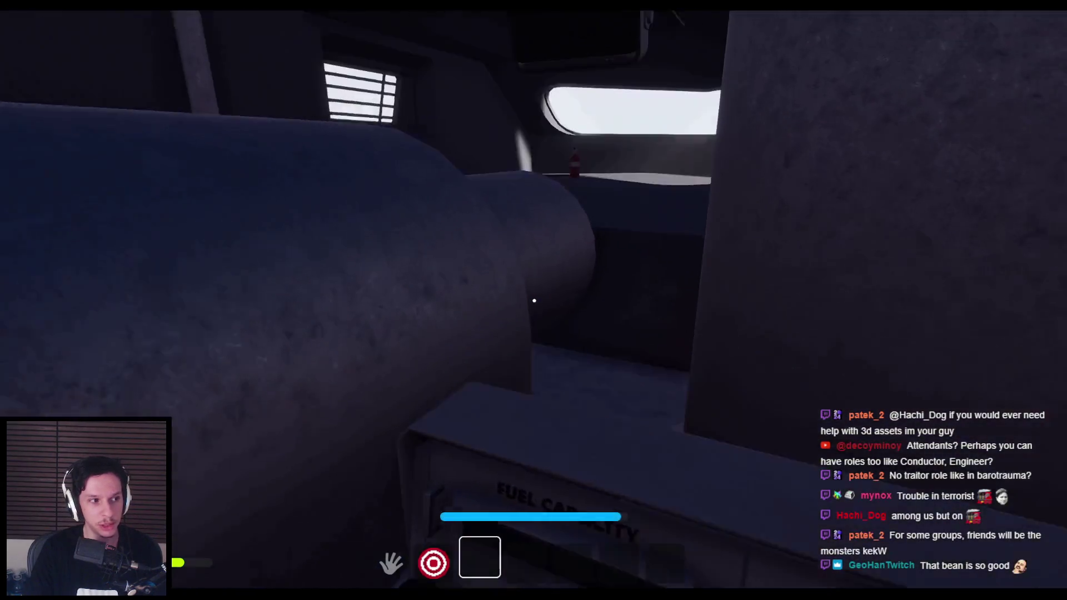
key(shift+s)
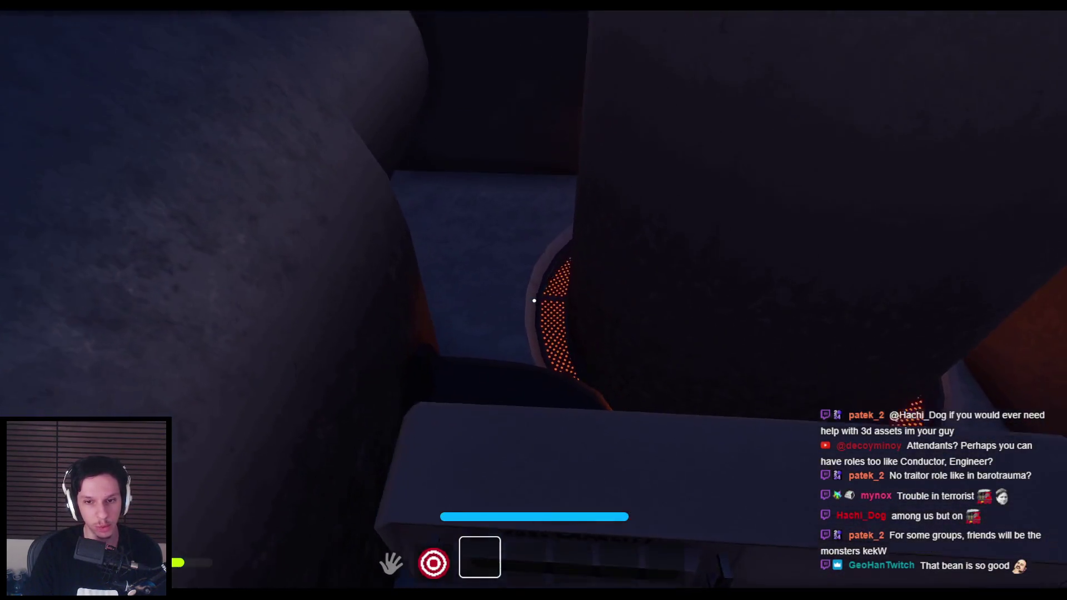
key(s)
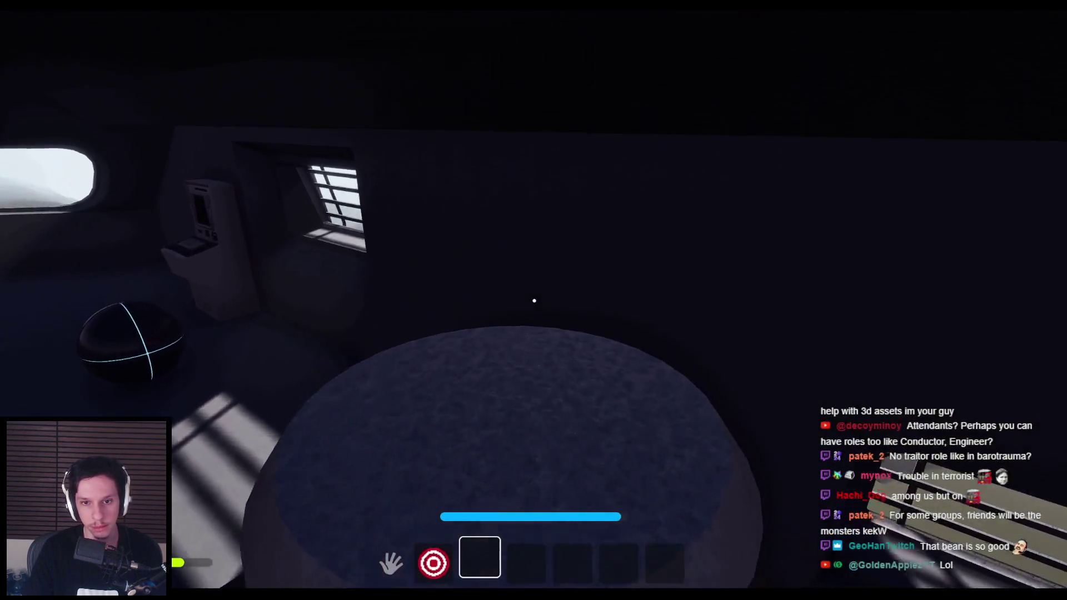
key(shift+w)
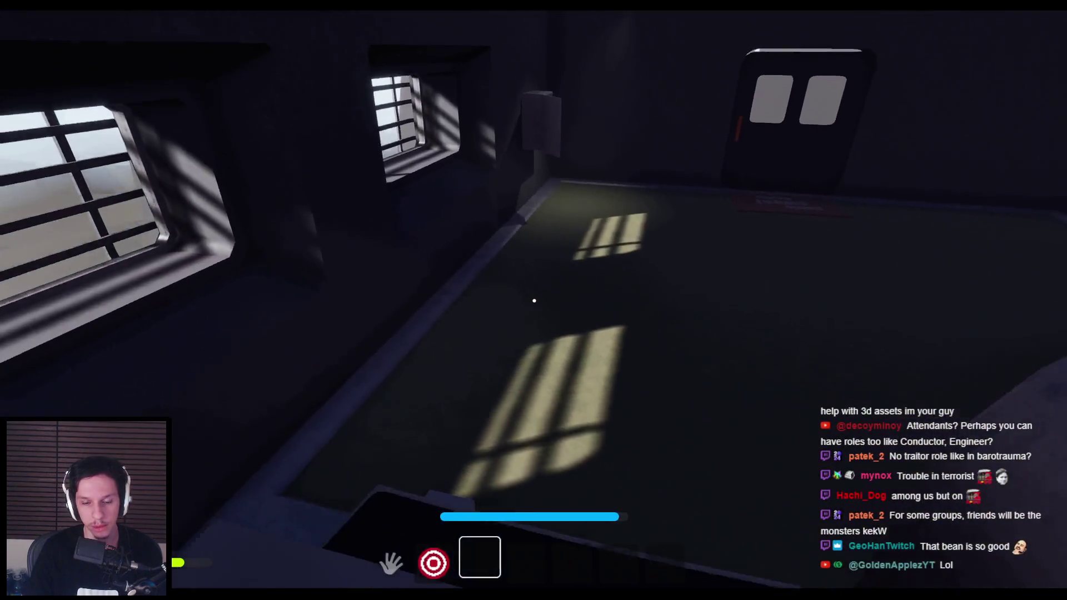
Step: Walk up to the electrical panel and drag its orange lever down to turn the lights green
key(w)
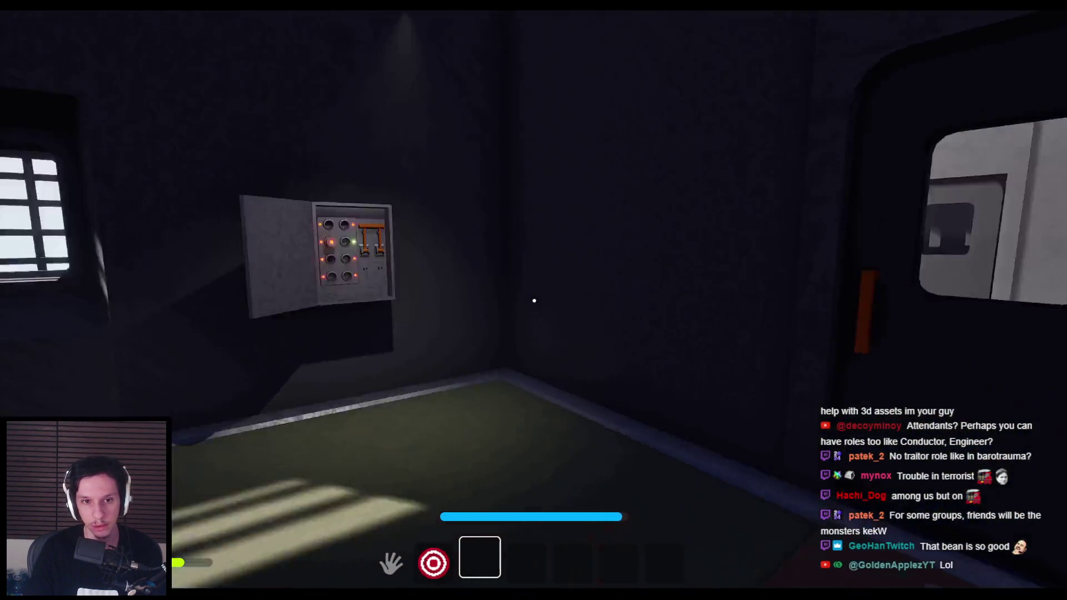
key(w)
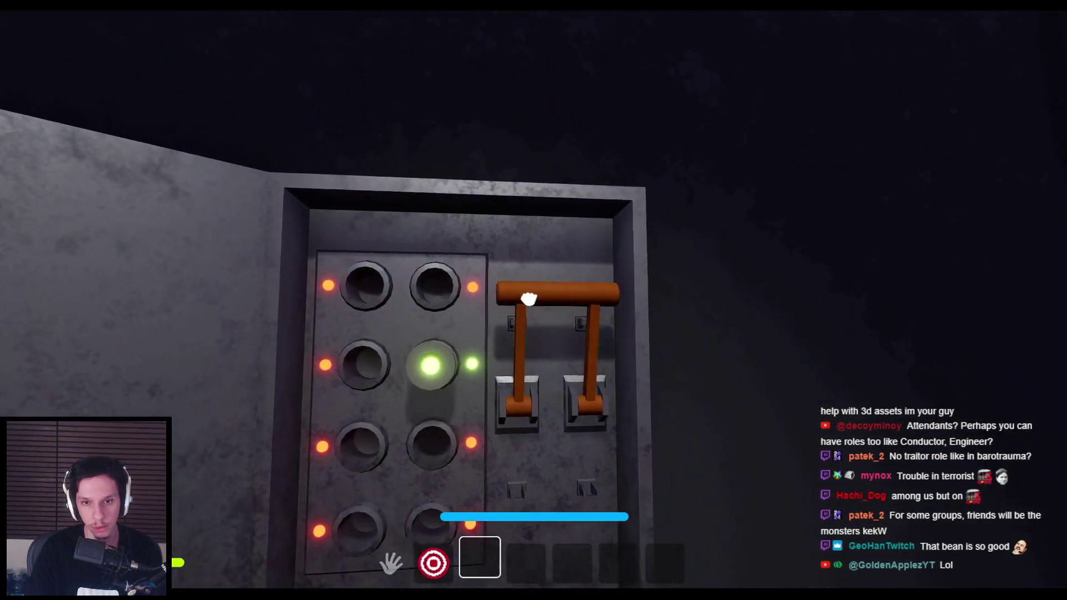
drag(528, 299, 548, 382)
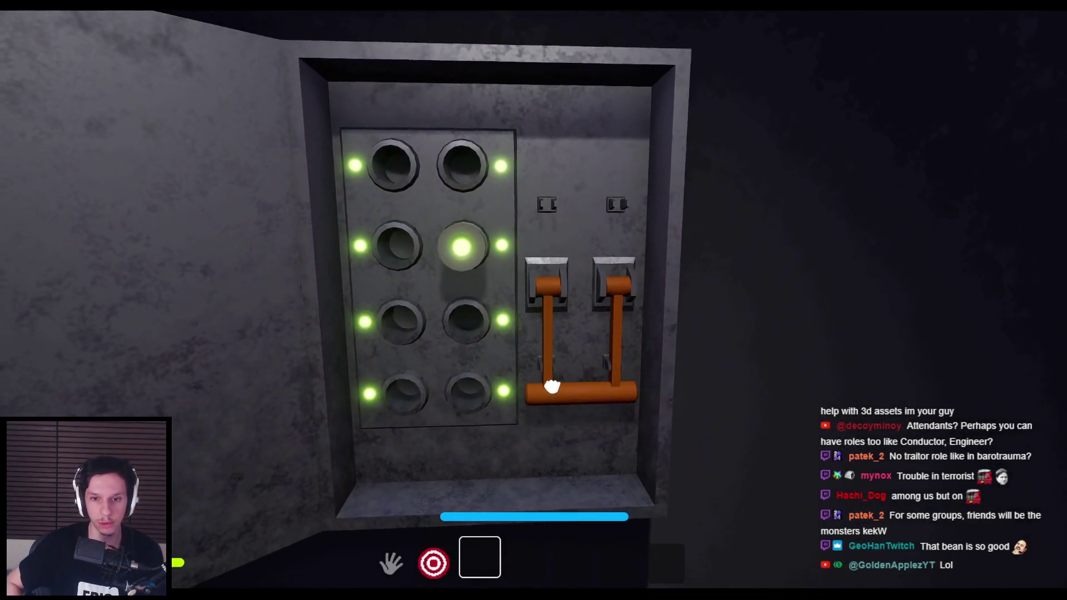
Step: Look over the side windows and generator, then stop the play test and exit immersive mode with F11
key(s)
key(s)
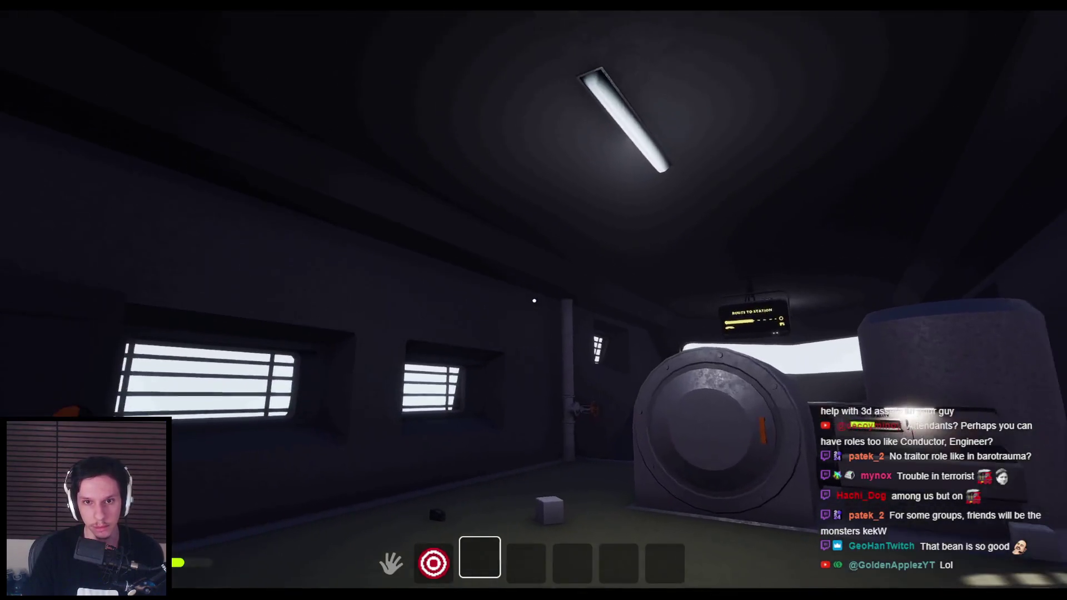
key(s)
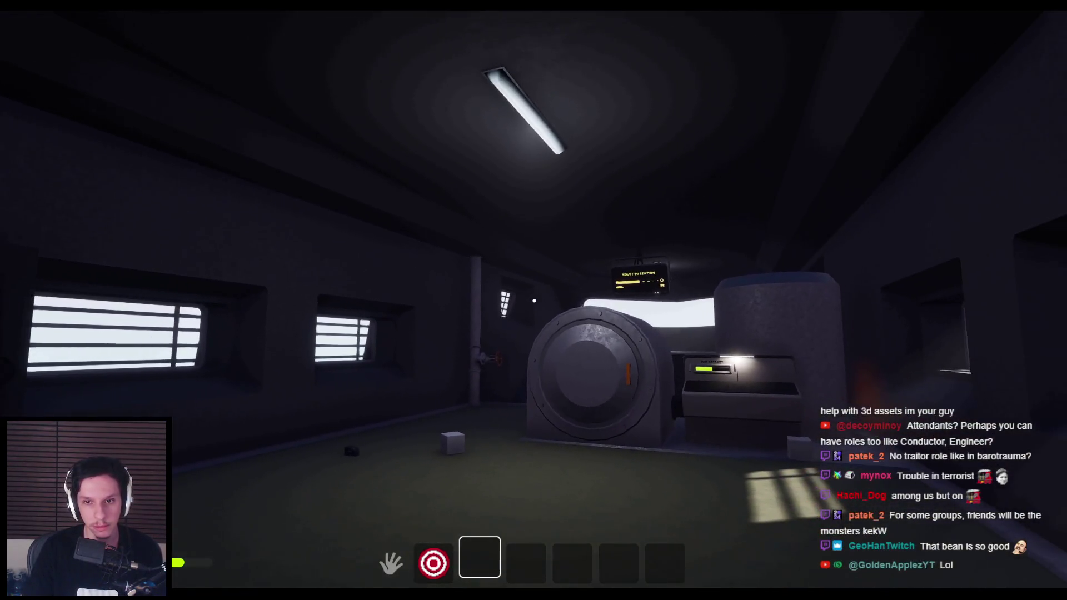
key(s)
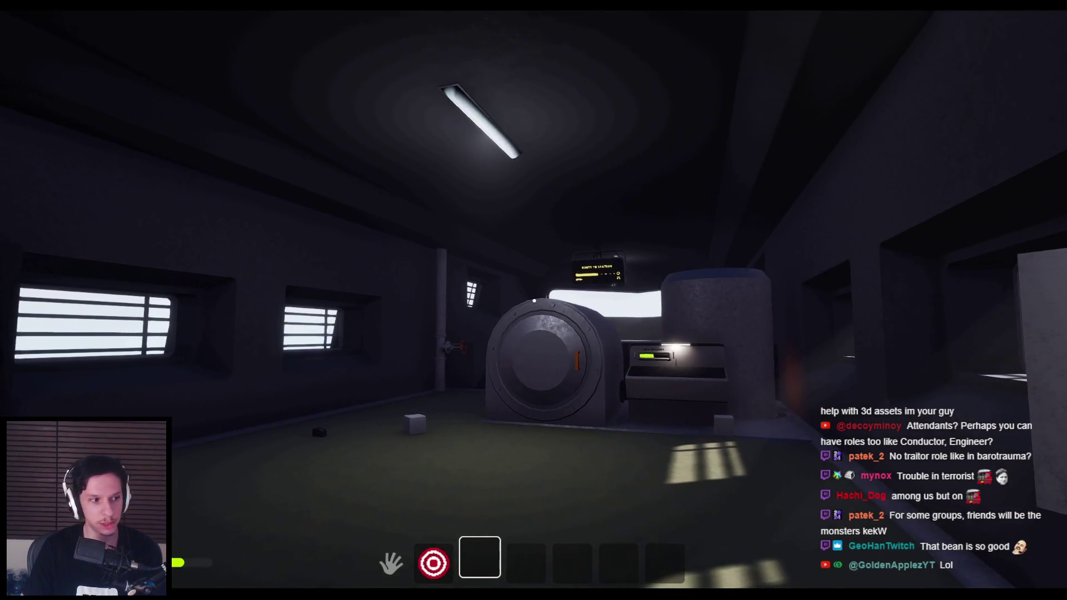
key(Escape)
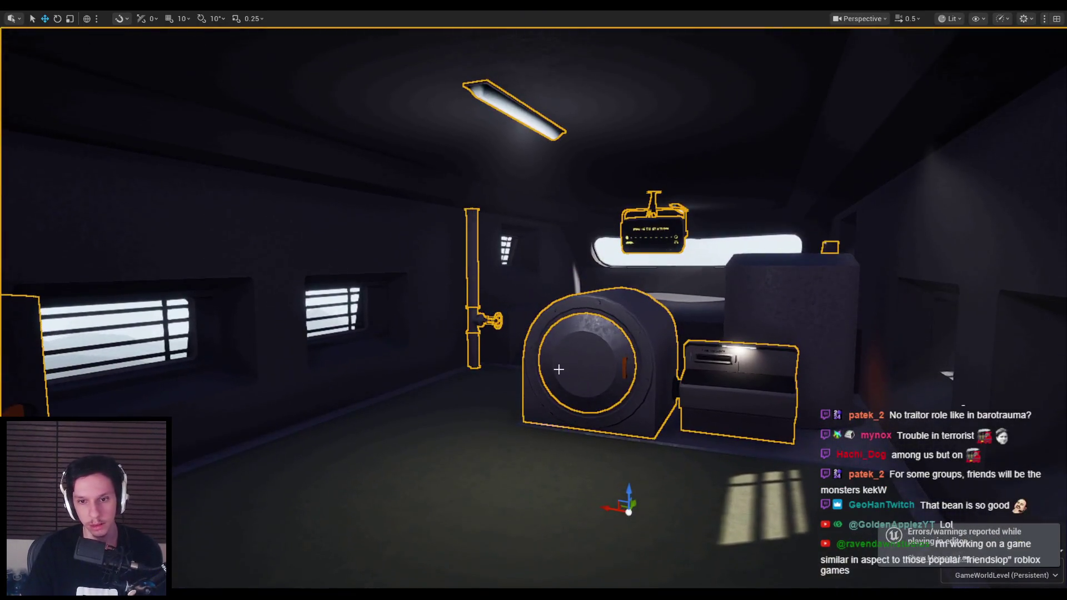
key(F11)
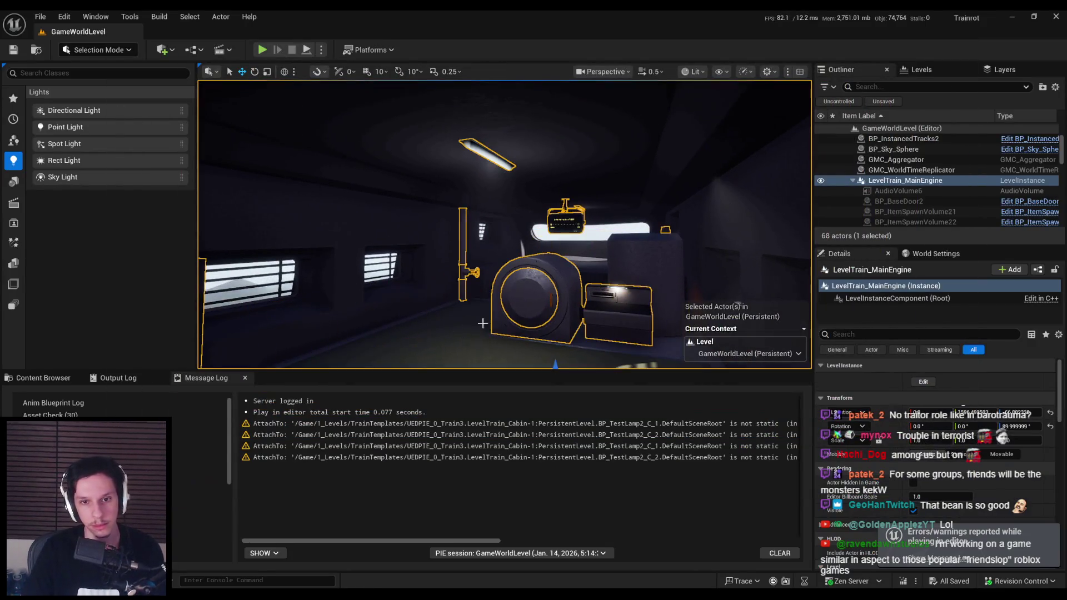
Step: Select BP_InstancedTracks2, show the Train assets in the Content Browser, and press Play
click(611, 233)
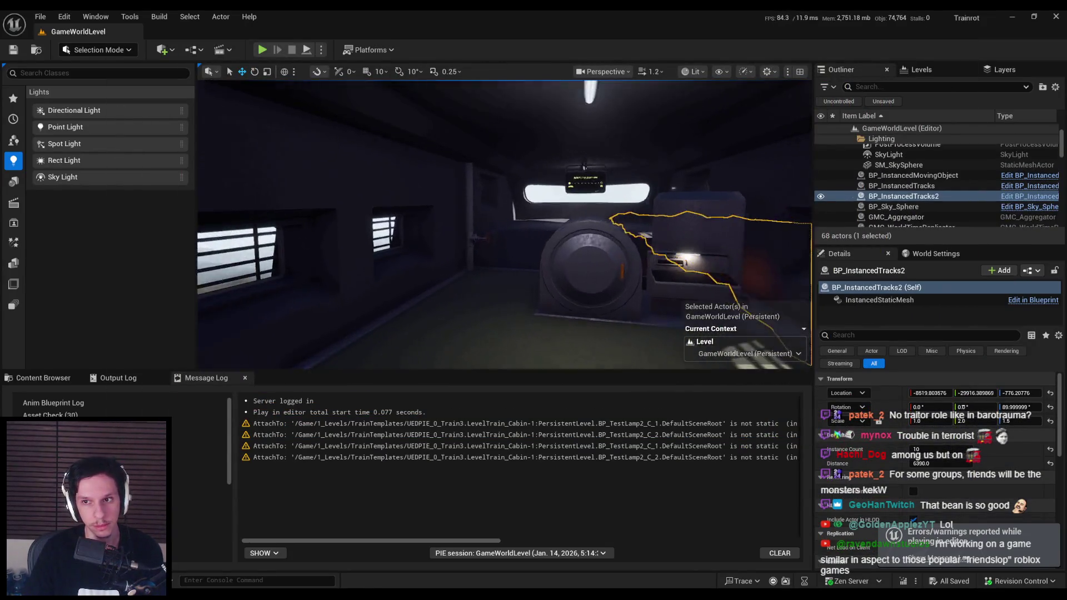
scroll(445, 222, down, 2)
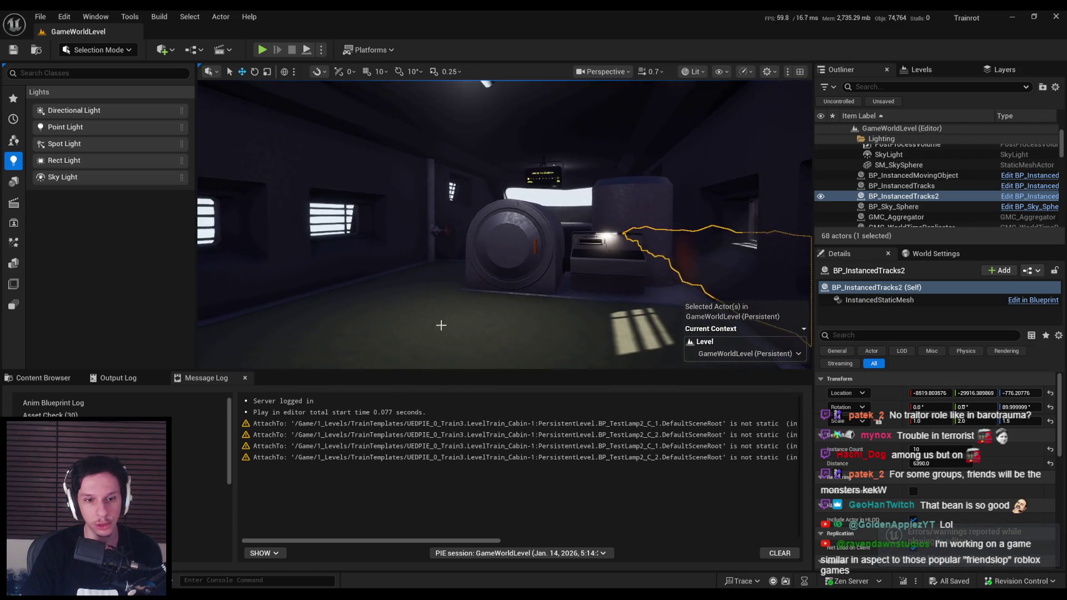
click(39, 378)
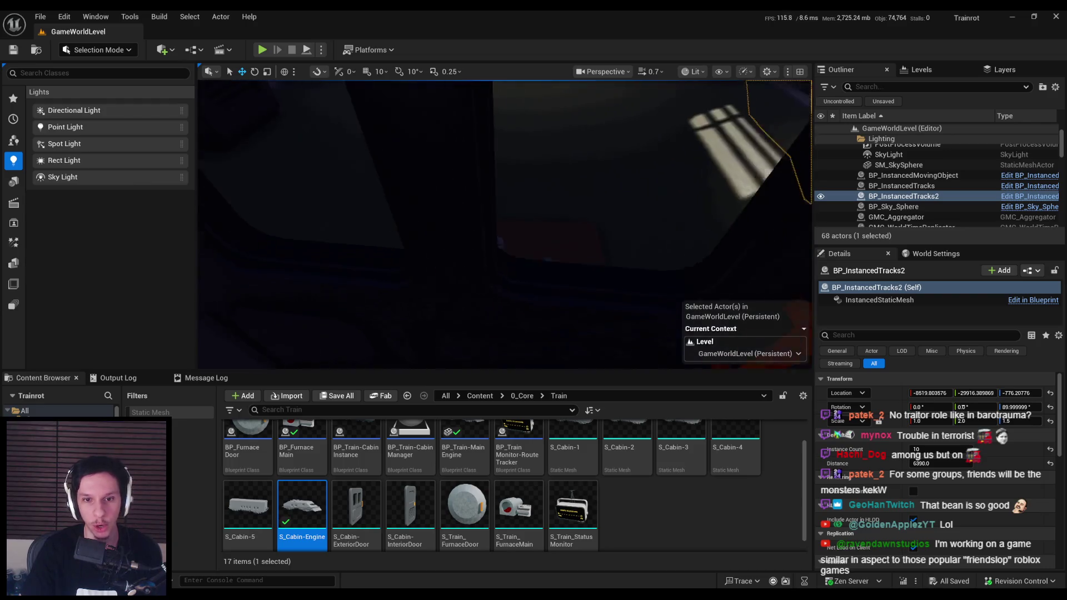
click(265, 51)
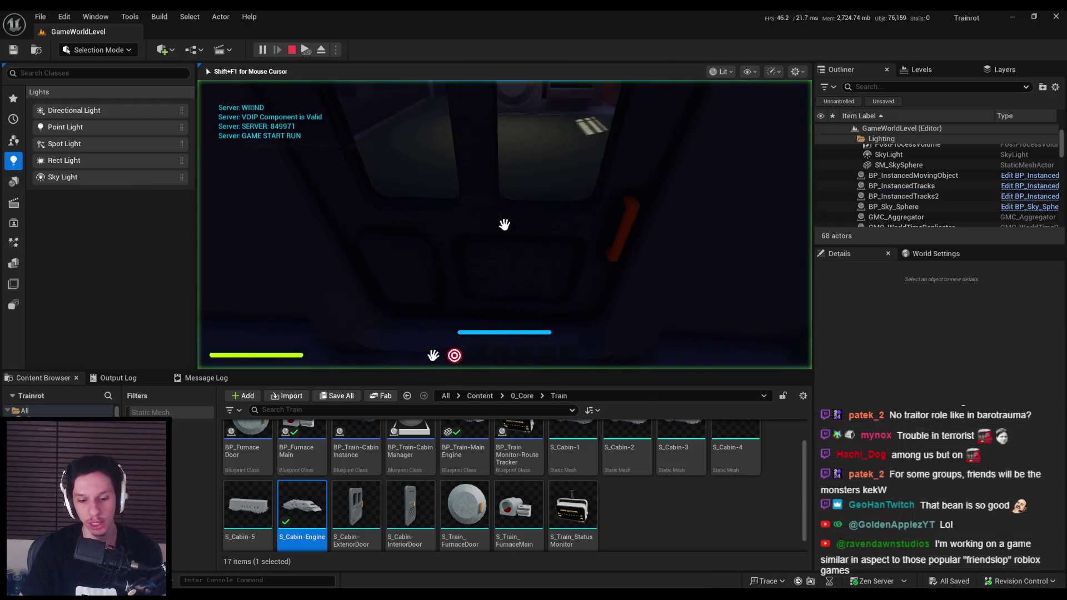
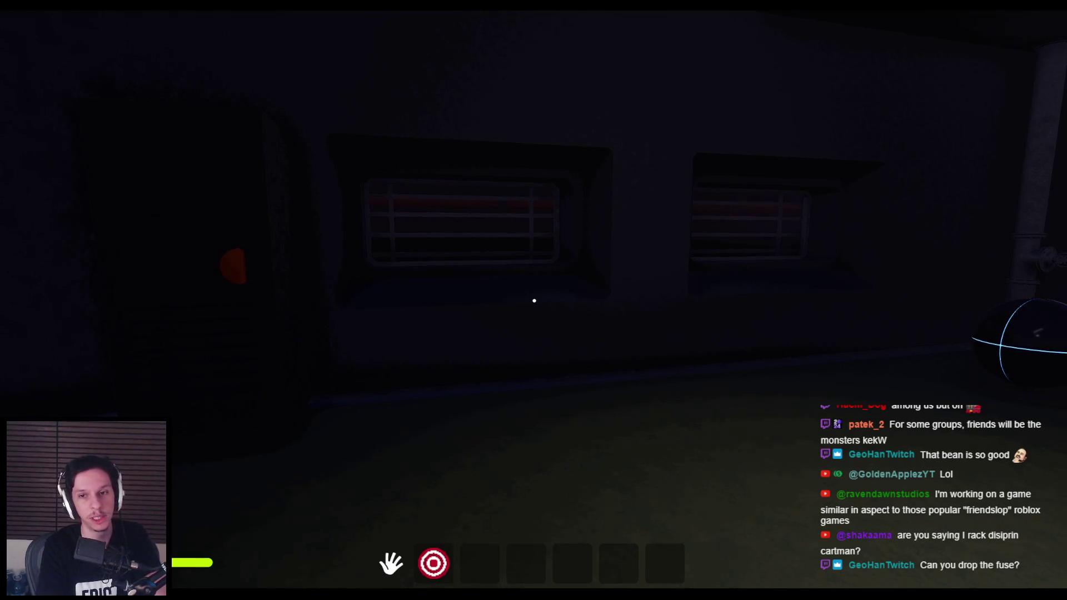
Step: Walk past the Train Monitoring terminal and down the dark corridor into the engine room
key(shift+w)
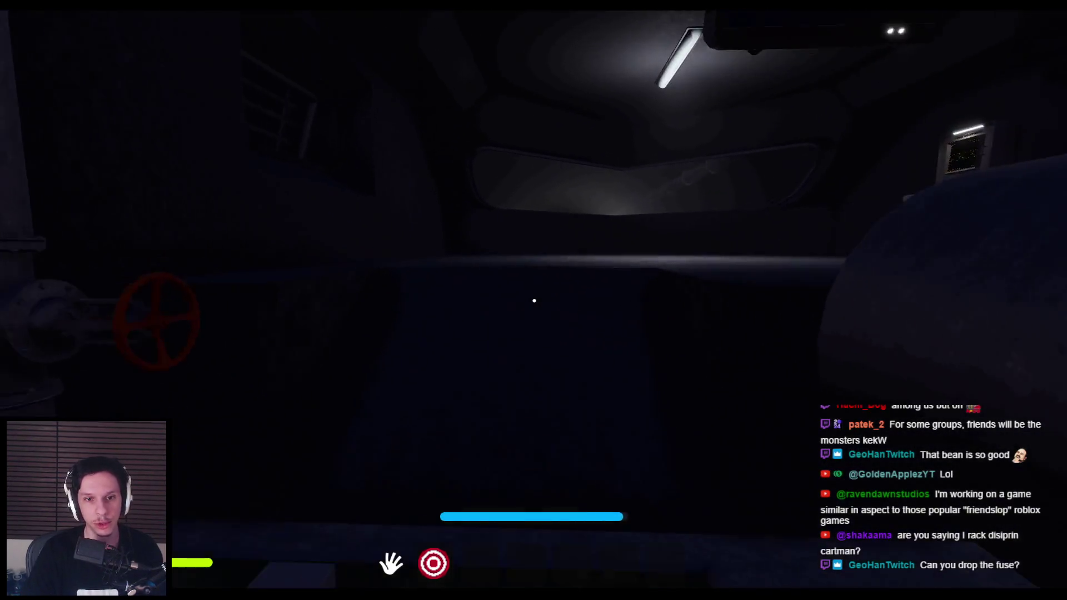
key(w)
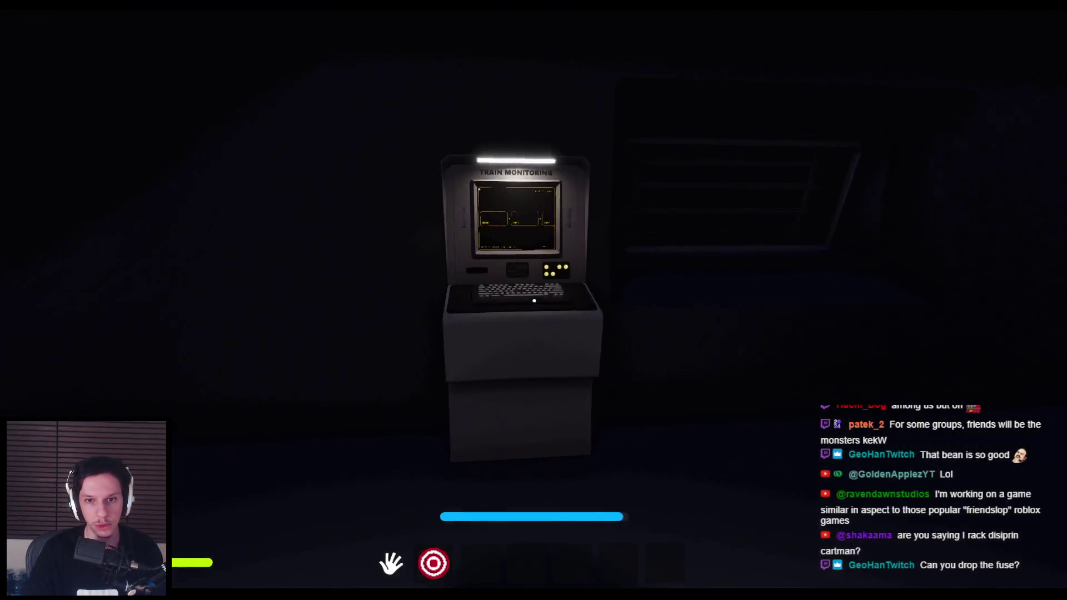
key(shift+w)
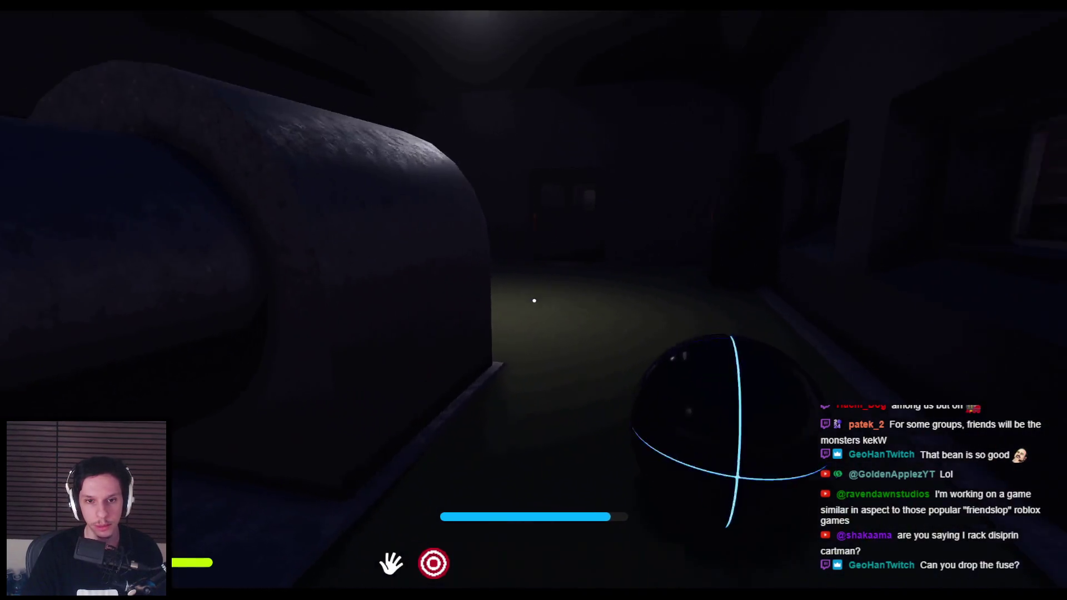
key(shift+w)
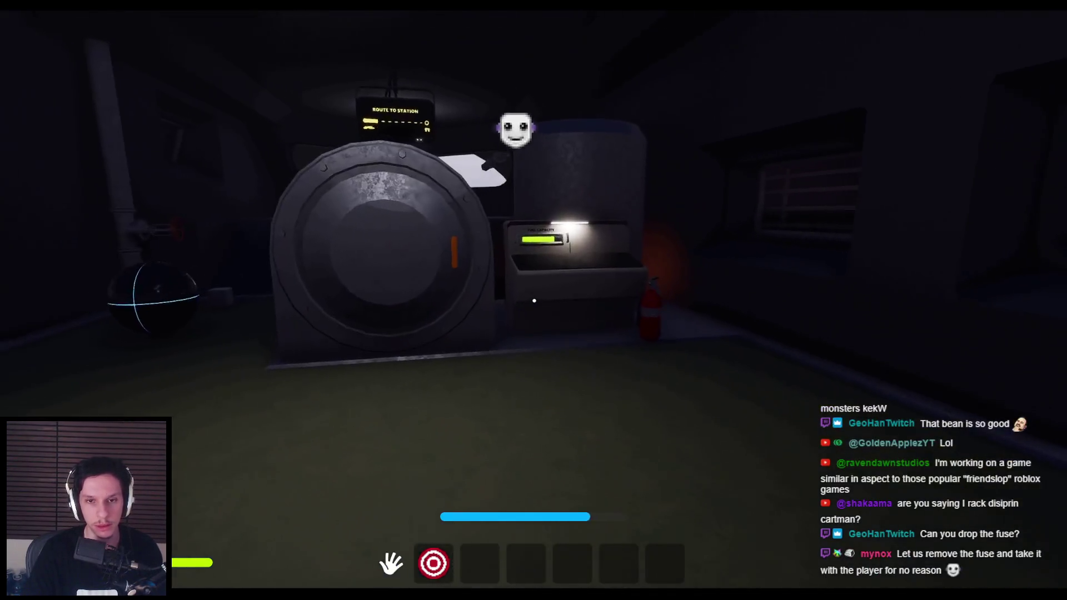
Step: Approach the furnace, open its door to see the fuel, then shut it again
key(w)
click(393, 286)
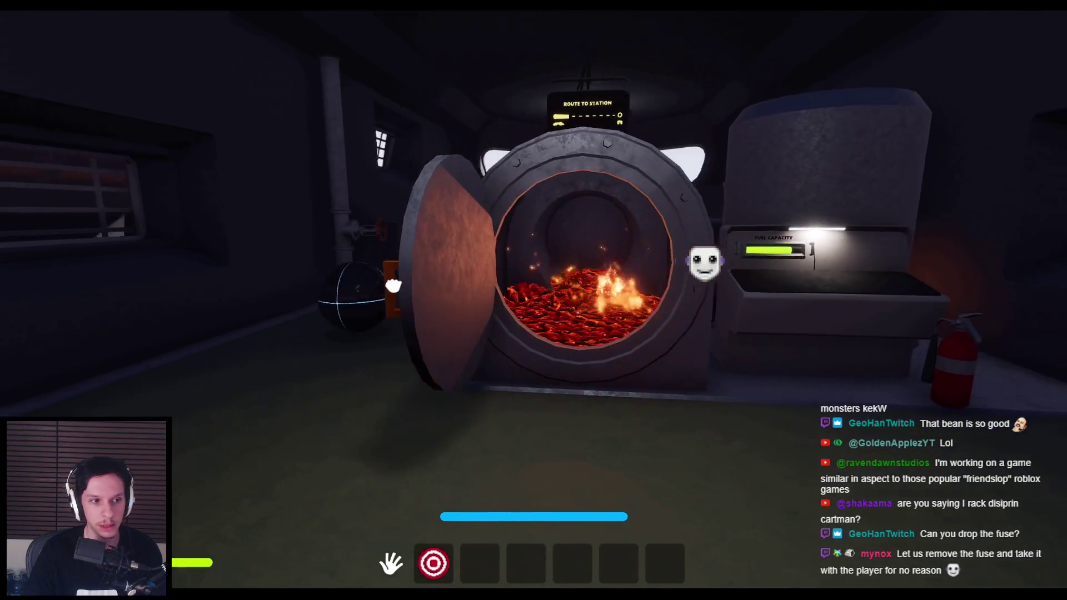
click(393, 286)
Step: Walk past the open fuse box to the two-window door and open it
key(w)
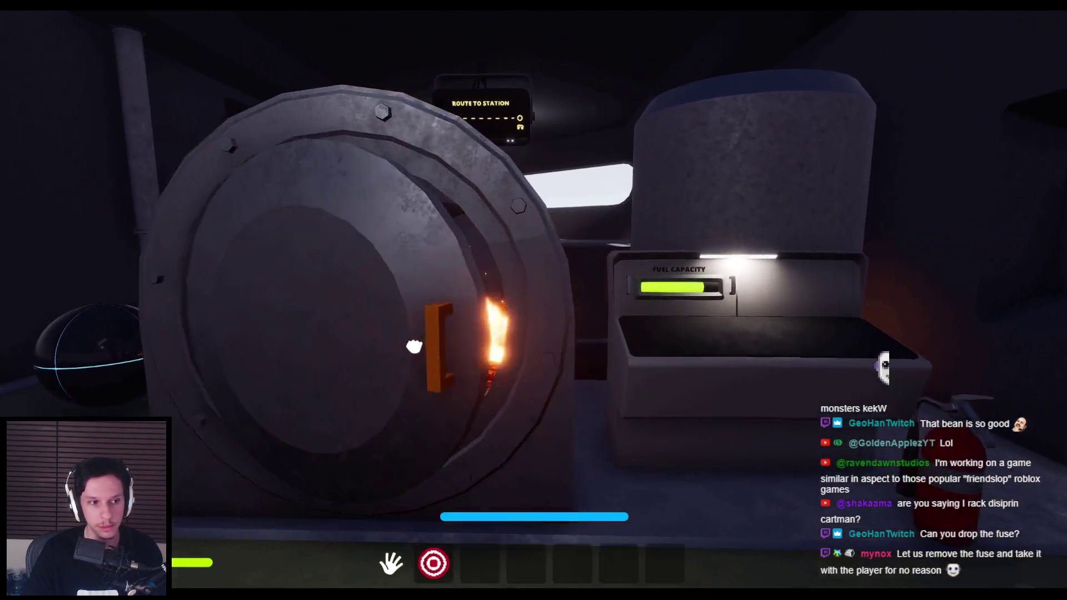
key(w)
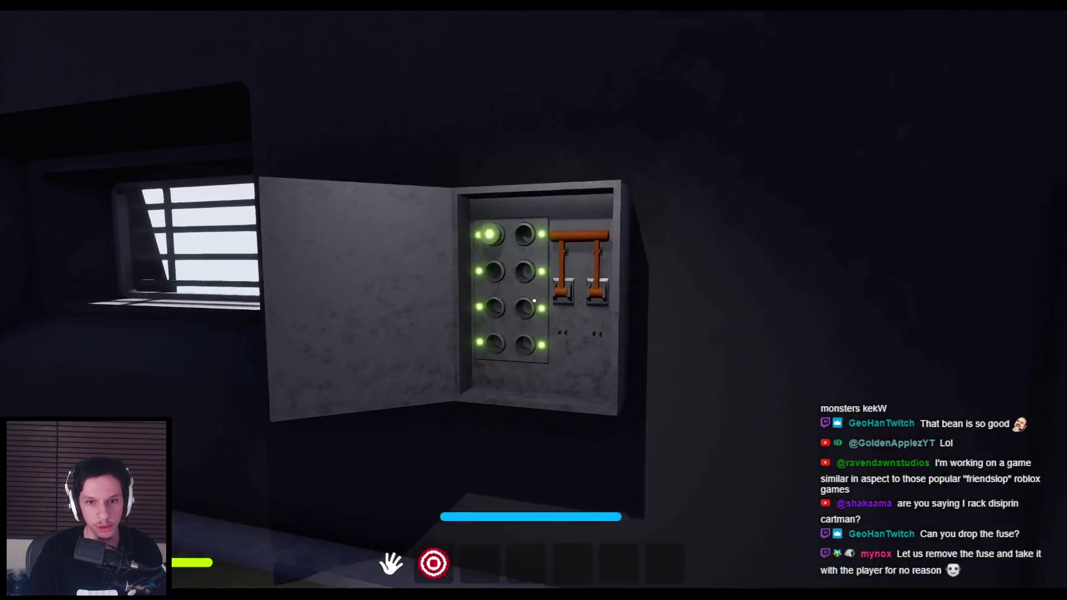
key(w)
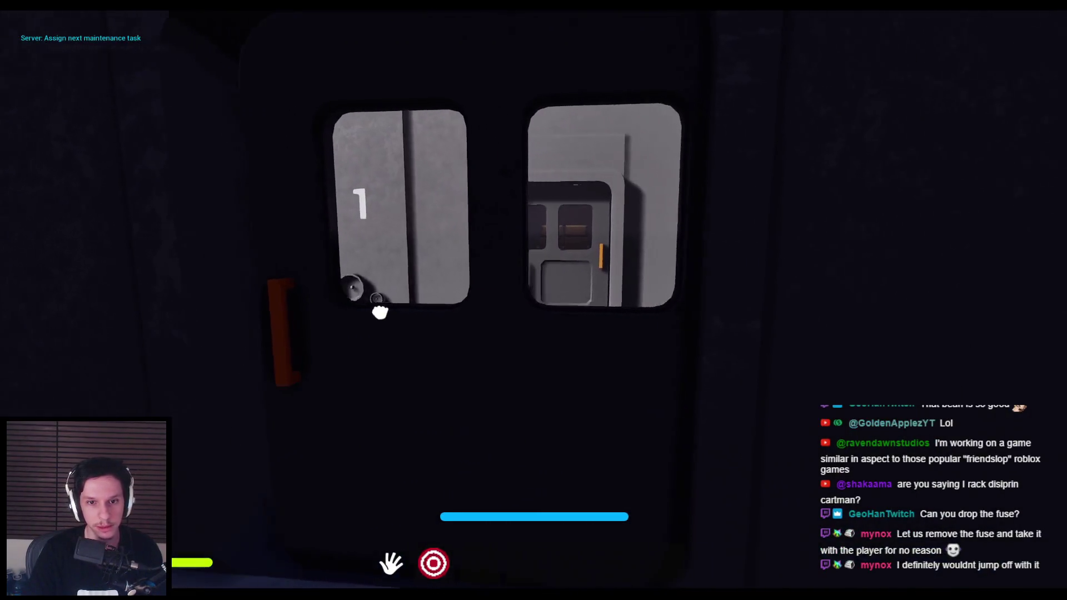
click(380, 312)
Step: Walk along the outdoor walkway, checking the outdoor fuse box and the mountain landscape
key(w)
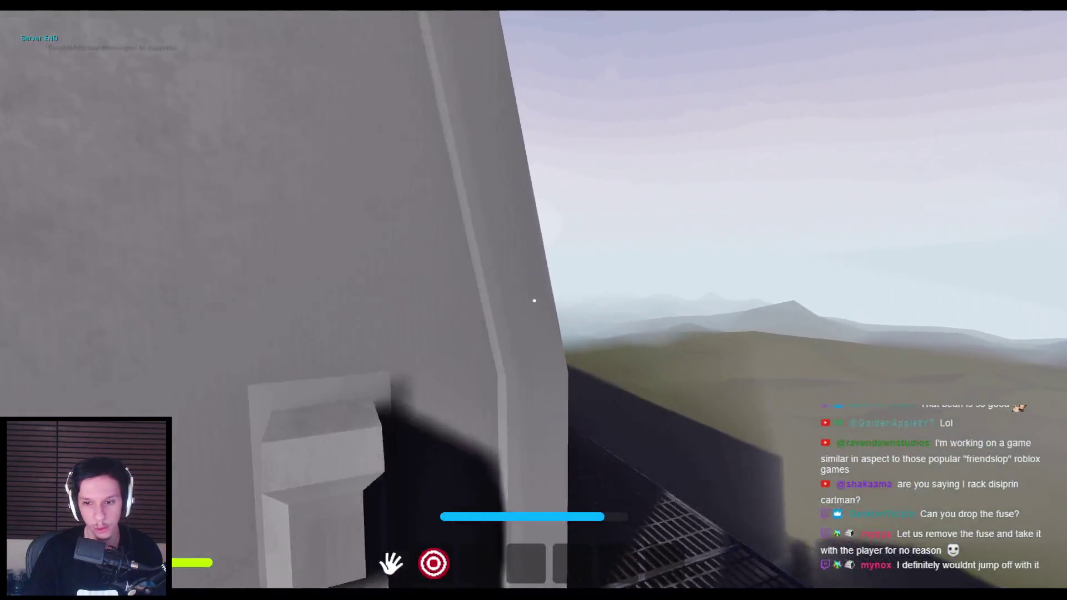
key(w)
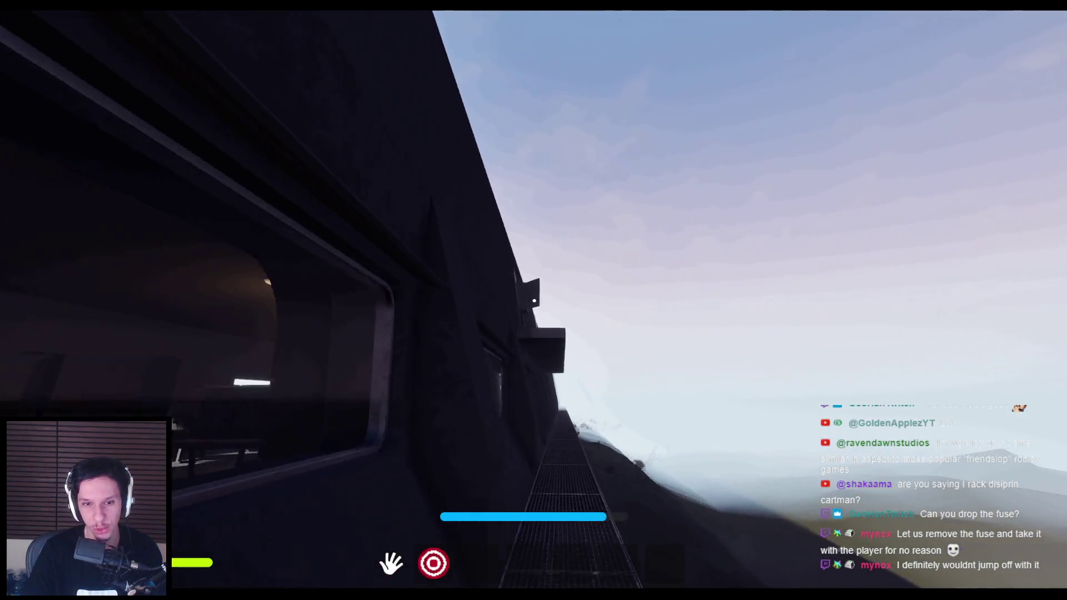
key(w)
key(w)
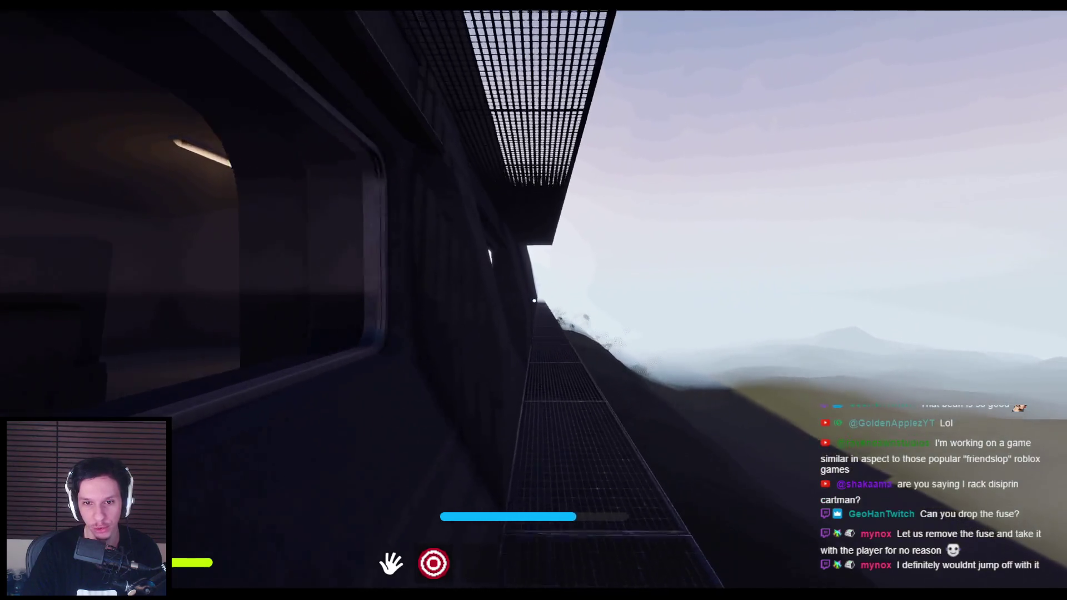
key(w)
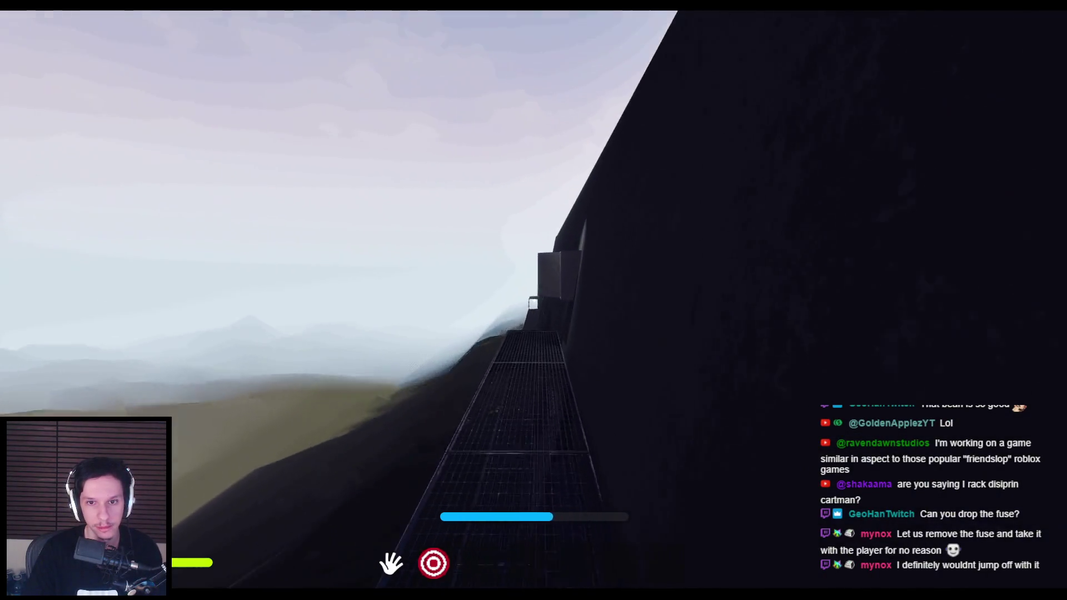
key(w)
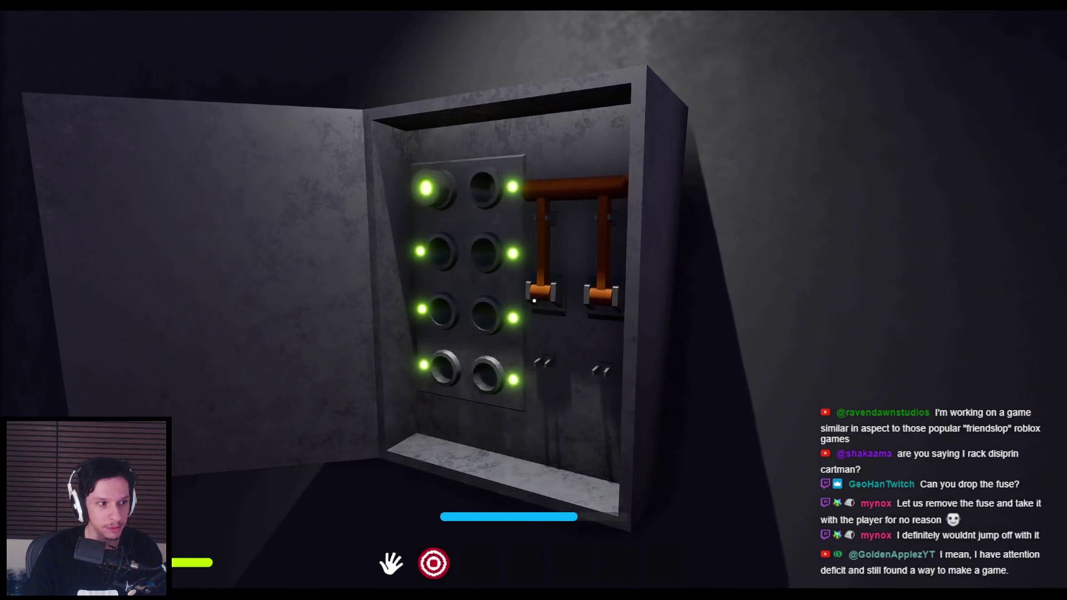
key(s)
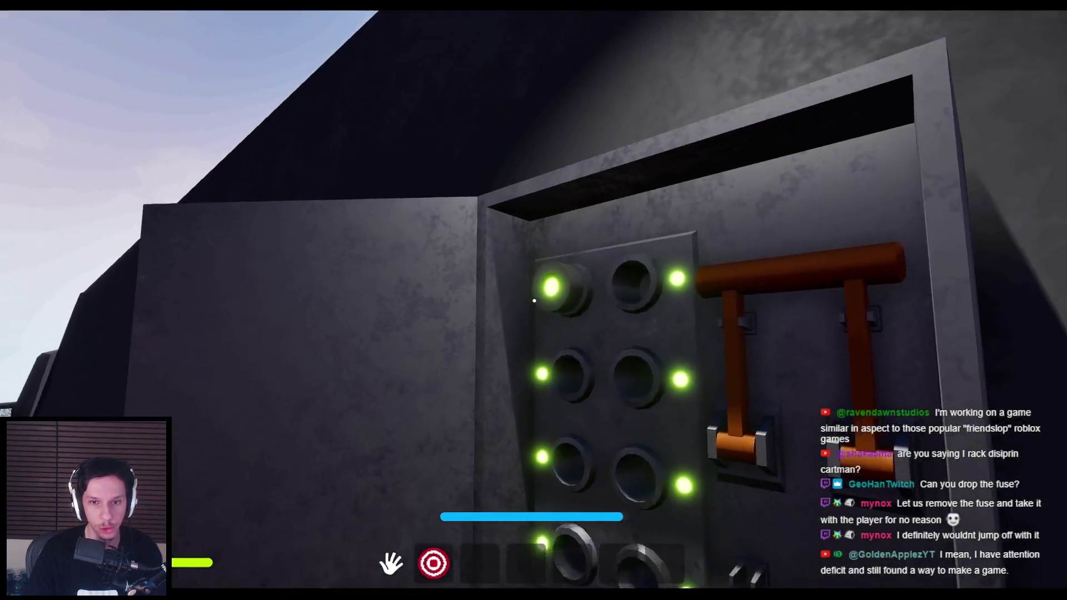
key(w)
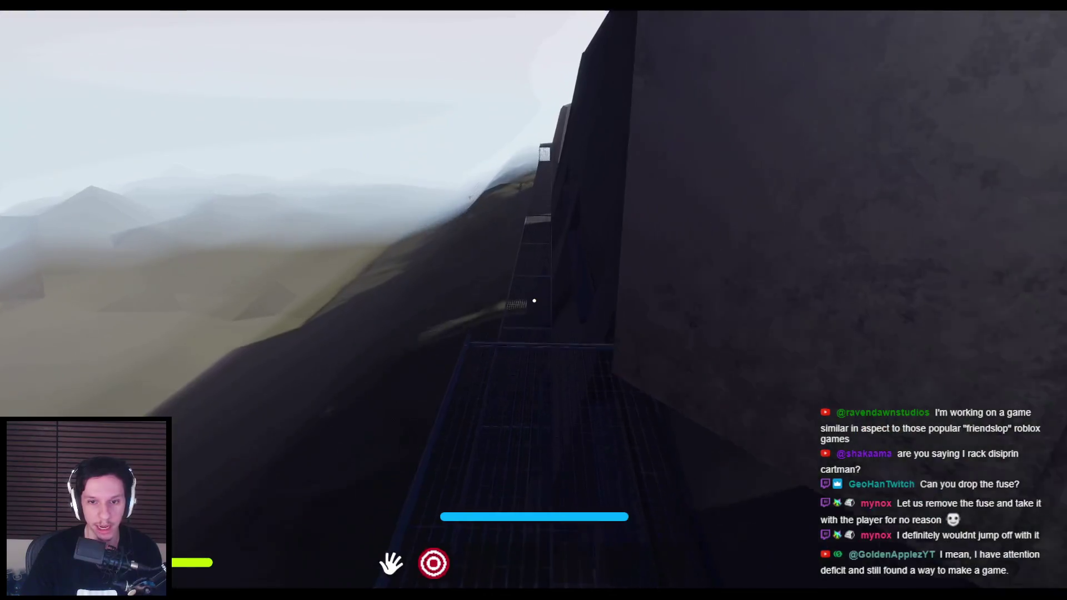
key(w)
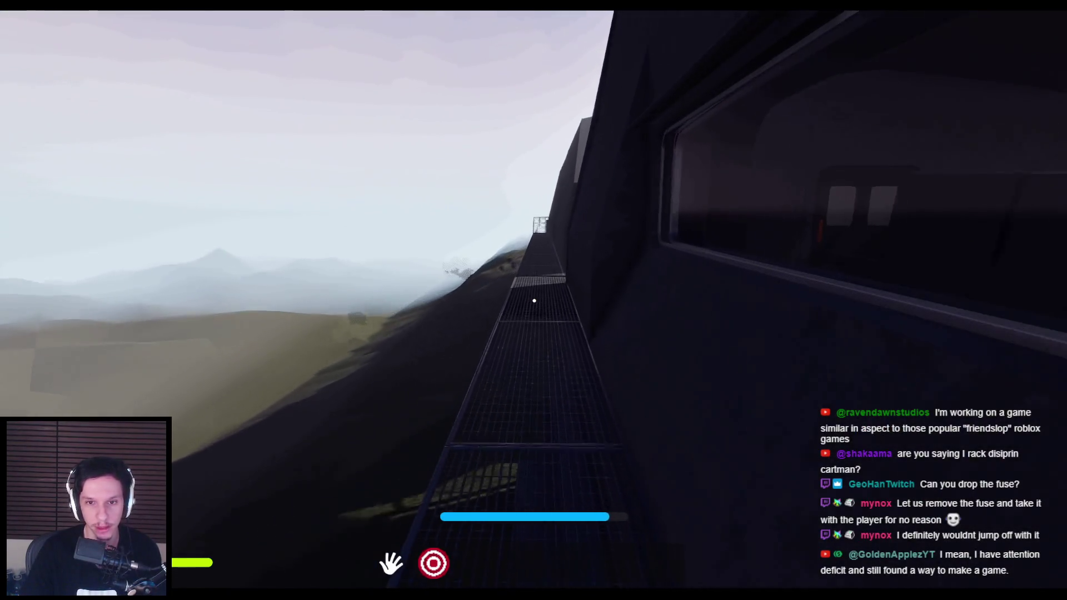
key(s)
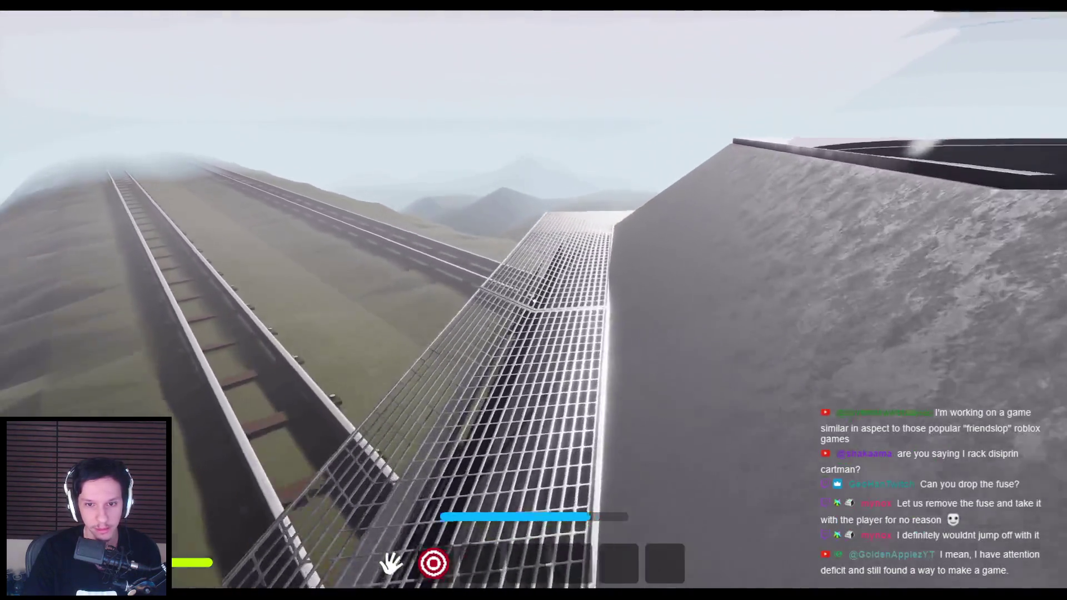
Step: Climb onto the train's roof, explore the grated walkway, and return inside to the engine room
key(w)
key(space)
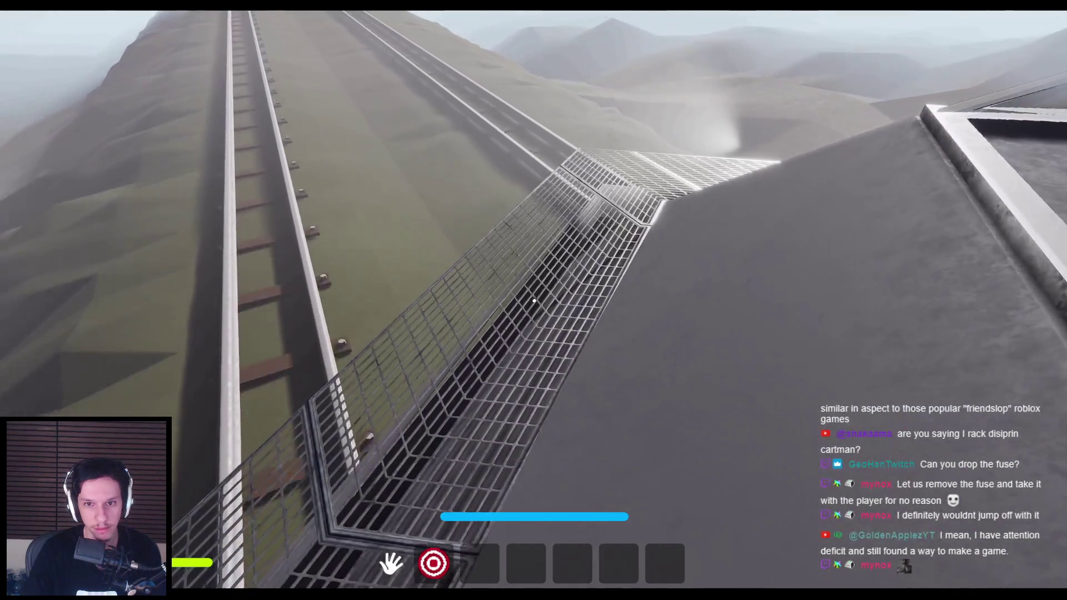
key(w)
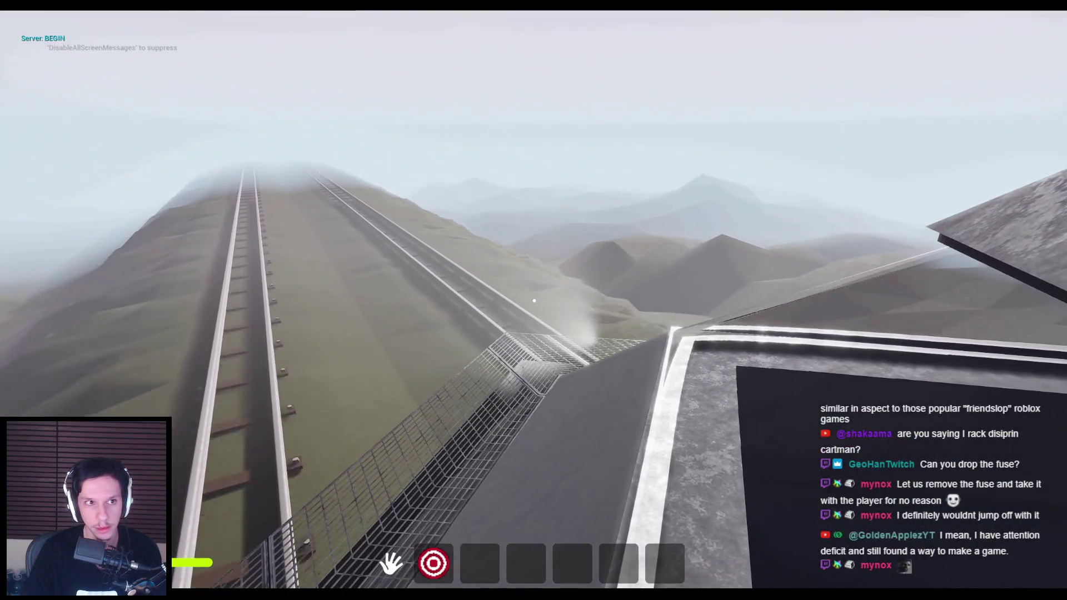
key(space)
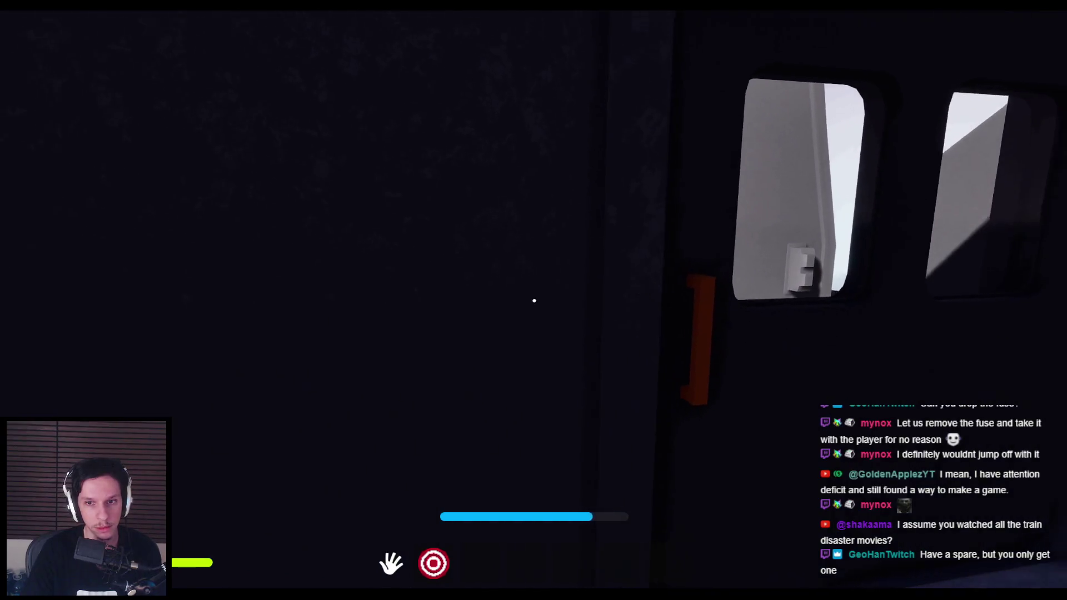
key(w)
Step: Stop the play-test and save the Blender cabin file
key(Escape)
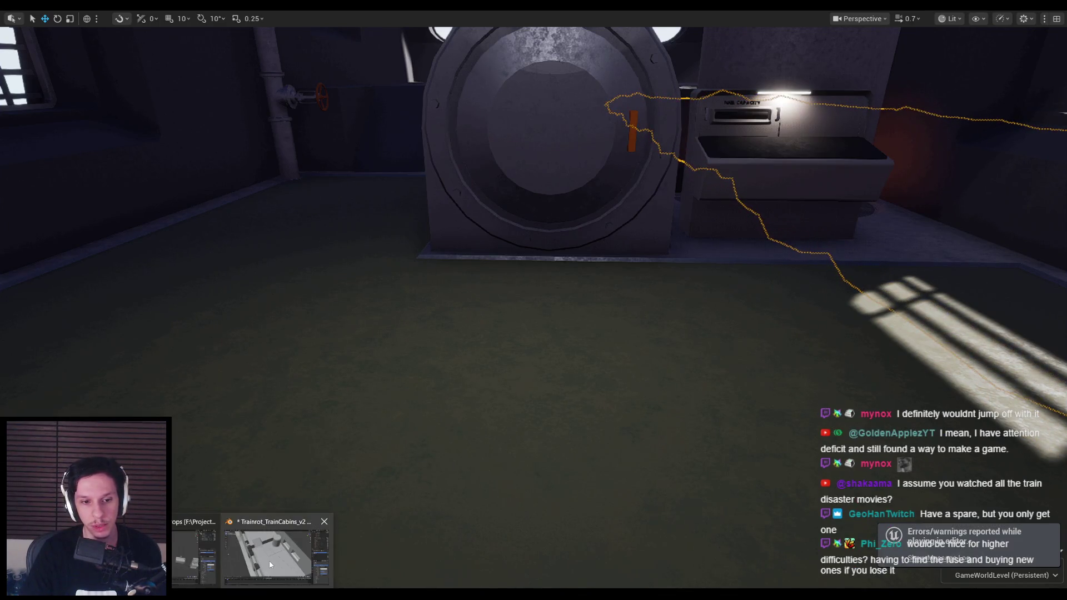
click(270, 566)
scroll(555, 338, down, 2)
key(ctrl+s)
Step: View the engine cabin from an angled exterior, then top-down, then lengthwise
scroll(526, 312, down, 3)
scroll(472, 324, up, 6)
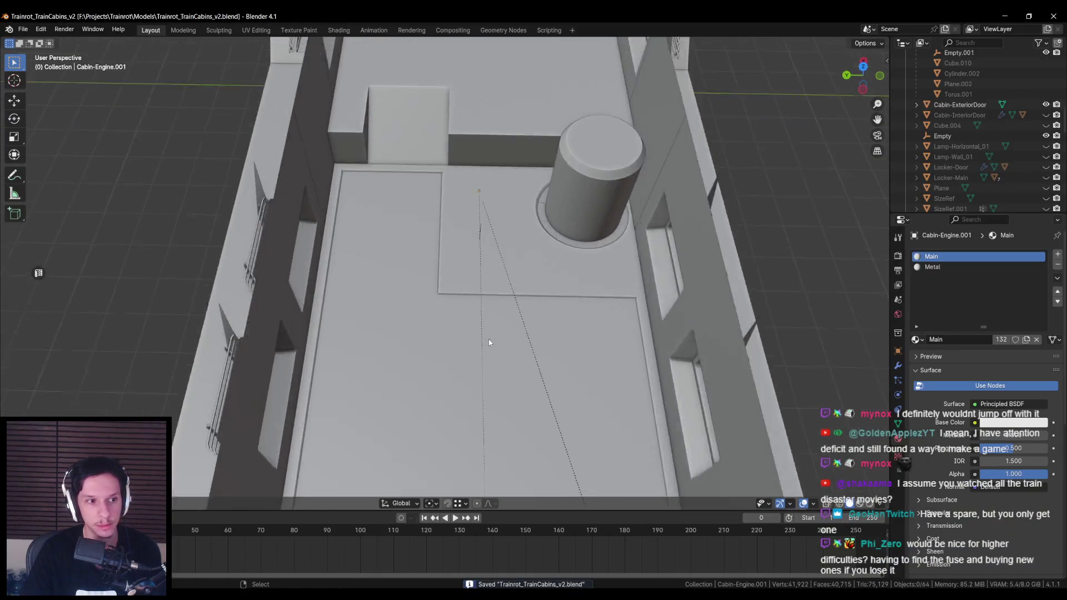
scroll(488, 342, down, 2)
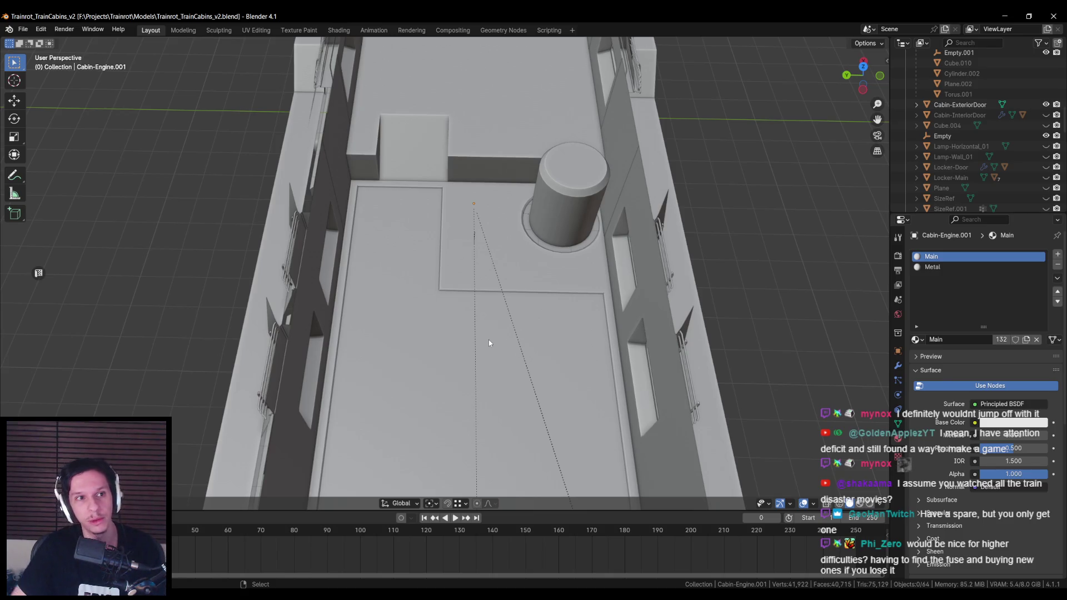
drag(488, 339, 444, 185)
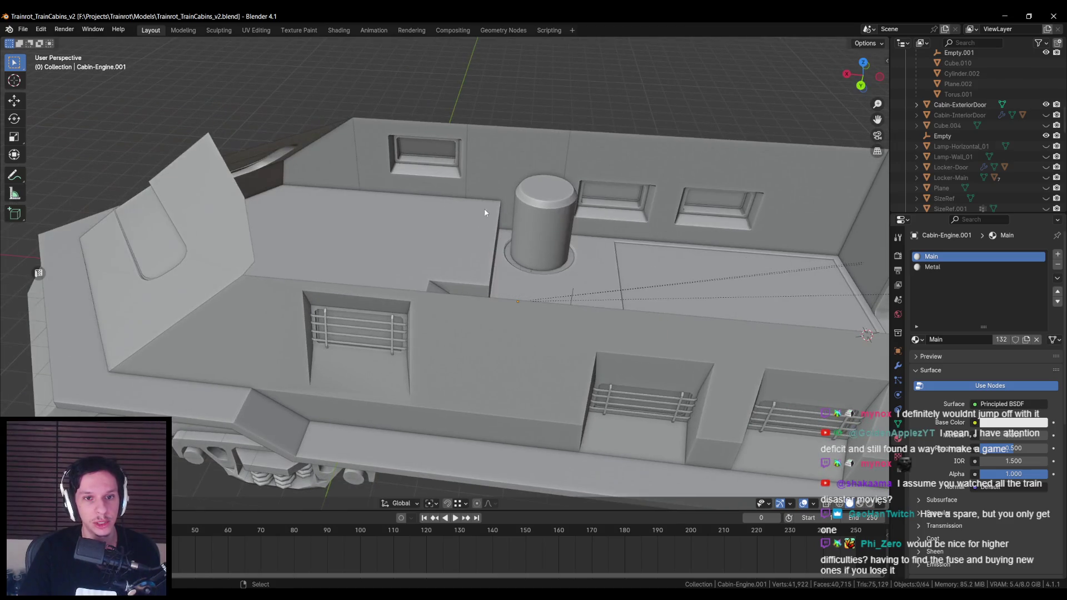
mouse_move(609, 251)
mouse_down()
mouse_move(536, 268)
mouse_move(507, 259)
mouse_move(507, 238)
mouse_move(369, 274)
mouse_move(238, 289)
mouse_up()
scroll(501, 260, down, 5)
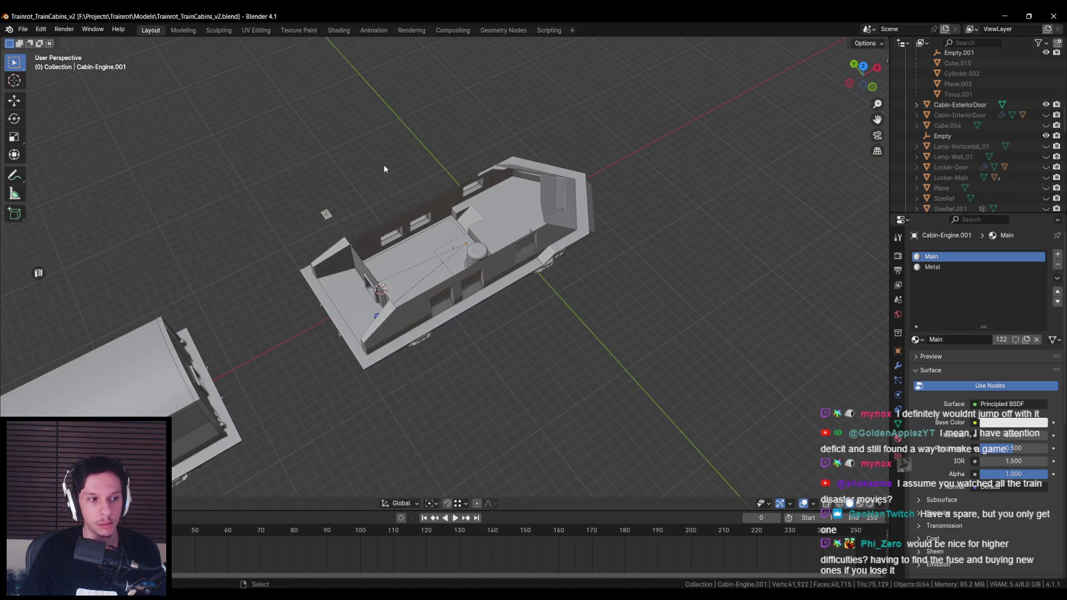
drag(525, 312, 475, 290)
scroll(467, 296, up, 5)
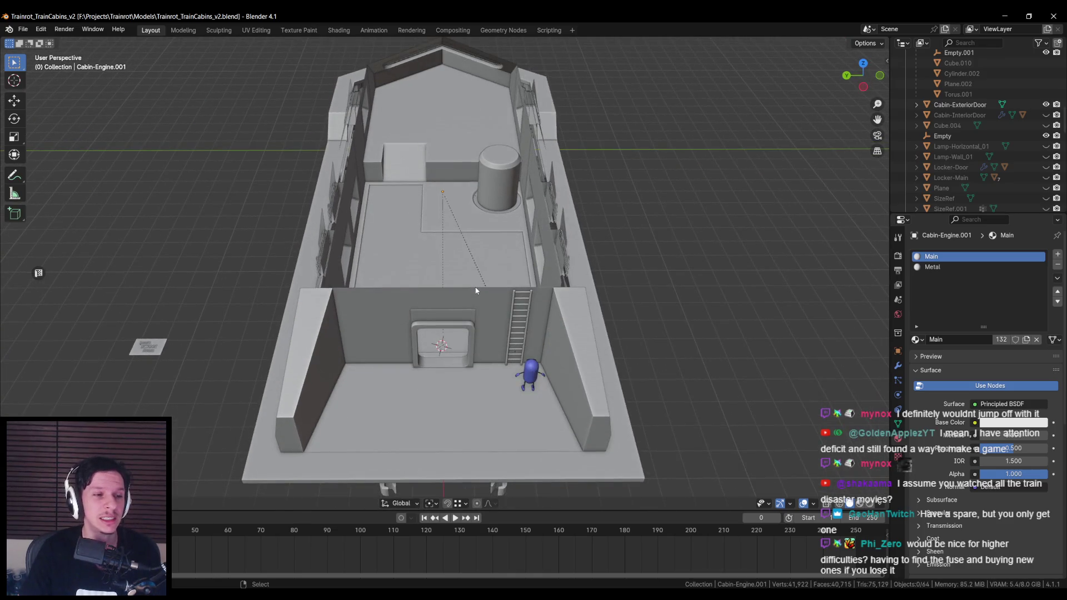
Step: Inspect the engine cabin's floor and walls from angled, lengthwise and low side views
scroll(475, 290, up, 4)
scroll(474, 304, down, 1)
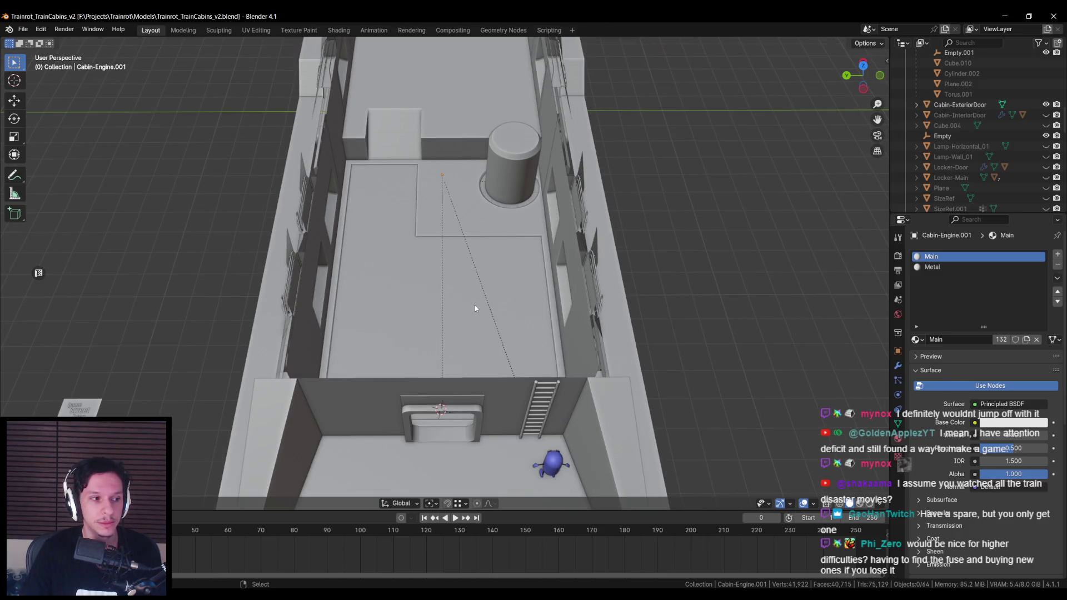
scroll(481, 314, down, 5)
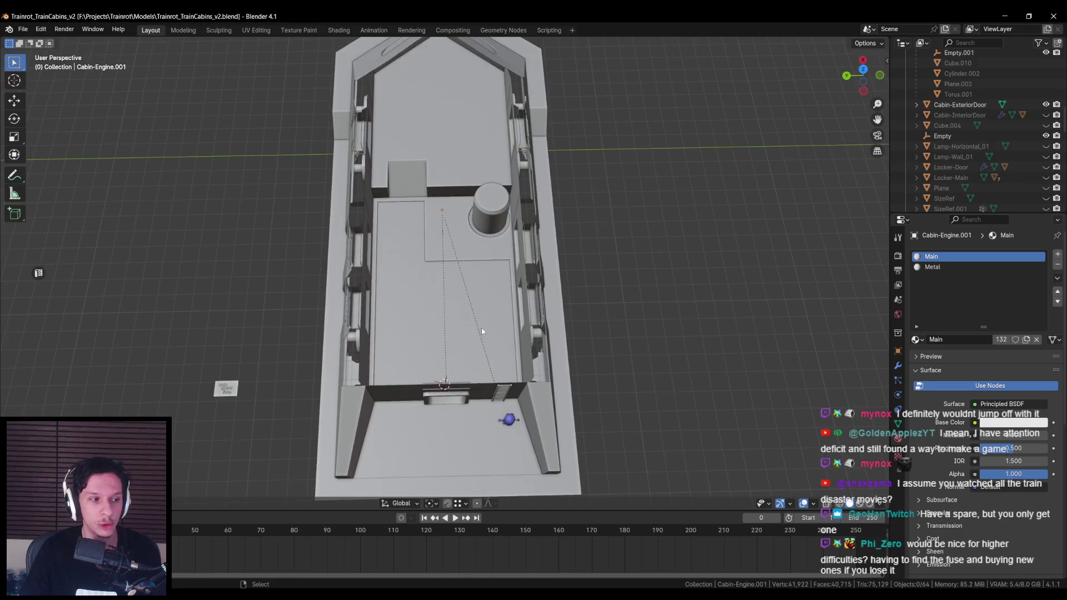
scroll(481, 328, up, 8)
mouse_move(481, 328)
mouse_down()
mouse_move(528, 357)
mouse_move(461, 361)
mouse_move(445, 342)
mouse_move(501, 355)
mouse_move(436, 424)
mouse_move(493, 420)
mouse_up()
scroll(528, 357, down, 4)
scroll(543, 334, up, 4)
scroll(451, 338, down, 4)
scroll(445, 341, up, 6)
scroll(493, 420, down, 2)
mouse_move(469, 368)
mouse_down()
mouse_move(449, 325)
mouse_move(381, 353)
mouse_move(451, 342)
mouse_up()
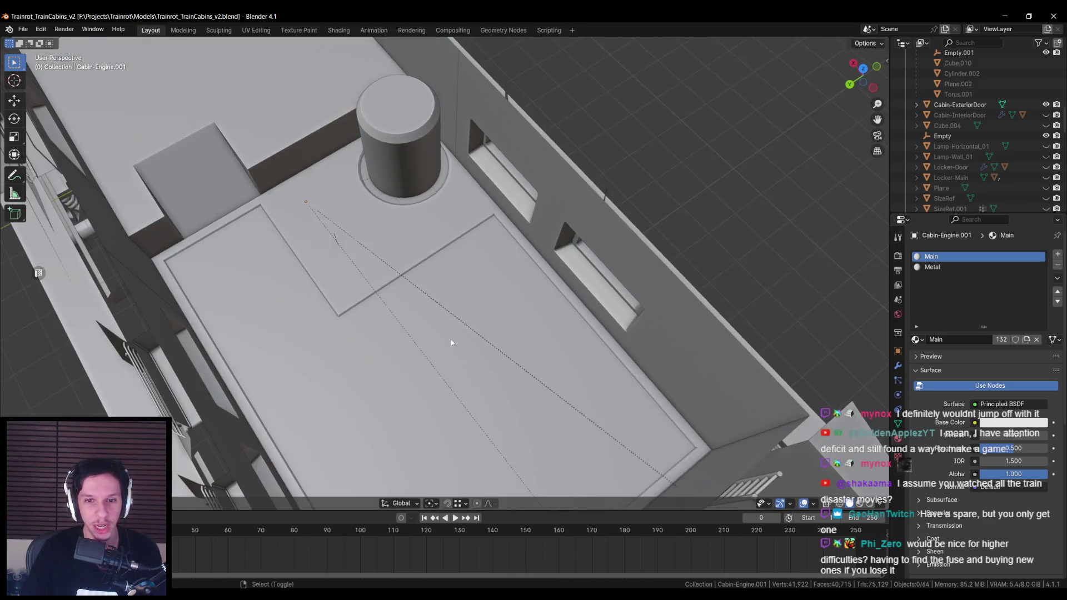
scroll(502, 352, up, 4)
scroll(481, 309, down, 5)
drag(481, 309, 443, 325)
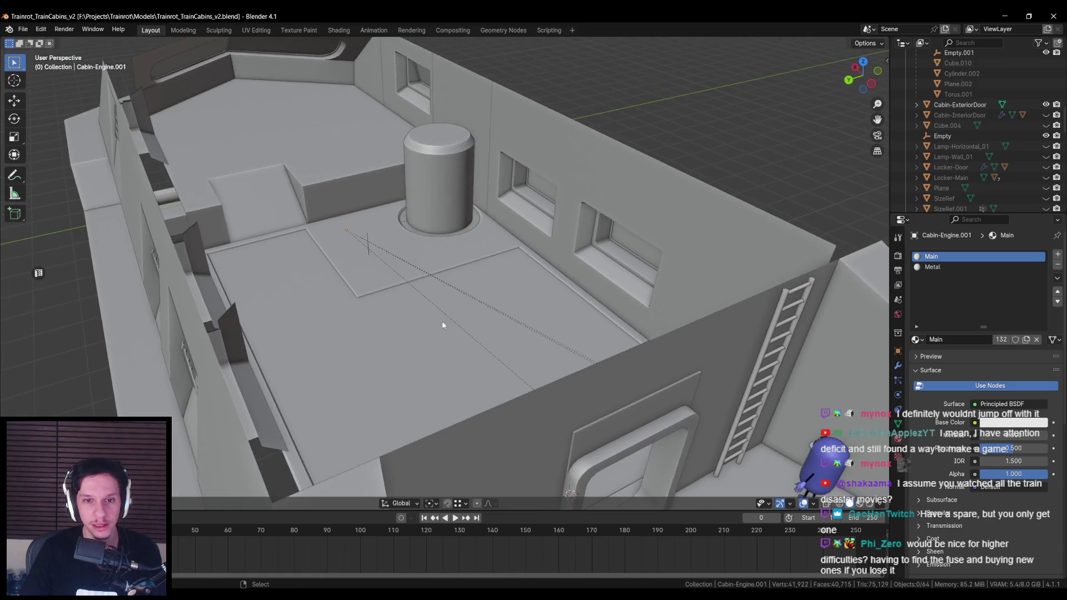
scroll(443, 325, down, 5)
mouse_move(505, 352)
mouse_down()
mouse_move(536, 315)
mouse_move(548, 321)
mouse_move(464, 362)
mouse_move(465, 379)
mouse_move(558, 329)
mouse_move(538, 306)
mouse_move(535, 367)
mouse_move(465, 411)
mouse_move(443, 381)
mouse_move(621, 354)
mouse_move(533, 412)
mouse_move(357, 365)
mouse_move(428, 357)
mouse_move(489, 398)
mouse_move(625, 358)
mouse_move(532, 313)
mouse_up()
scroll(465, 362, up, 5)
scroll(476, 388, up, 3)
scroll(479, 389, down, 2)
scroll(485, 391, down, 5)
scroll(465, 411, up, 5)
scroll(465, 412, up, 2)
scroll(443, 381, down, 5)
scroll(357, 365, up, 3)
Step: Save Trainrot_TrainCabins_v2.blend
key(ctrl+s)
scroll(532, 313, up, 4)
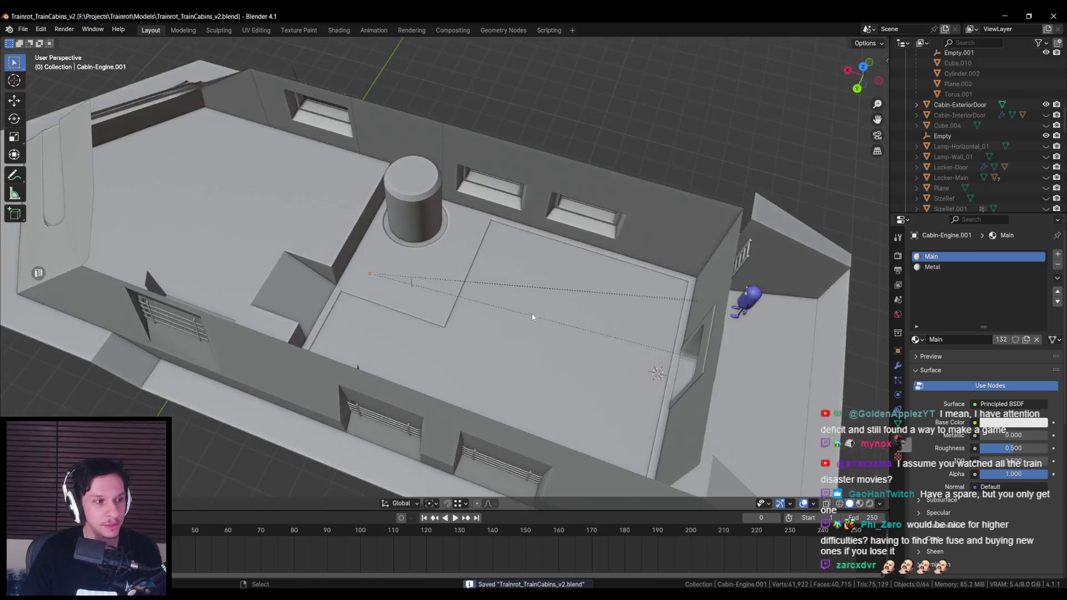
scroll(532, 313, down, 3)
scroll(460, 348, up, 3)
scroll(406, 331, down, 3)
scroll(405, 332, down, 1)
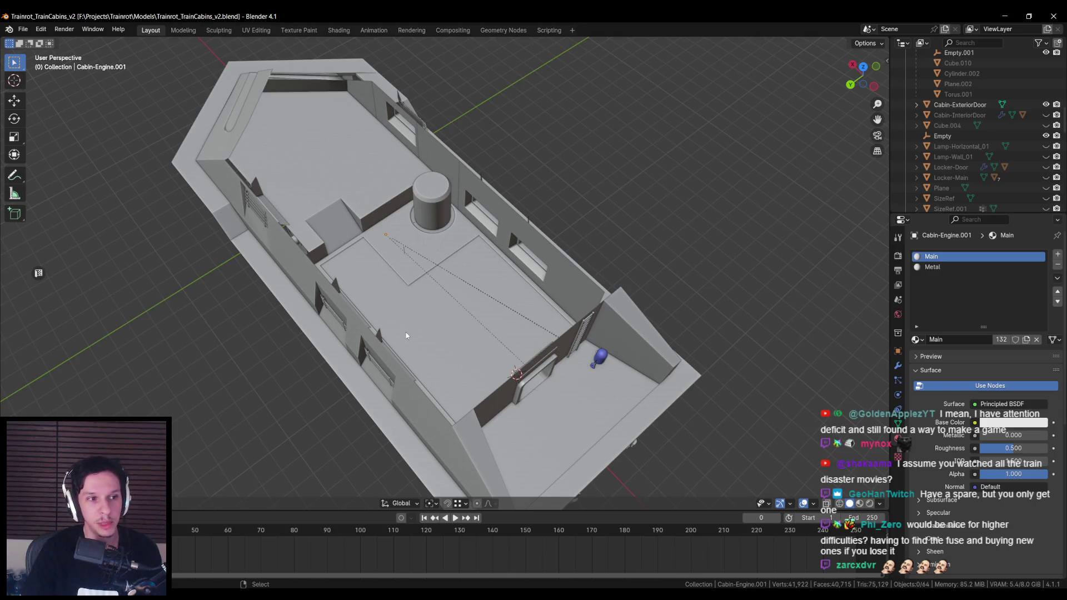
scroll(408, 319, up, 4)
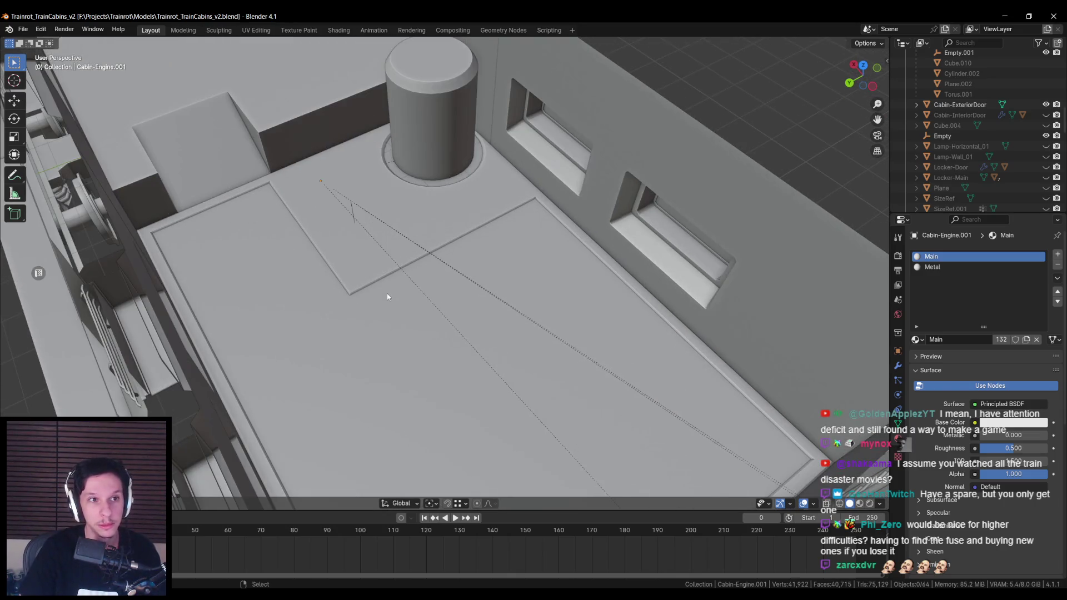
Step: Fly the Unreal camera past the cabin's rear window, terminal, side windows and furnace, then Play in Editor
key(alt+Tab)
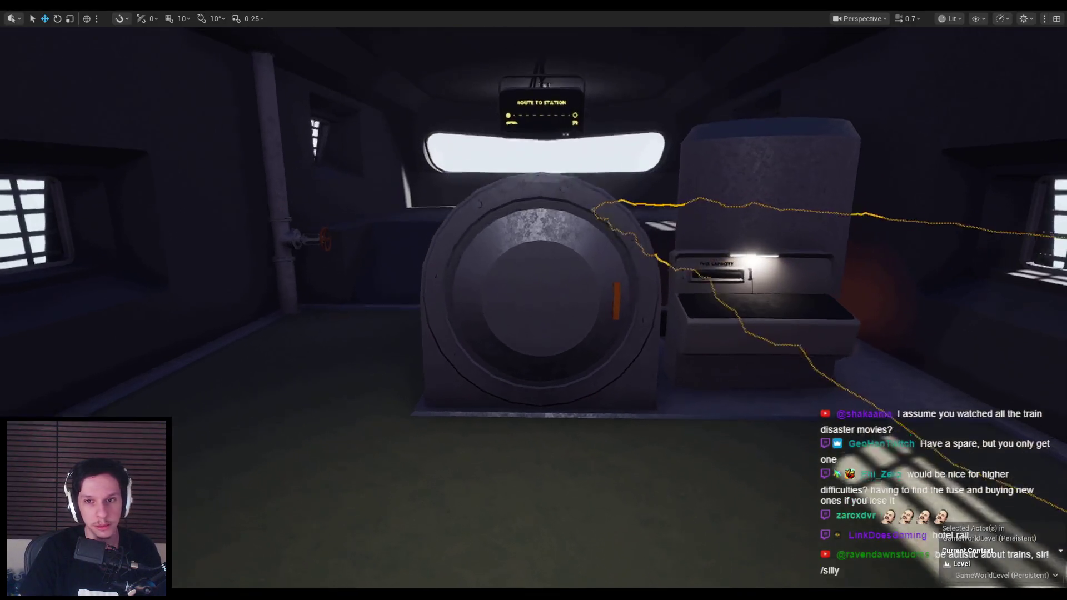
key(a)
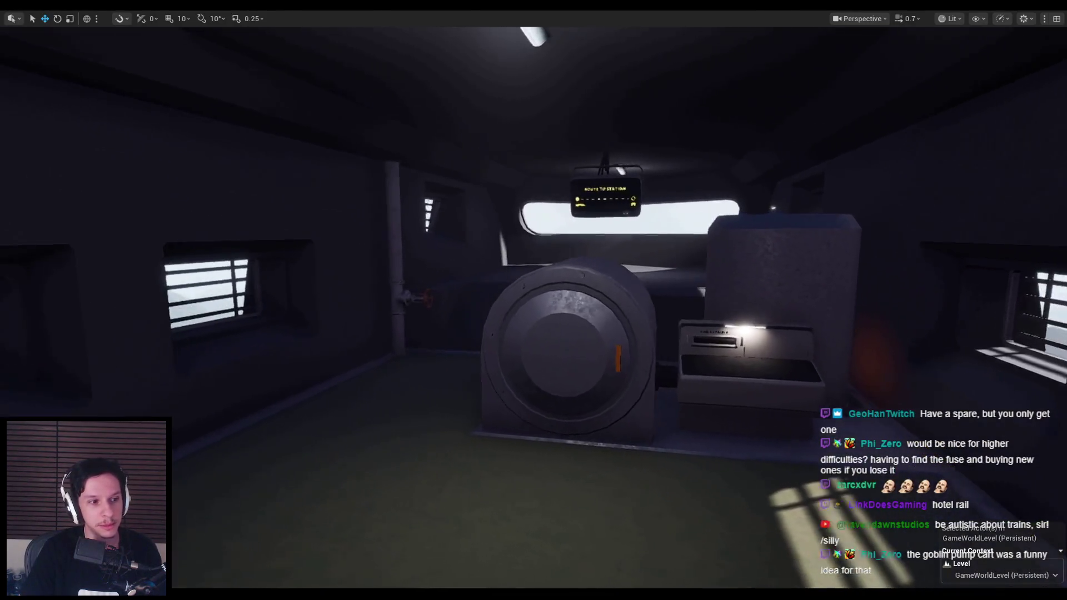
key(w)
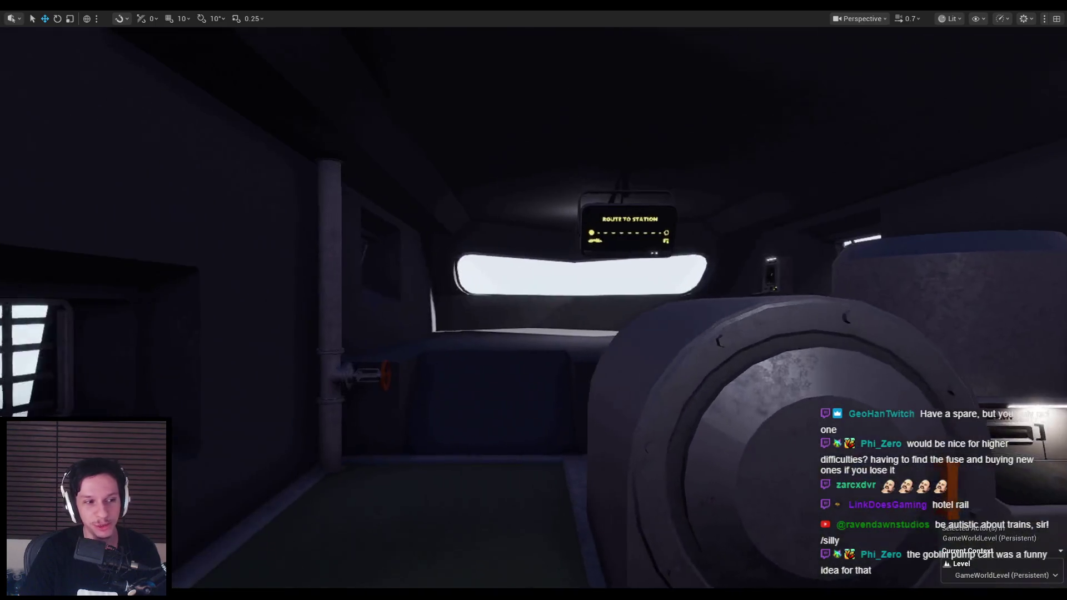
key(w)
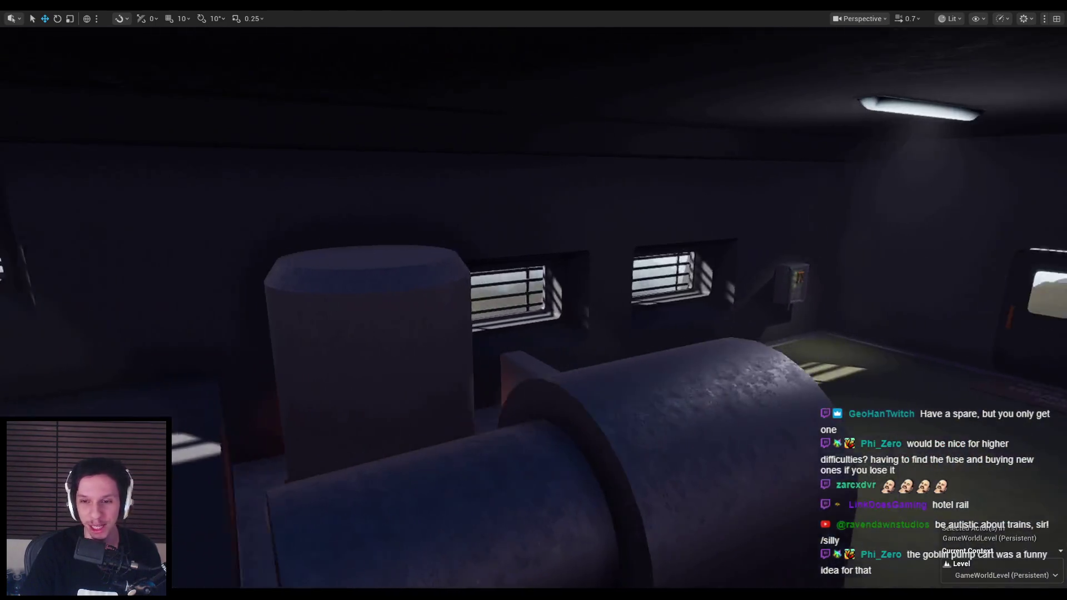
key(s)
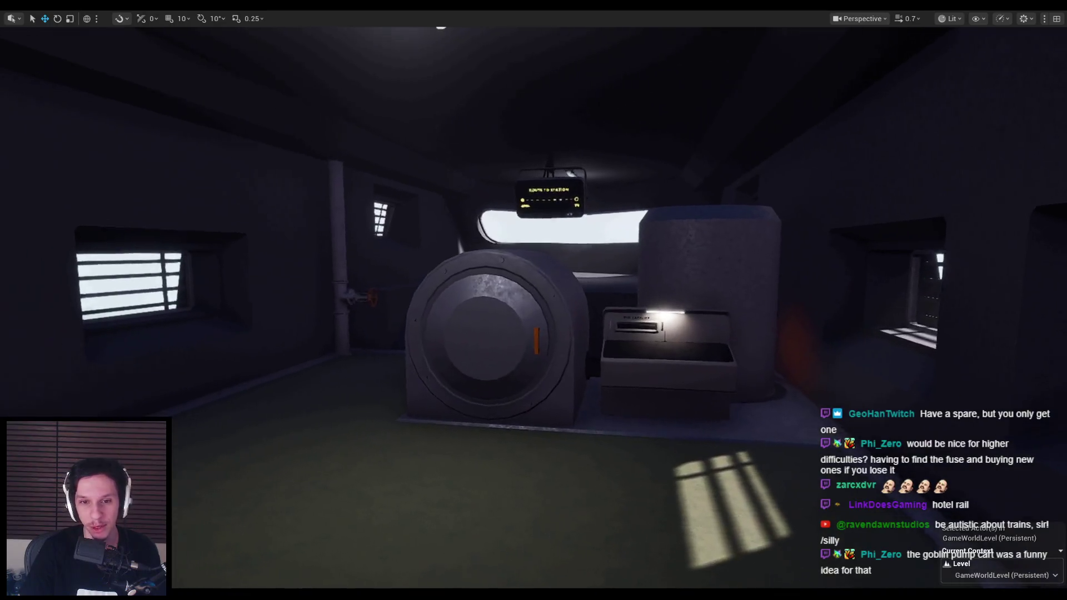
key(w)
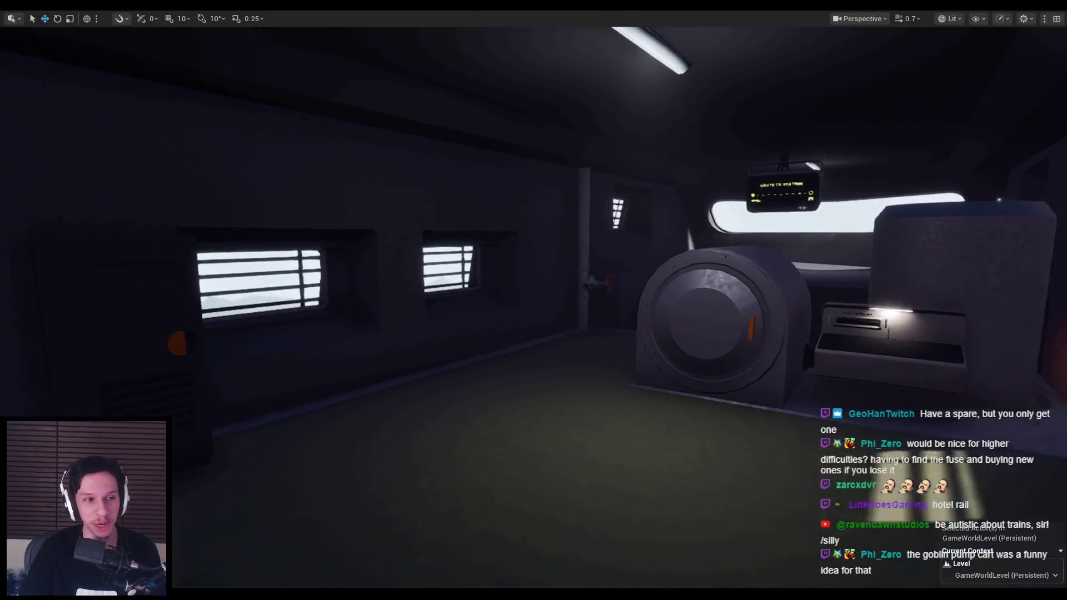
key(s)
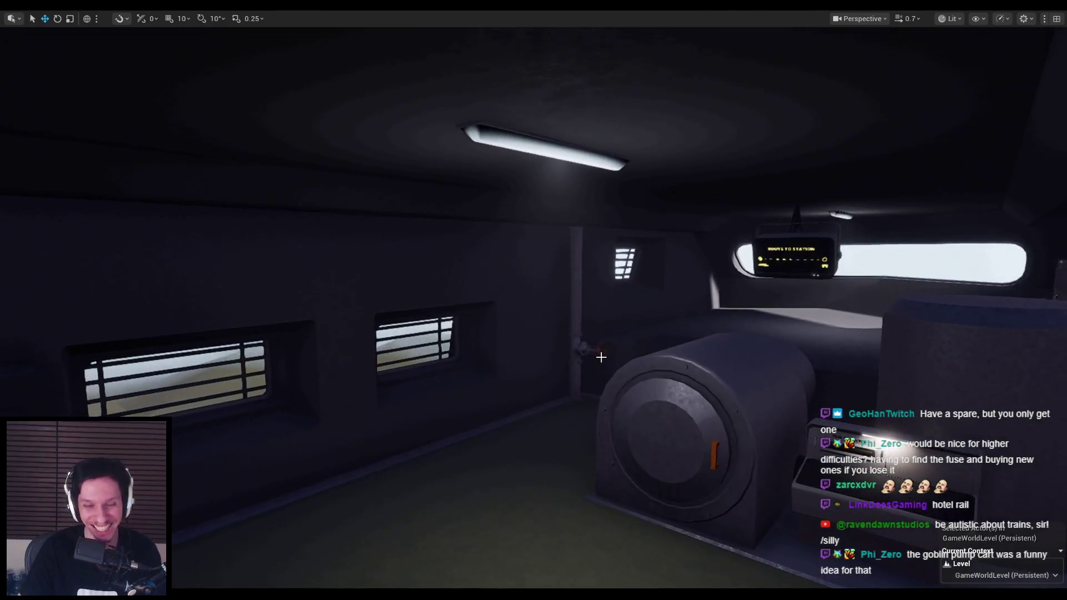
key(alt+p)
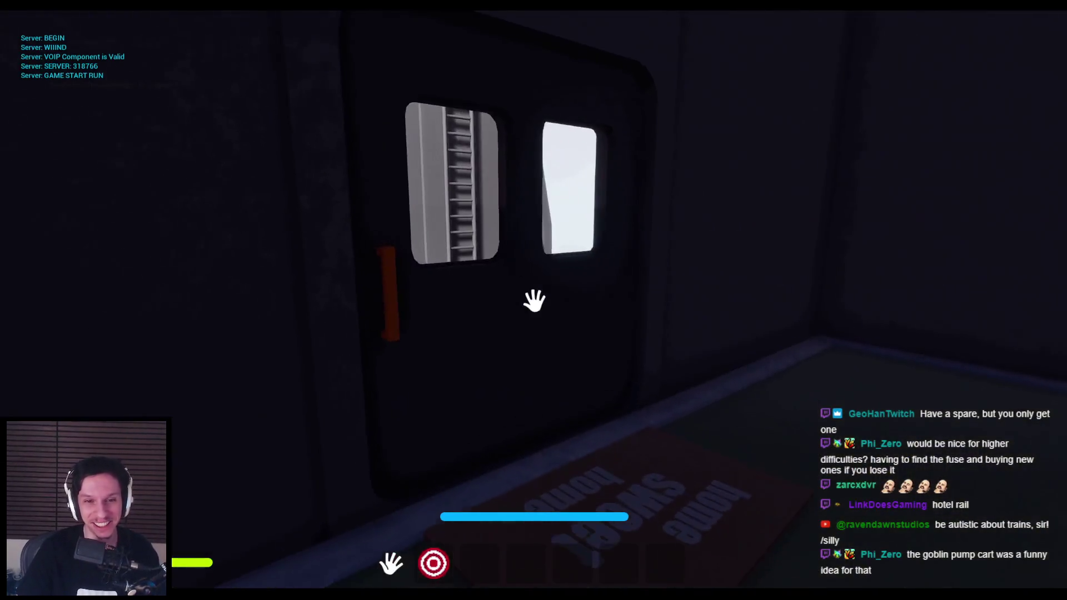
Step: Walk to the furnace, open its door, then close it again
mouse_move(534, 300)
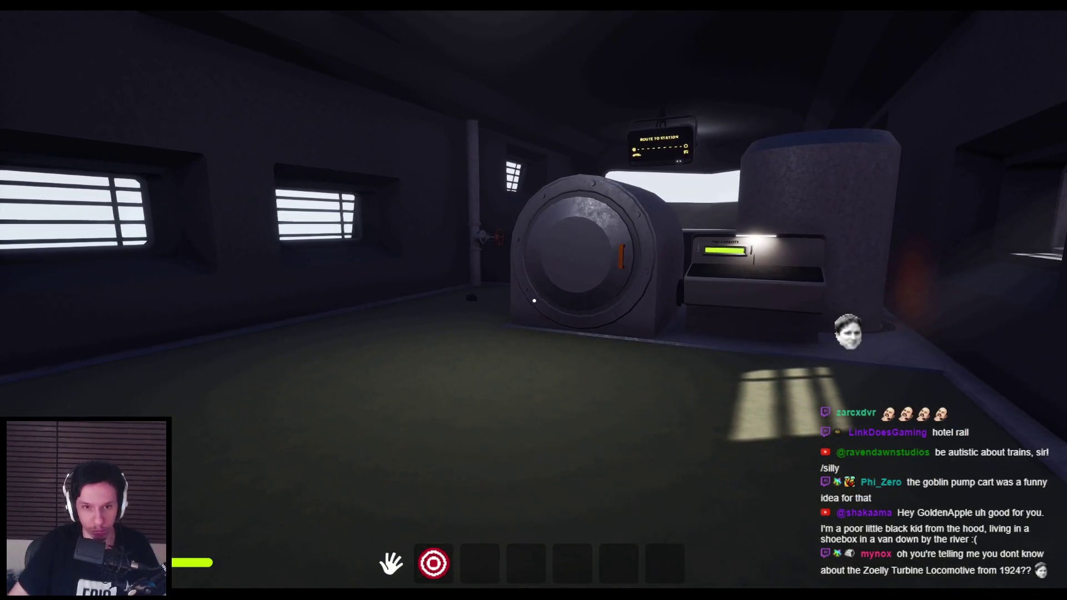
key(shift+w)
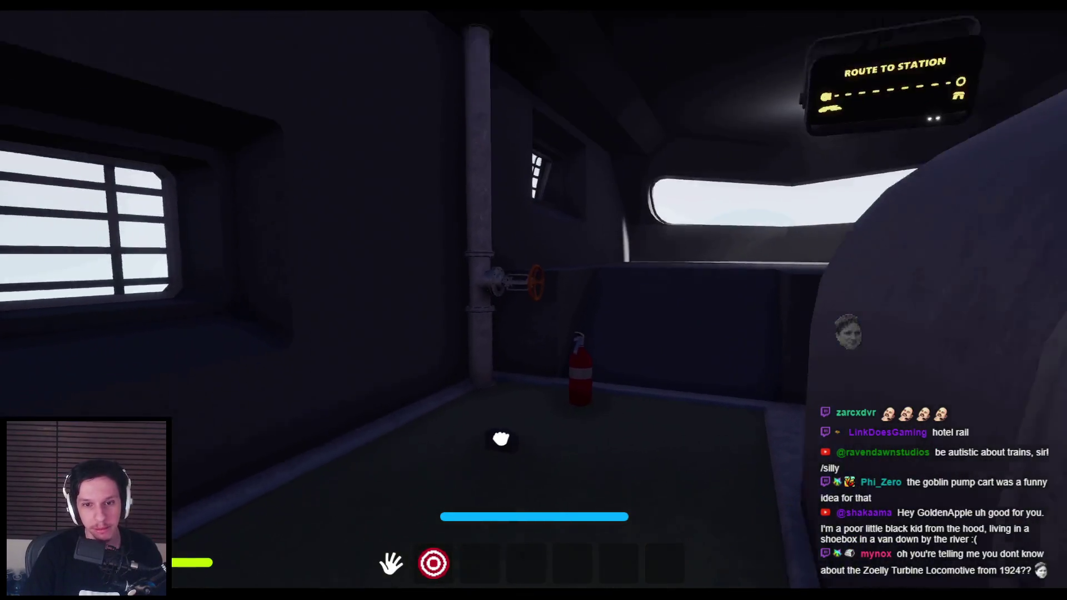
mouse_move(685, 270)
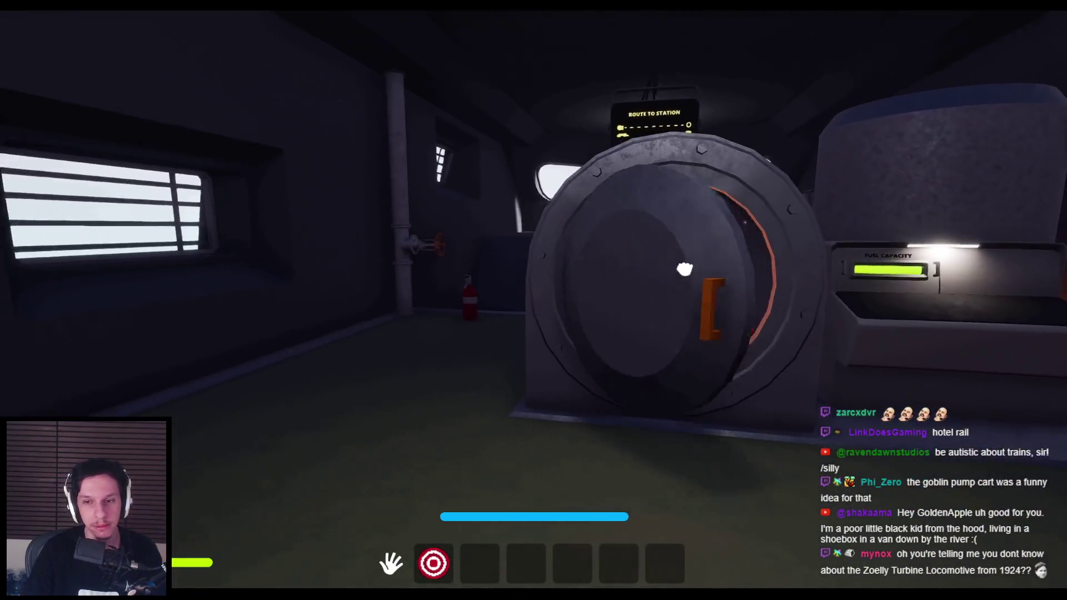
click(684, 270)
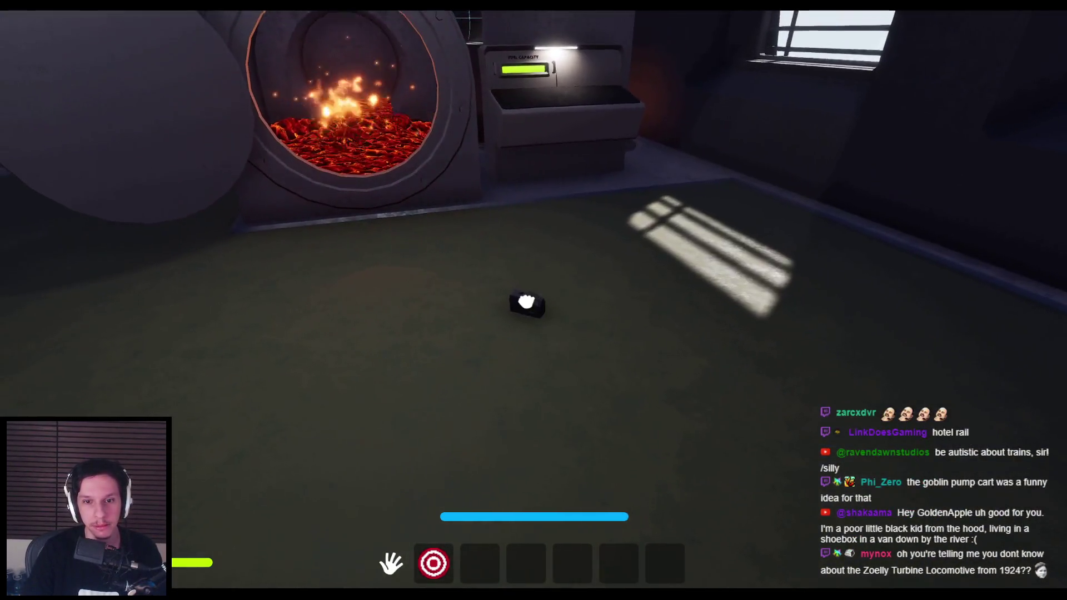
mouse_move(448, 286)
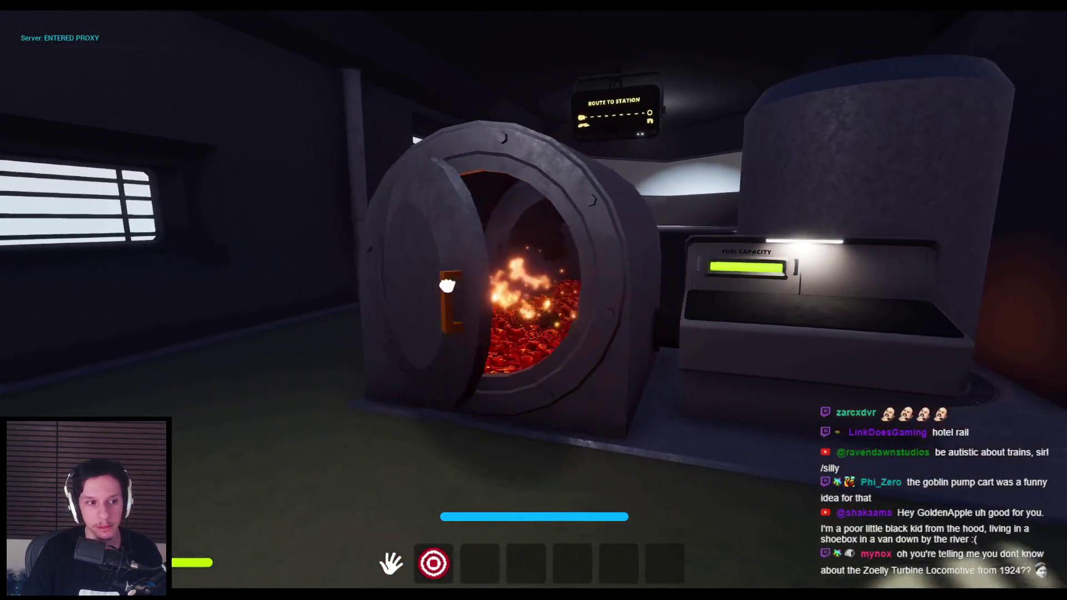
click(448, 286)
Step: Stop the play session and return to Blender
mouse_move(534, 301)
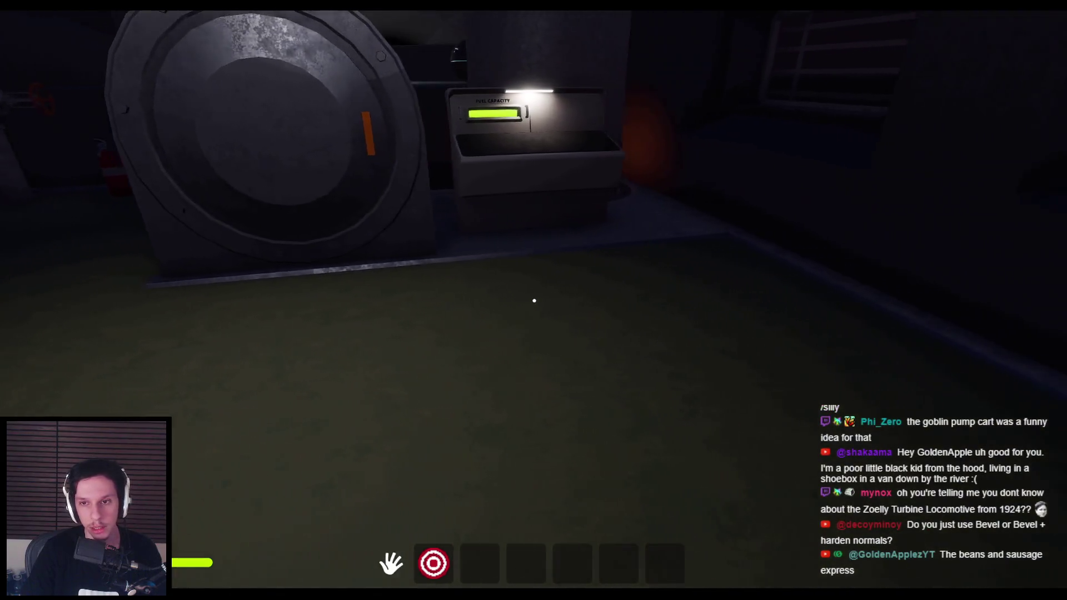
key(Escape)
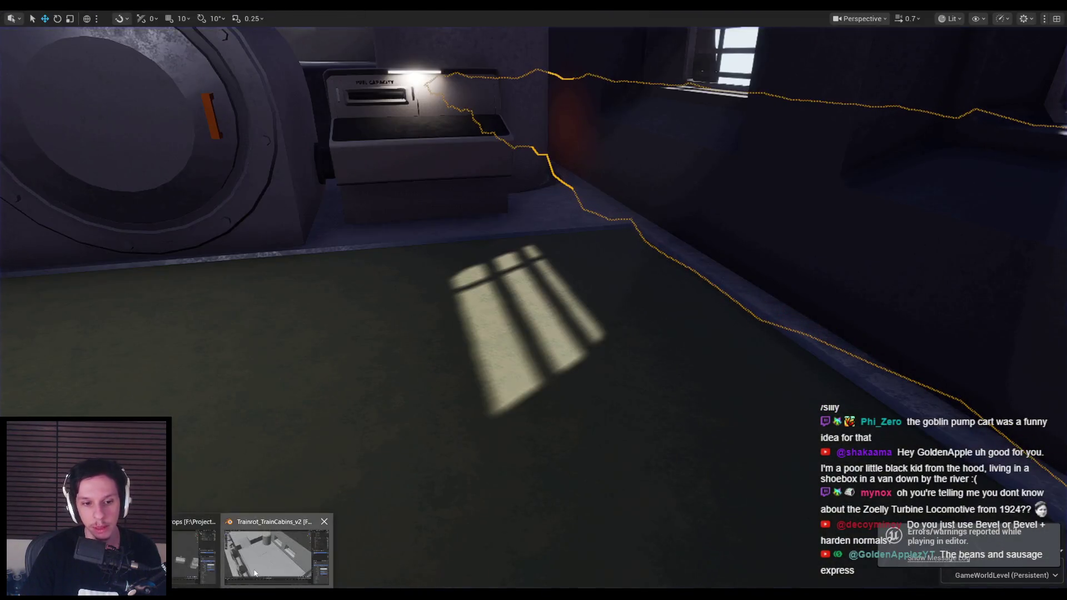
click(255, 573)
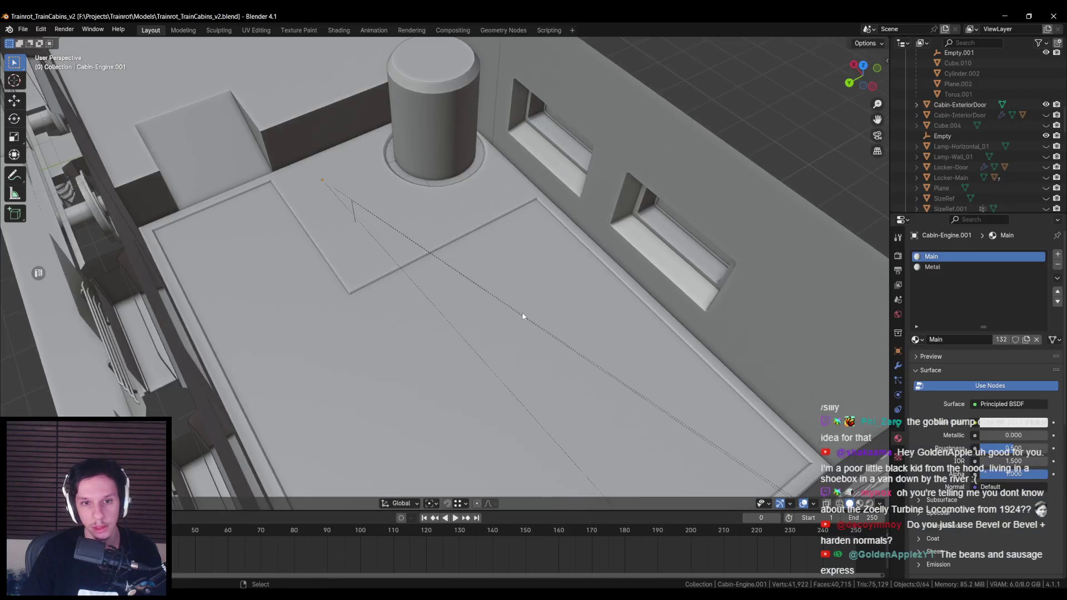
Step: Toggle the cabin floor mesh between Edit and Object Mode to inspect its geometry
scroll(438, 209, up, 3)
key(a)
scroll(445, 229, down, 1)
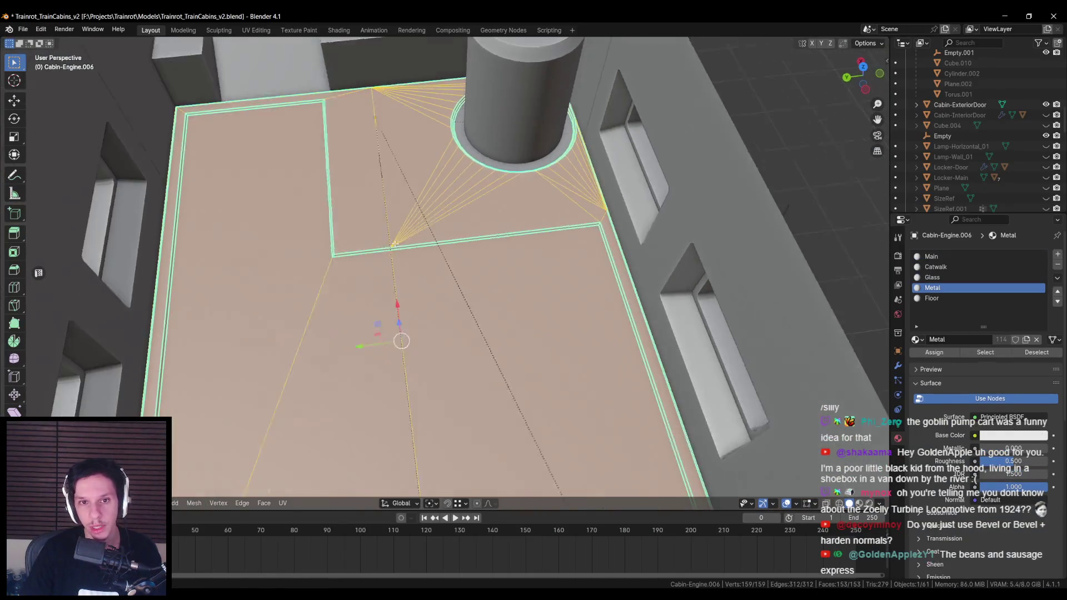
key(Tab)
key(Tab)
scroll(495, 217, up, 6)
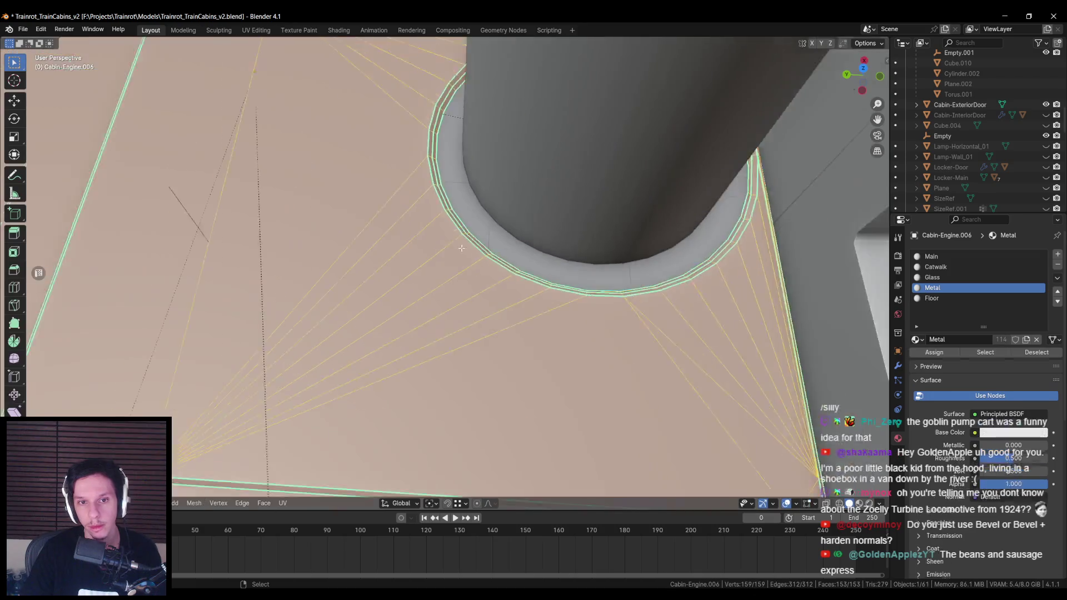
key(alt+a)
scroll(527, 266, down, 5)
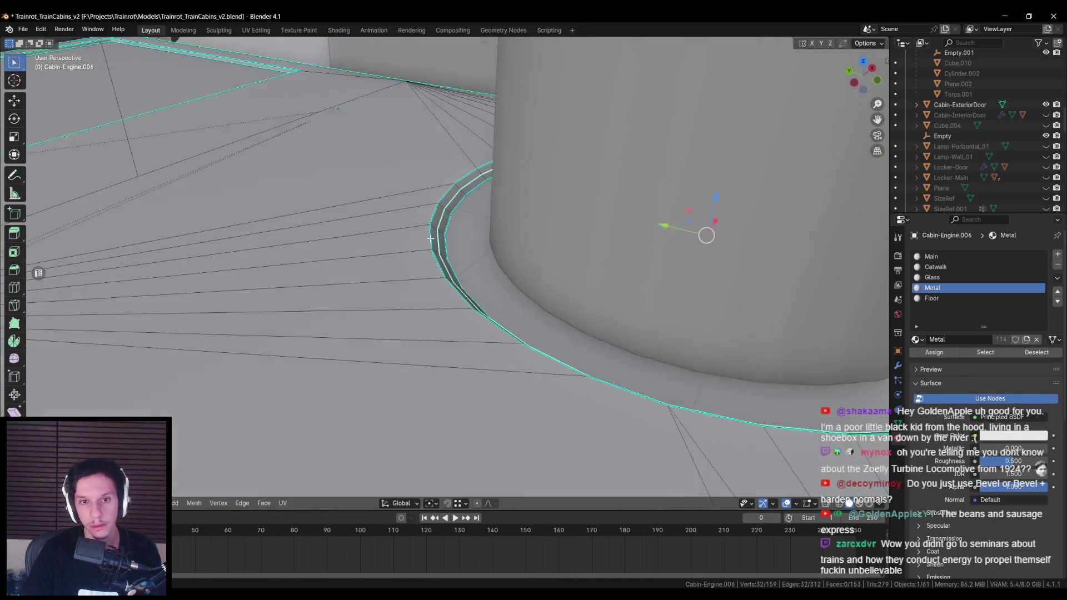
key(Tab)
scroll(435, 296, down, 6)
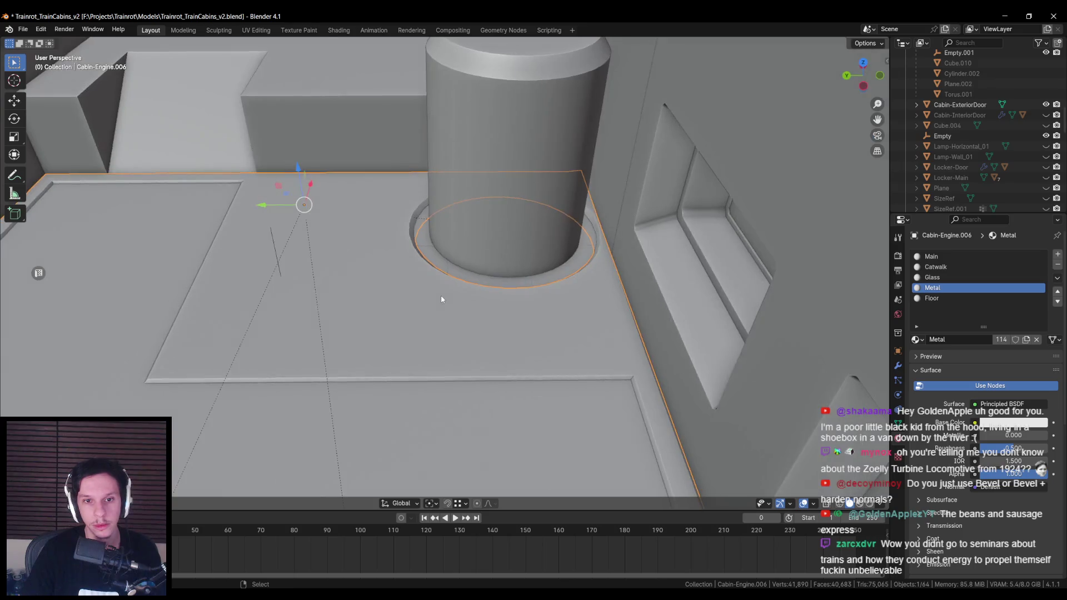
key(Tab)
scroll(381, 289, up, 10)
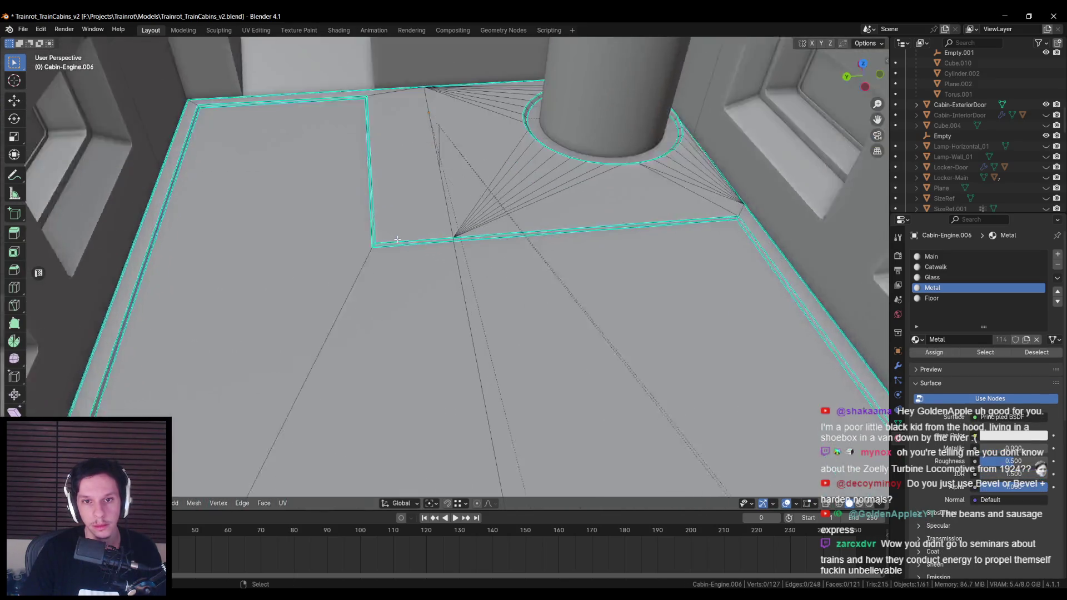
scroll(431, 268, down, 4)
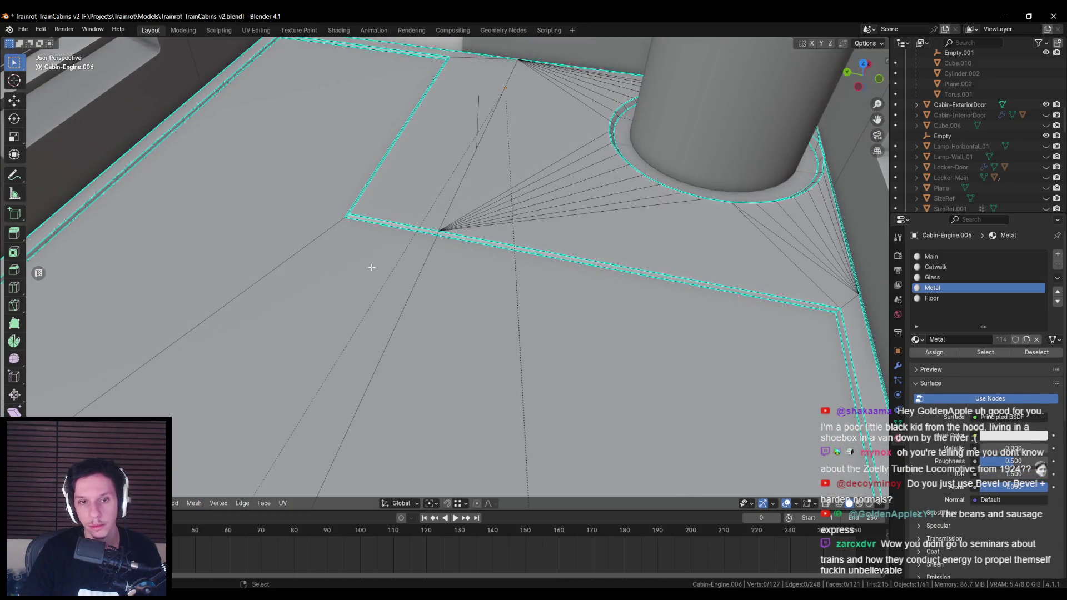
scroll(371, 267, down, 4)
key(Tab)
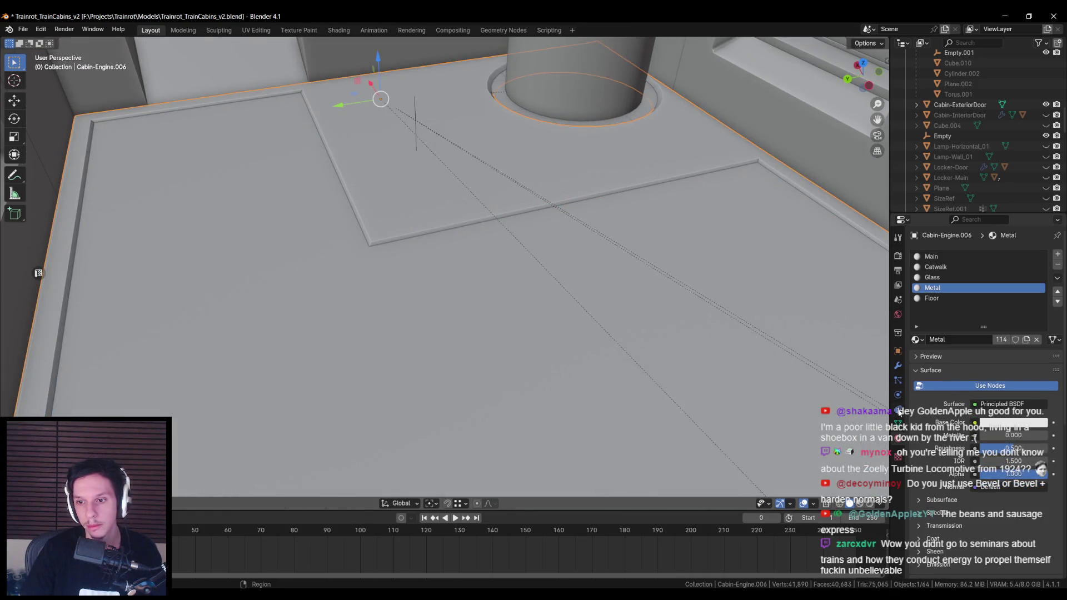
Step: Check the floor's WeightedNormal modifier and mark the selected edge loops in Edit Mode
click(898, 367)
key(Tab)
scroll(328, 235, up, 4)
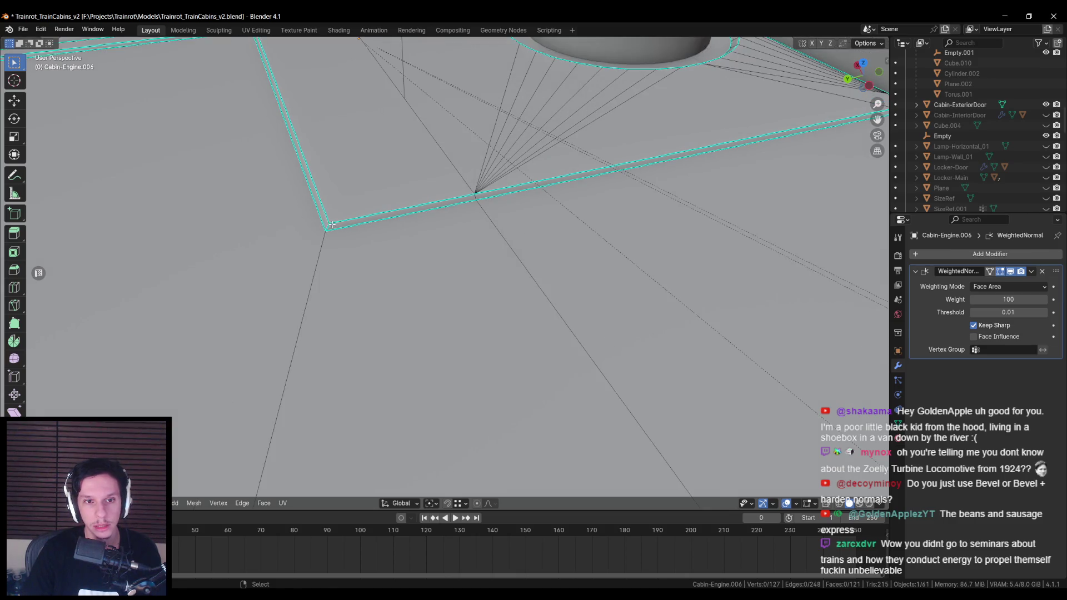
scroll(332, 227, down, 5)
right_click(418, 246)
click(418, 247)
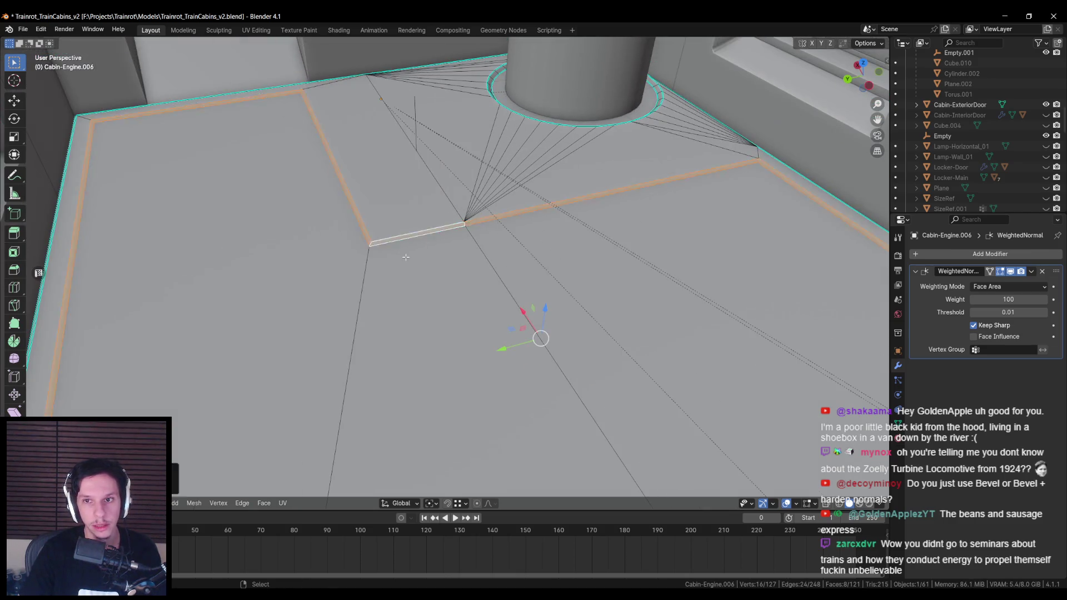
key(Tab)
Step: Recheck the floor in Edit Mode, then orbit to a steeper view over the floor
scroll(407, 257, up, 1)
scroll(398, 289, down, 3)
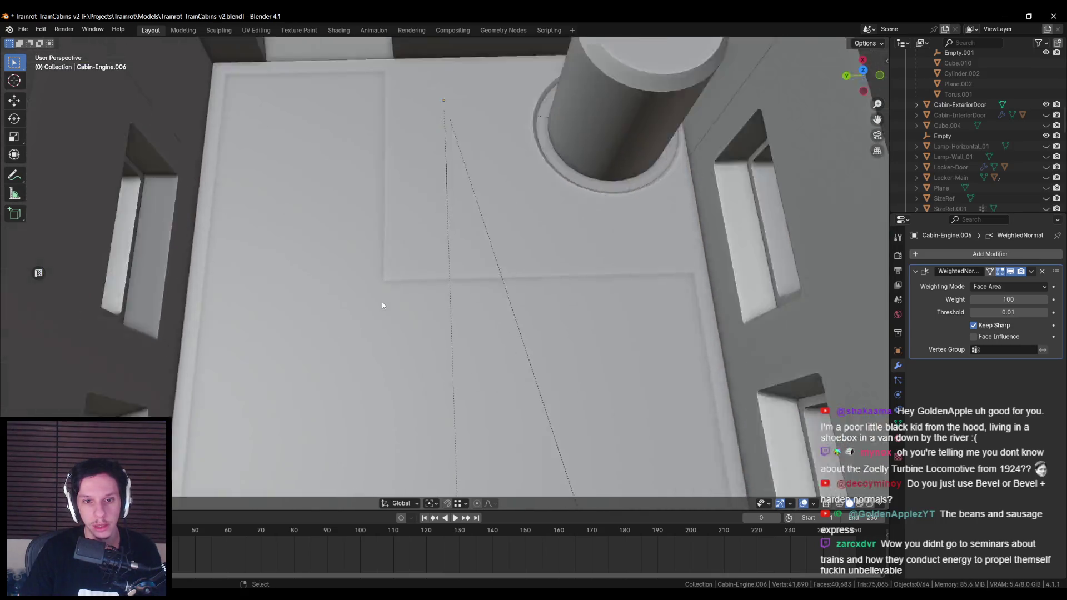
key(Tab)
scroll(382, 302, up, 5)
scroll(386, 283, down, 3)
key(Tab)
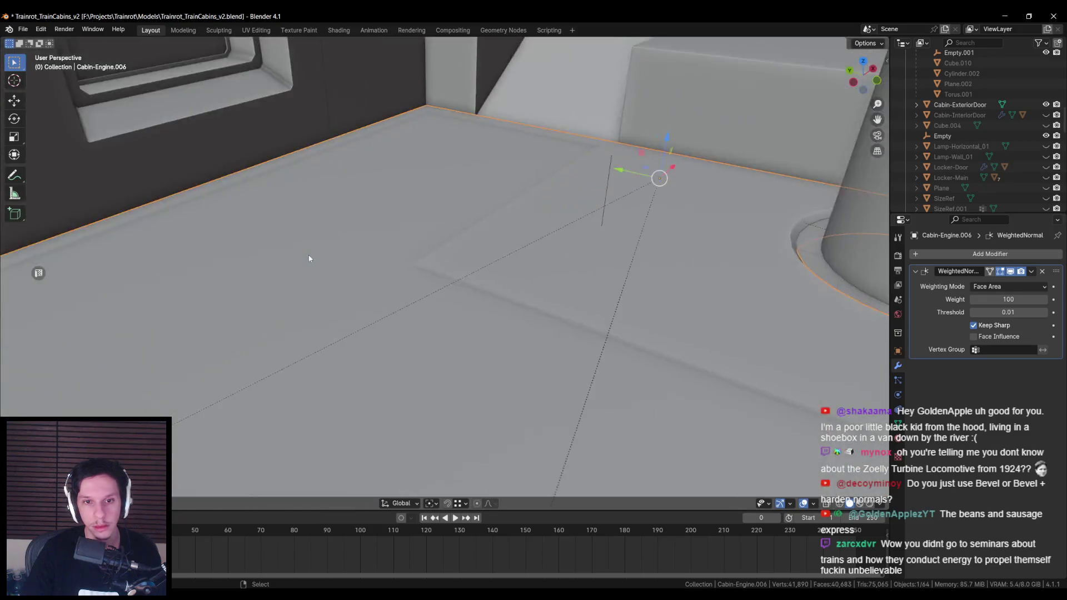
drag(310, 259, 328, 246)
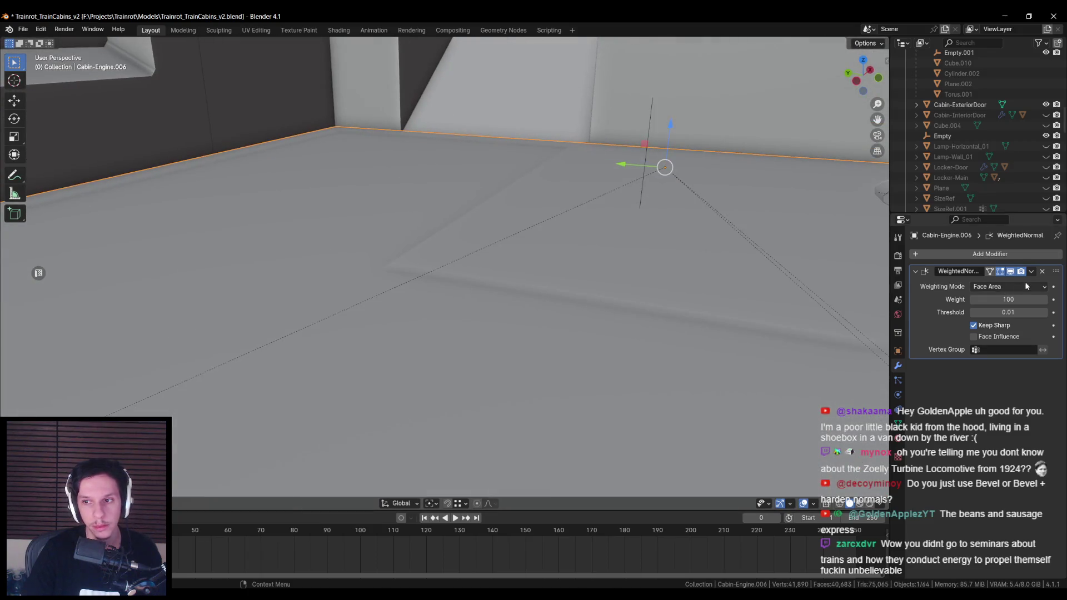
mouse_move(556, 289)
mouse_down()
mouse_move(565, 318)
mouse_move(643, 316)
mouse_move(345, 272)
mouse_move(572, 307)
mouse_move(545, 297)
mouse_up()
Step: Save Trainrot_TrainCabins_v2.blend and select the Cabin-Engine wall object
key(Tab)
scroll(345, 272, down, 3)
key(Tab)
key(ctrl+s)
scroll(545, 297, down, 2)
scroll(545, 297, up, 2)
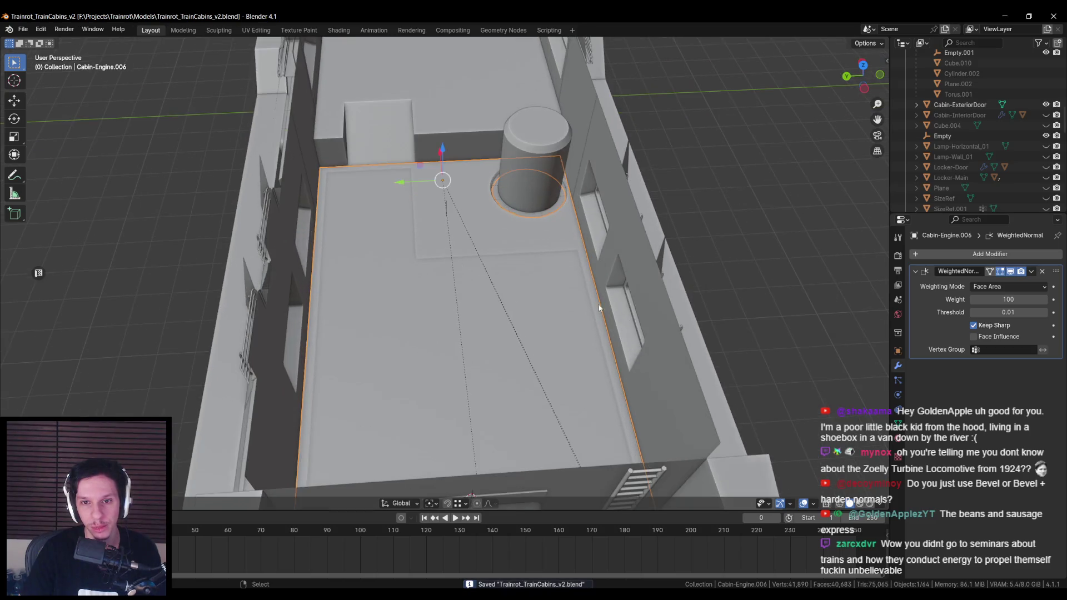
click(762, 379)
Step: In Unreal, reimport the S_Cabin-Engine mesh from the Train assets folder
key(n)
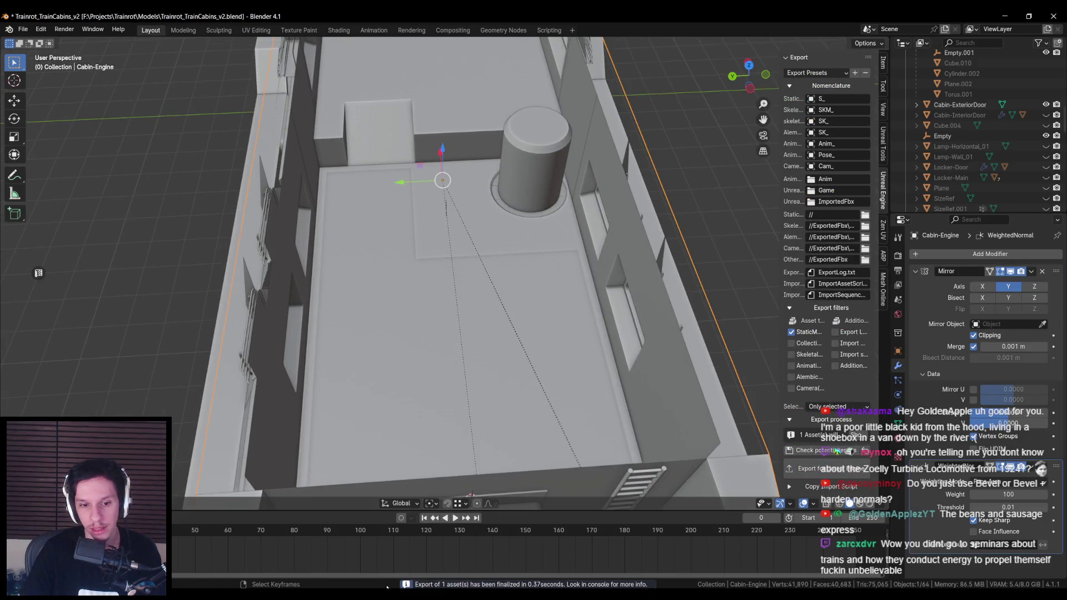
key(alt+Tab)
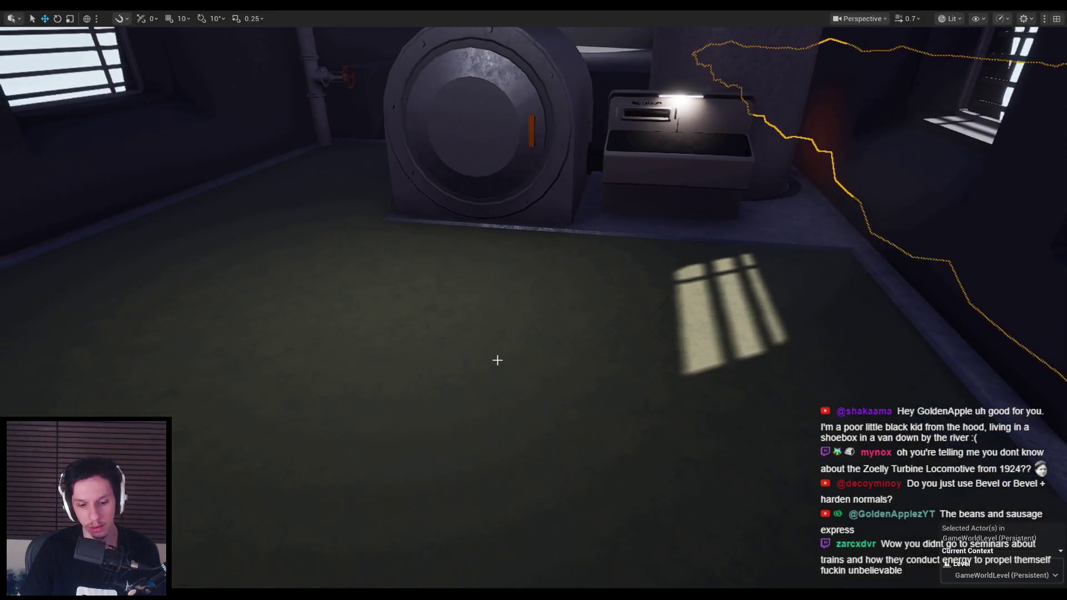
key(F11)
click(28, 377)
right_click(313, 503)
click(357, 176)
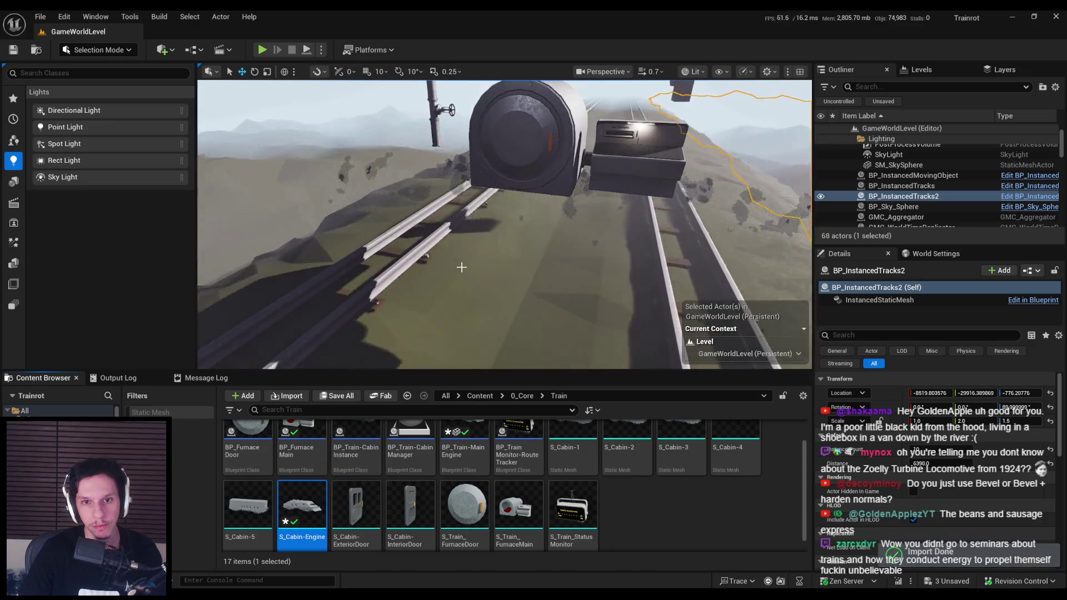
Step: Play-test full-screen, walk toward the doormat, then return to Blender
mouse_move(500, 222)
mouse_down()
mouse_move(500, 244)
mouse_move(474, 283)
mouse_move(474, 266)
mouse_up()
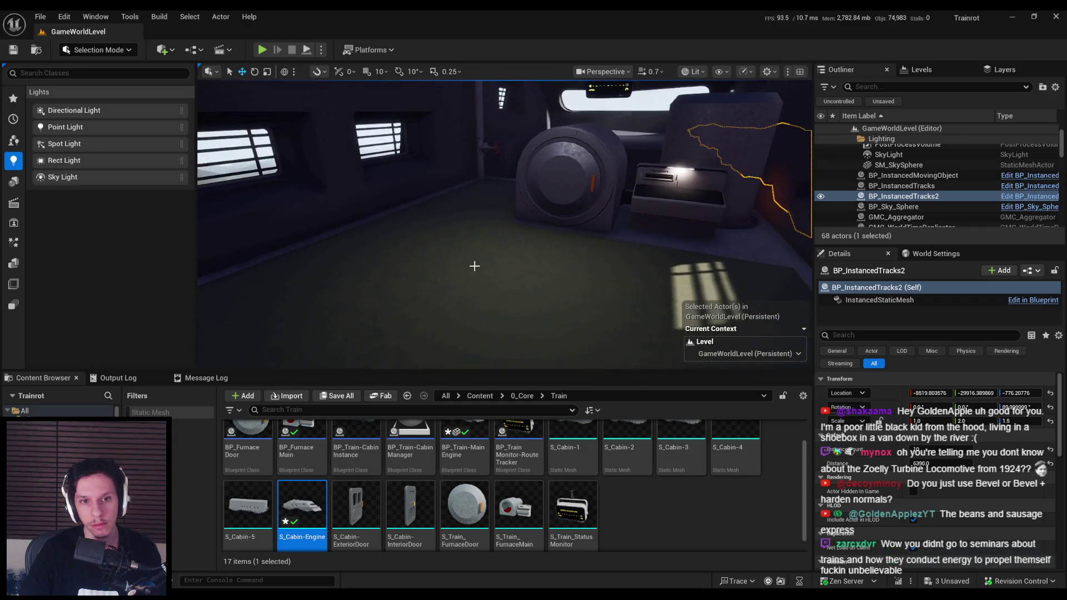
key(alt+p)
key(F11)
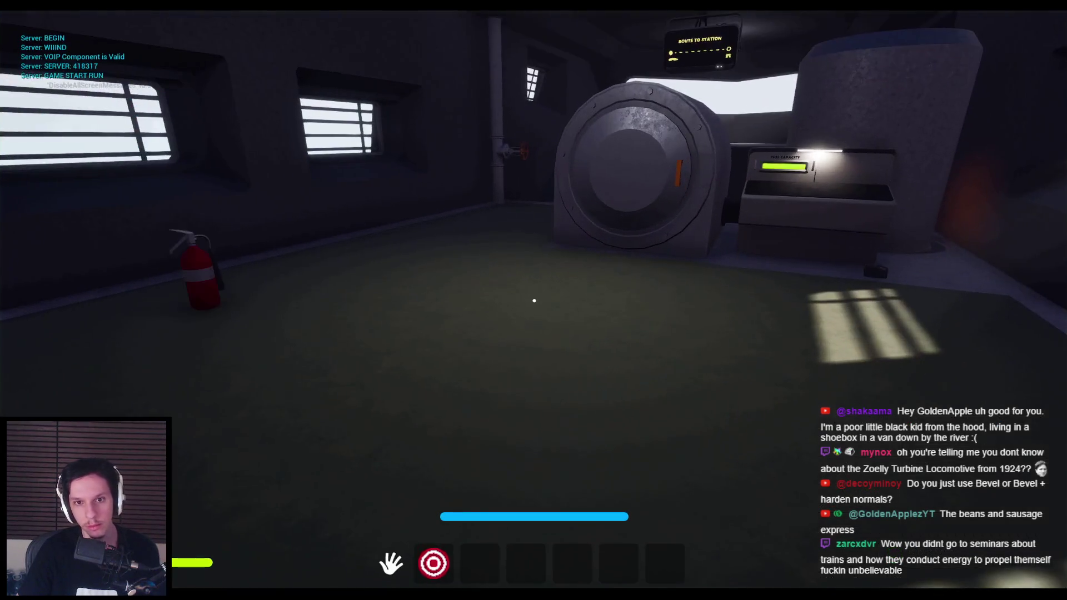
key(w)
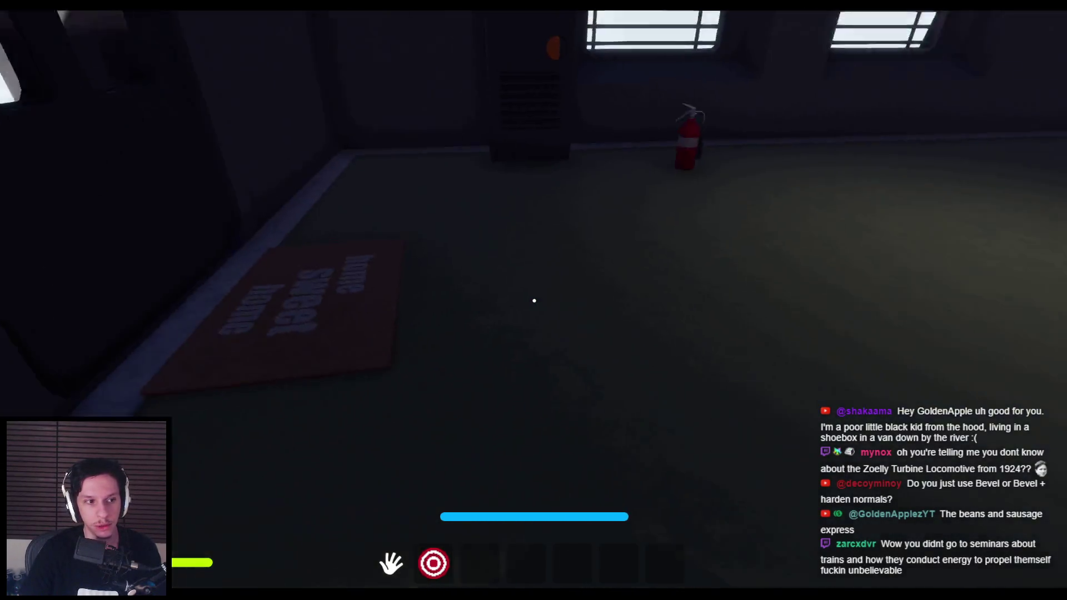
key(alt+Tab)
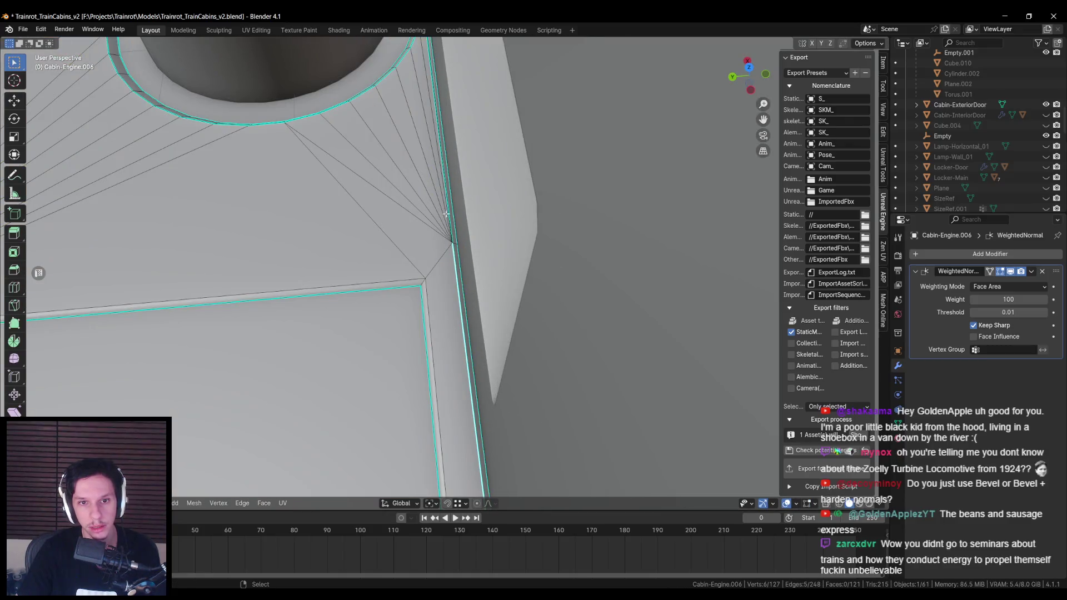
Step: Clear the current edge selection and pick a vertex on the cylinder rim
scroll(446, 198, down, 4)
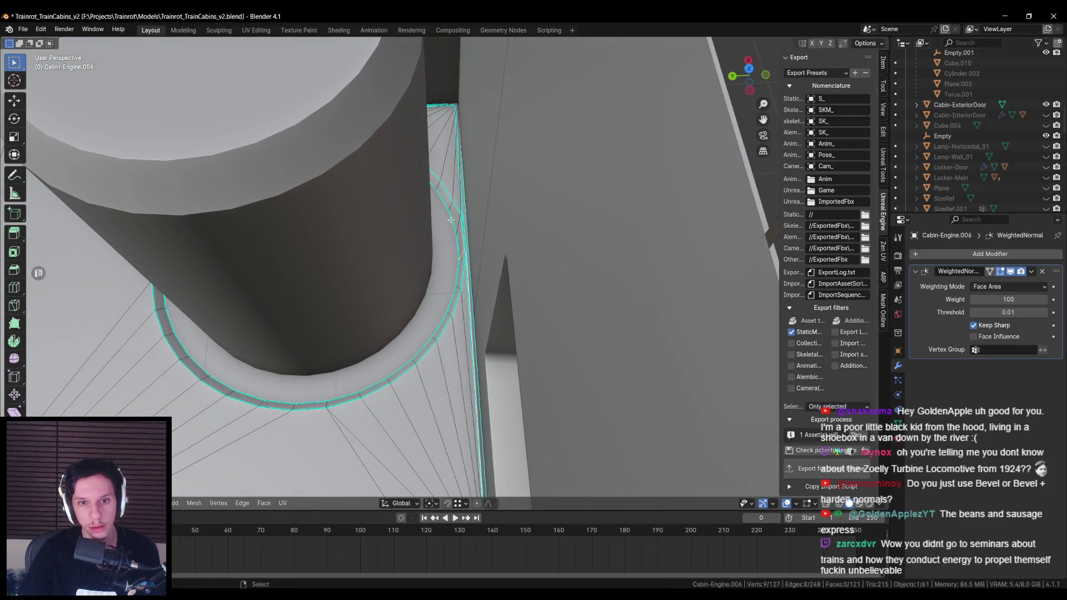
scroll(451, 220, up, 5)
key(alt+a)
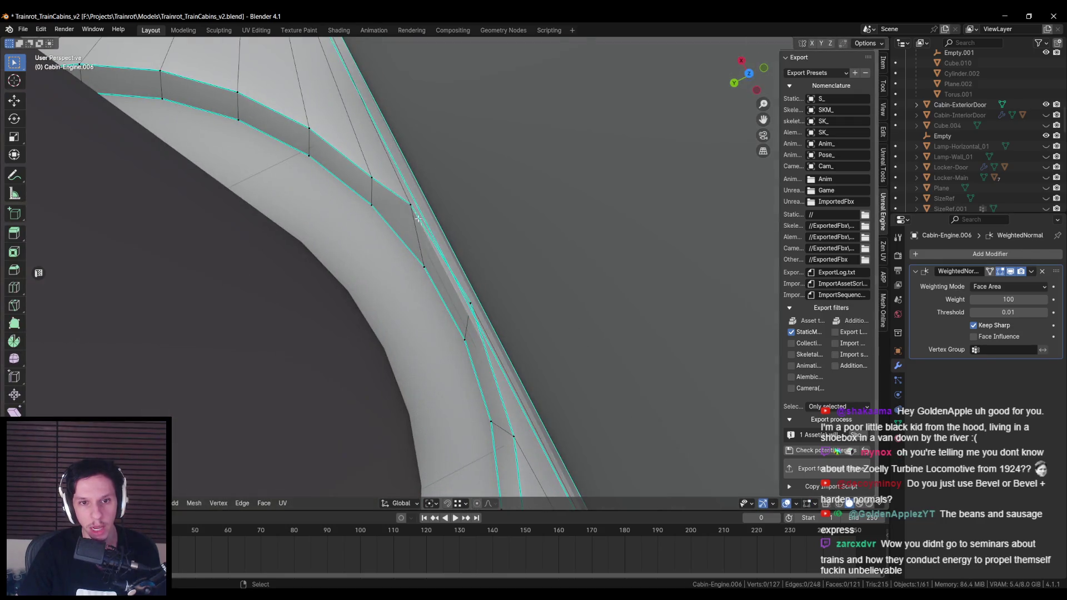
click(369, 248)
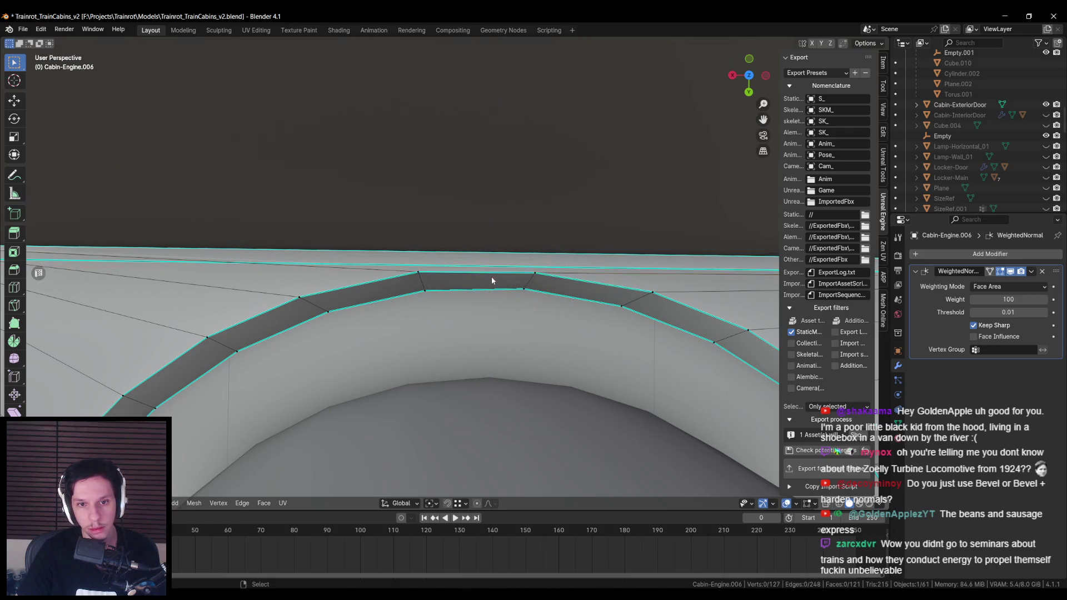
scroll(491, 281, down, 3)
key(Tab)
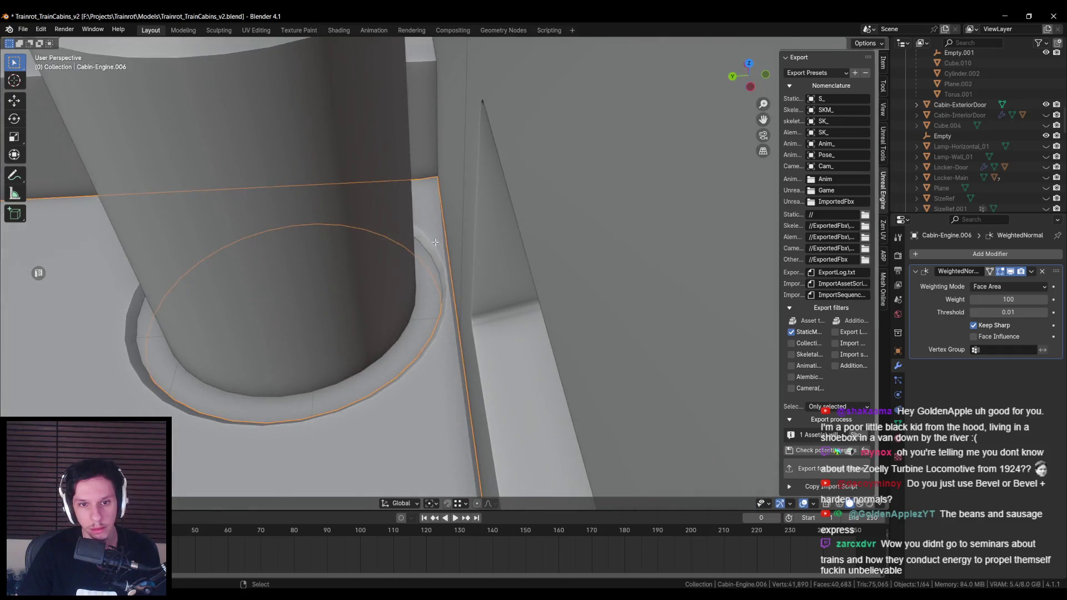
Step: Clear the sharp marking from the Cabin-Engine.006 floor edges with Ctrl+E > Clear Sharp
key(Tab)
scroll(444, 247, up, 2)
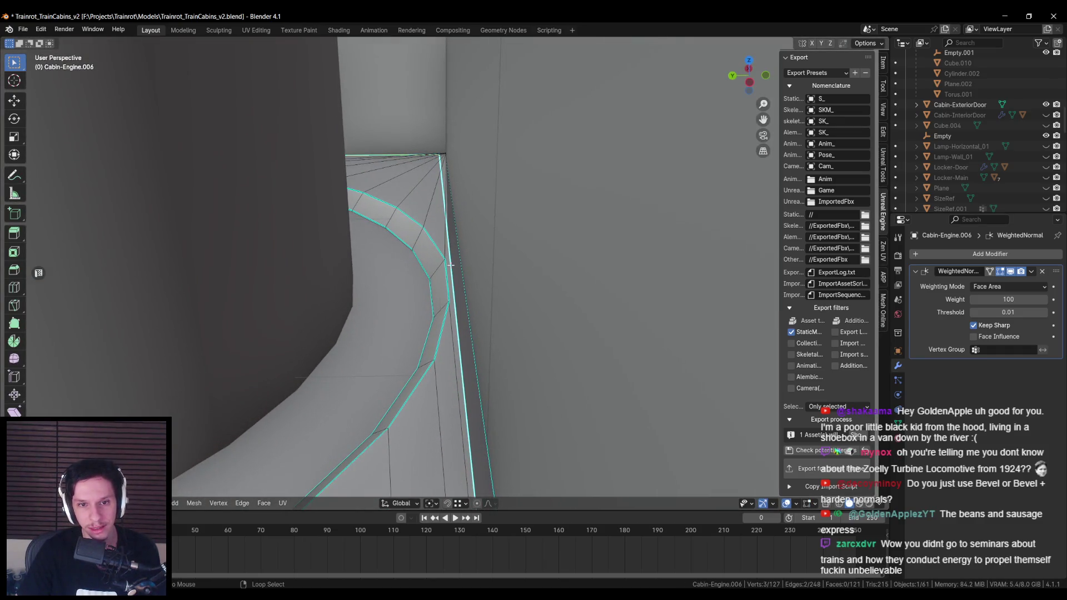
scroll(450, 265, down, 4)
scroll(433, 250, up, 4)
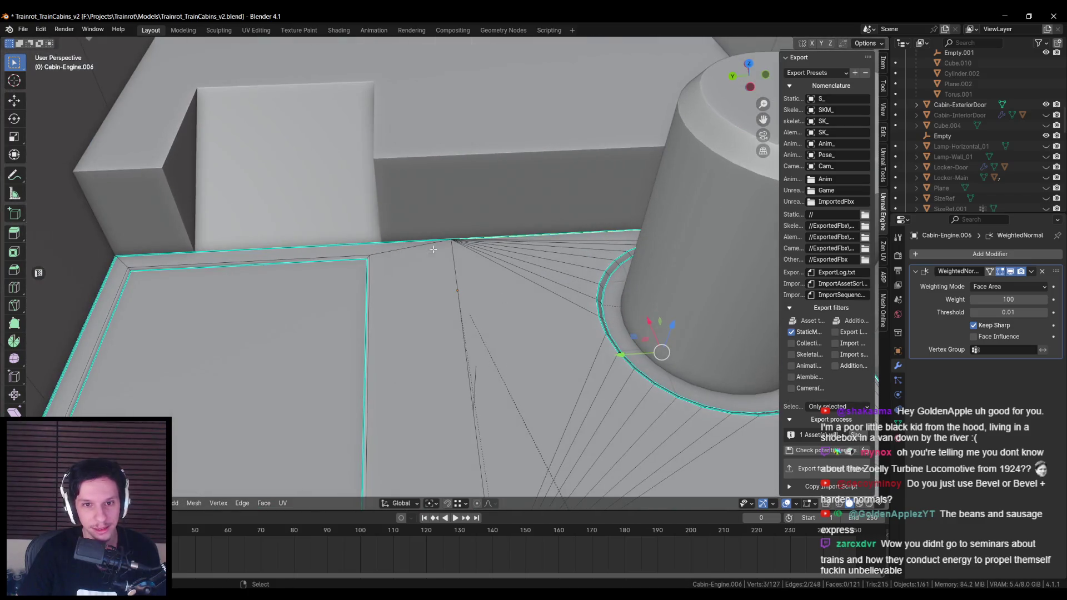
scroll(400, 242, down, 4)
scroll(466, 245, up, 4)
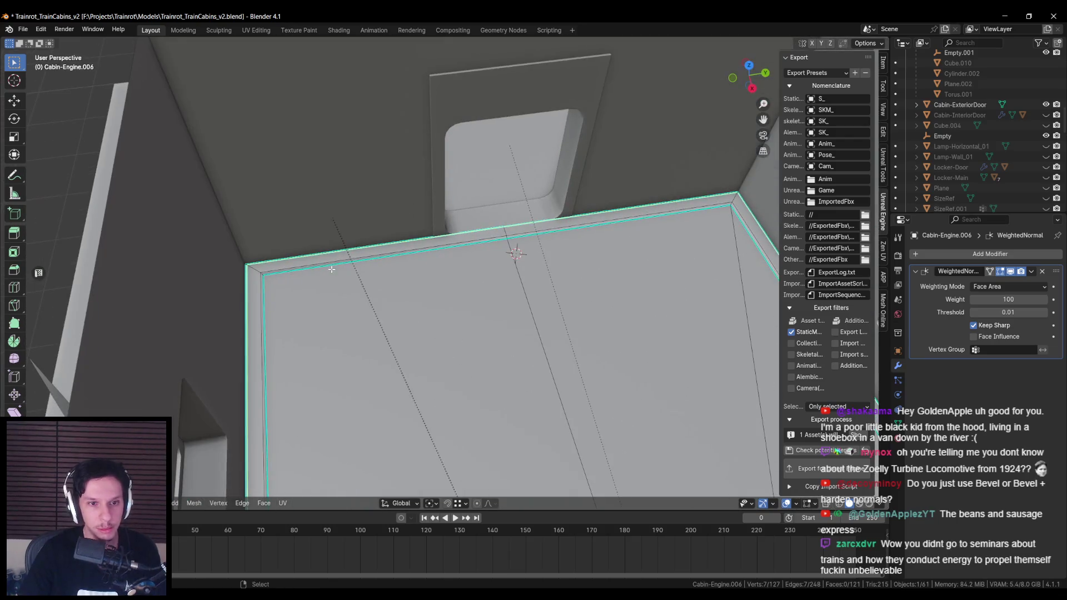
key(ctrl+e)
click(321, 280)
key(Tab)
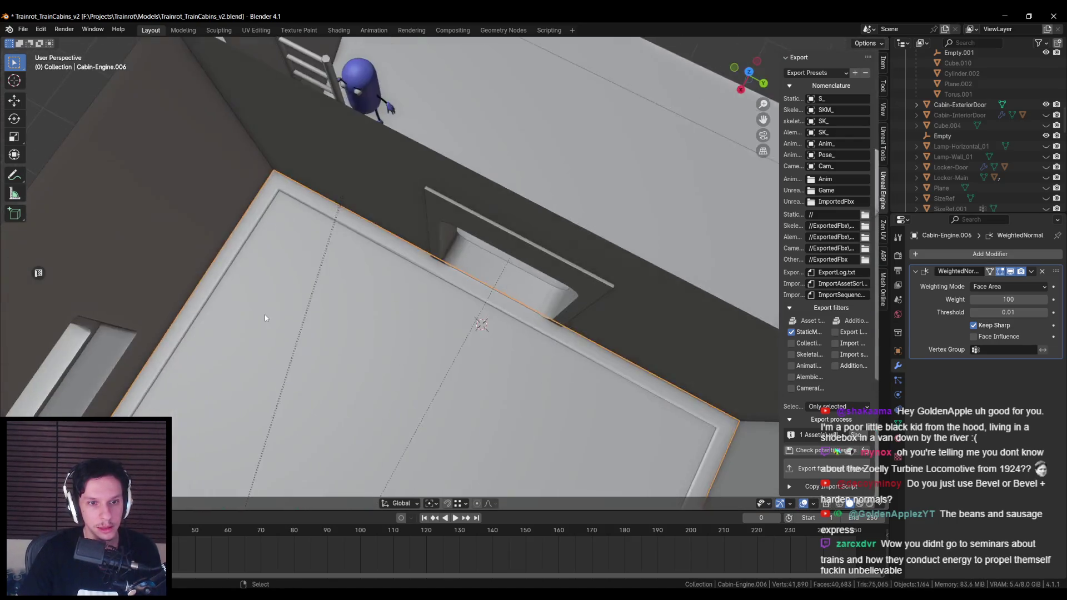
Step: Reselect Cabin-Engine.006, clear sharp on its floor edges again, and save Trainrot_TrainCabins_v2.blend
scroll(467, 311, down, 4)
scroll(466, 311, up, 4)
click(467, 311)
key(ctrl+s)
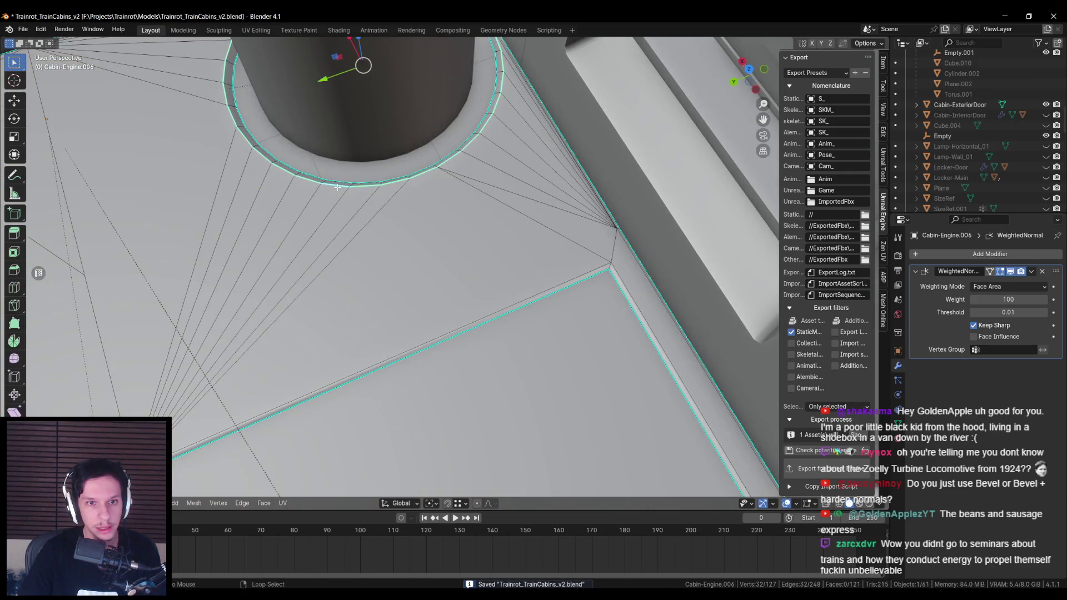
key(ctrl+e)
click(320, 245)
key(Tab)
scroll(325, 244, down, 5)
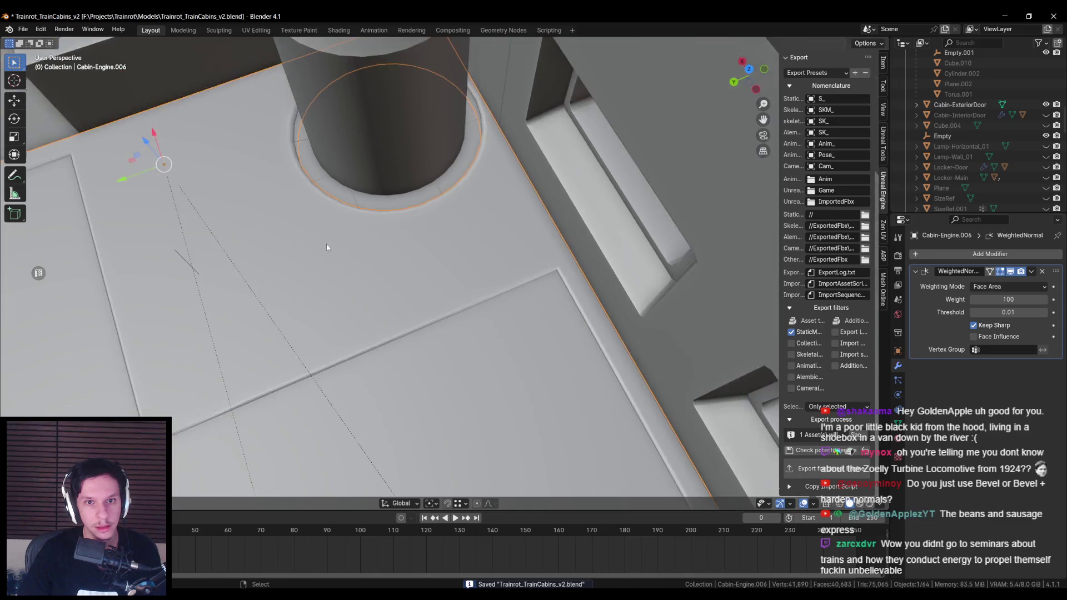
scroll(439, 267, up, 4)
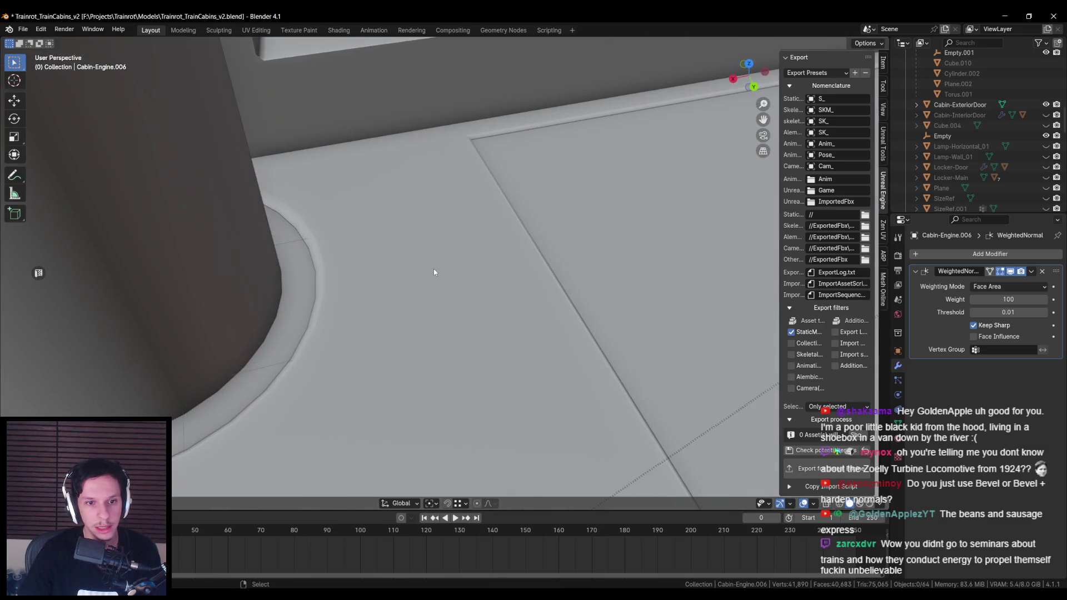
scroll(433, 268, down, 5)
scroll(334, 266, down, 5)
scroll(414, 314, up, 3)
key(ctrl+s)
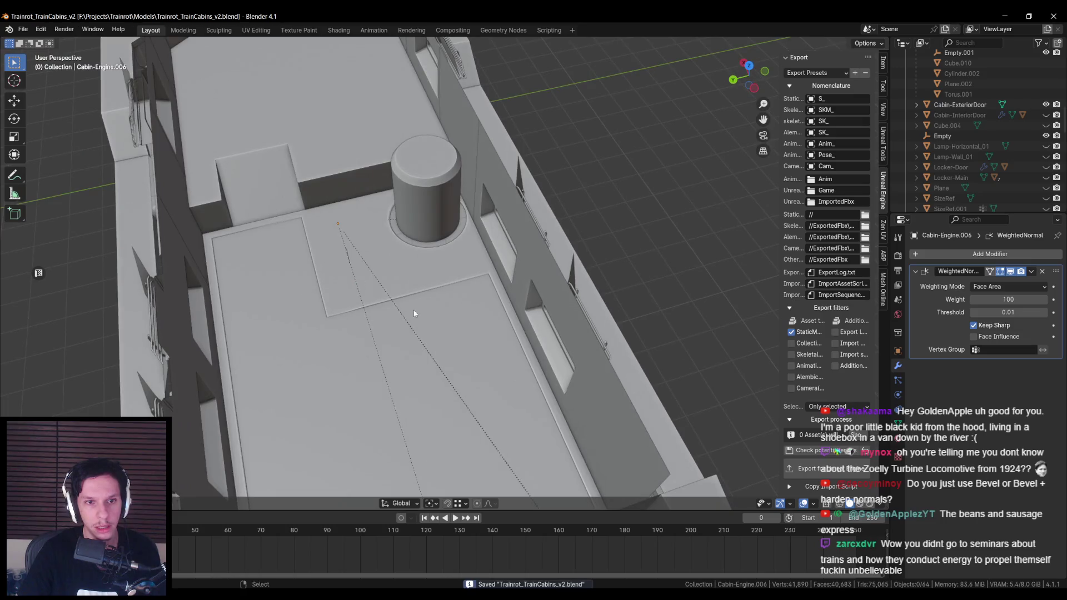
Step: Select the Cabin-Engine wall object and export it to Unreal from the sidebar
key(Tab)
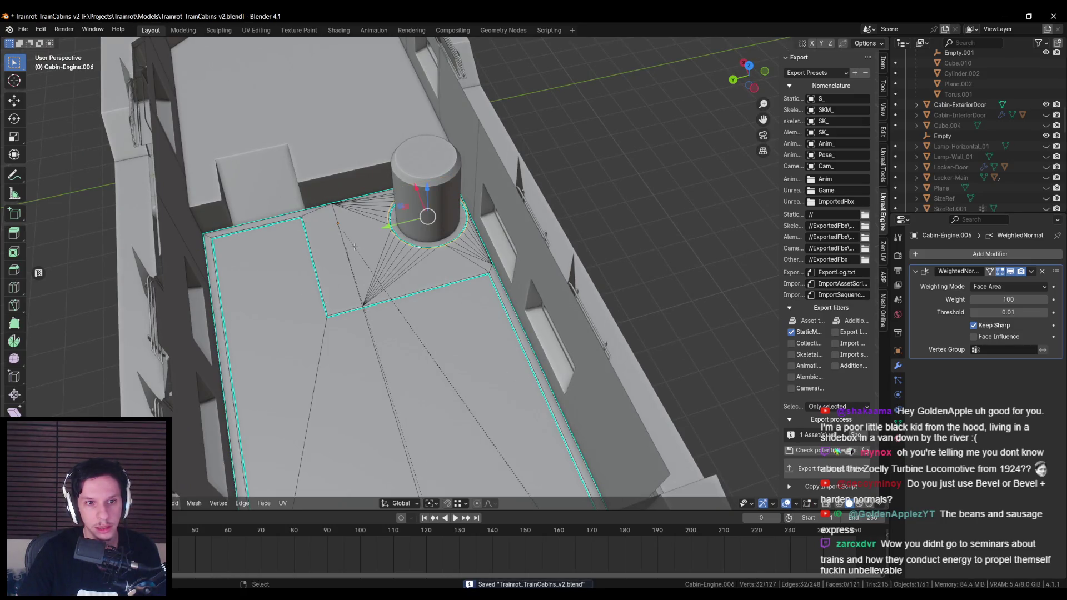
key(Tab)
click(602, 394)
click(828, 468)
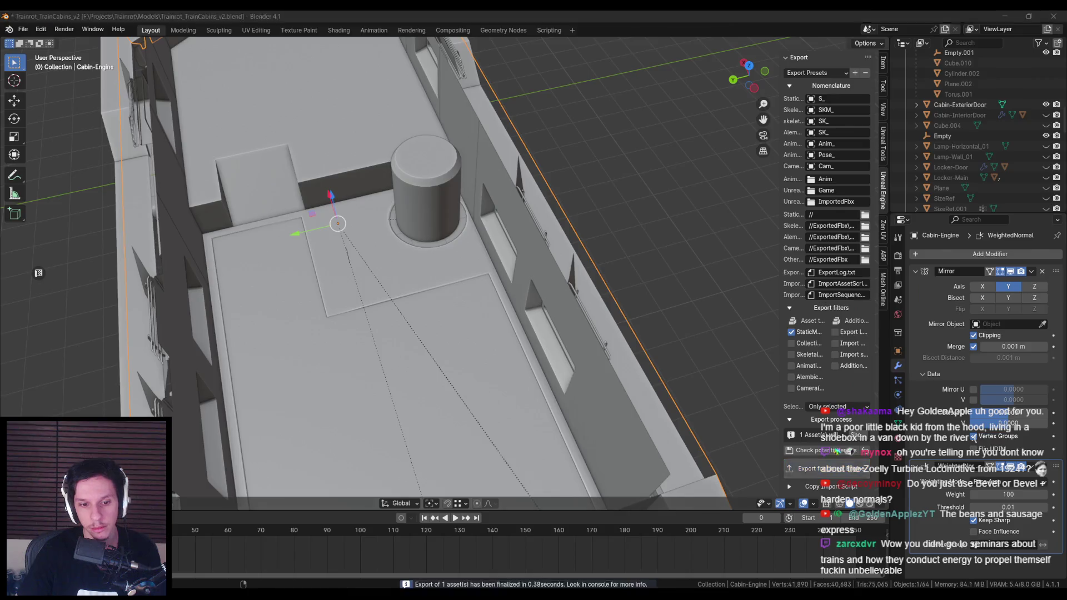
Step: Reimport the updated S_Cabin-Engine mesh from the Train assets in Unreal
key(alt+Tab)
key(F11)
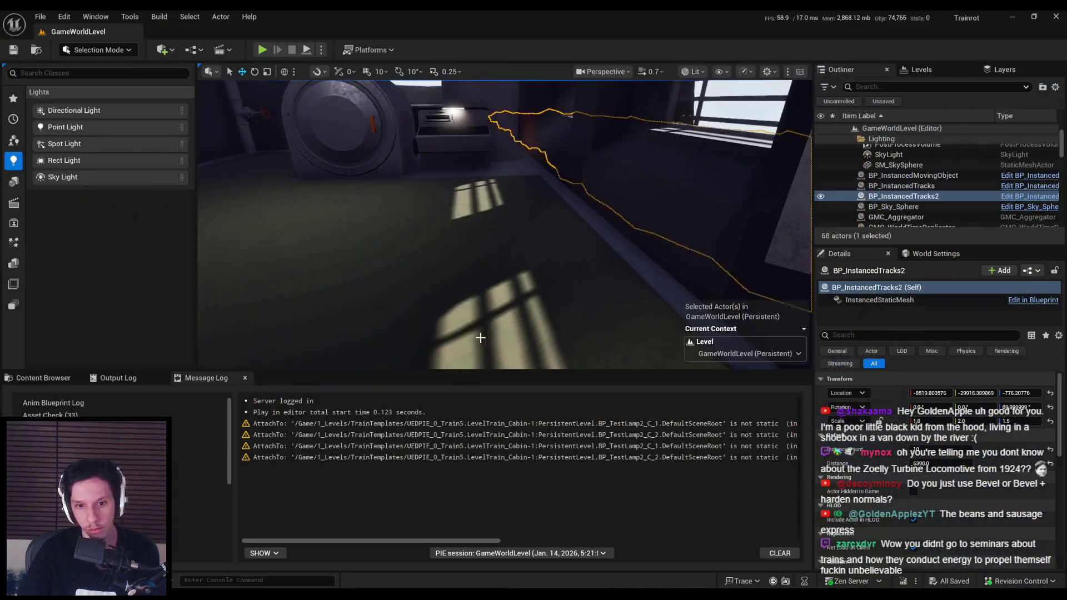
click(34, 379)
right_click(304, 506)
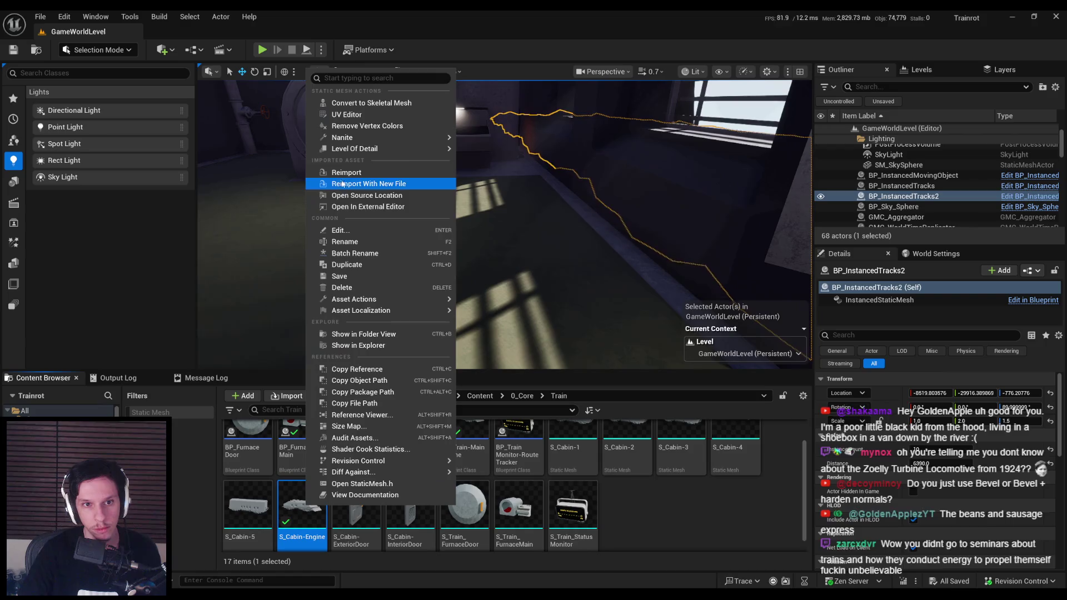
click(346, 173)
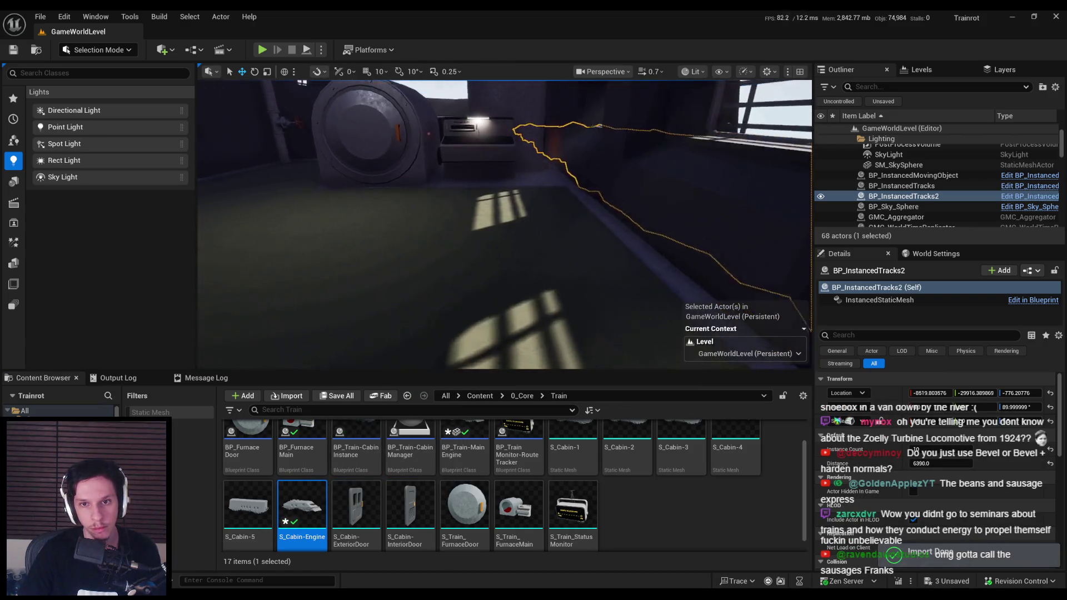
Step: Save, play-test walking to the doormat, then stop and select the 'home sweet home' doormat
key(ctrl+s)
key(alt+p)
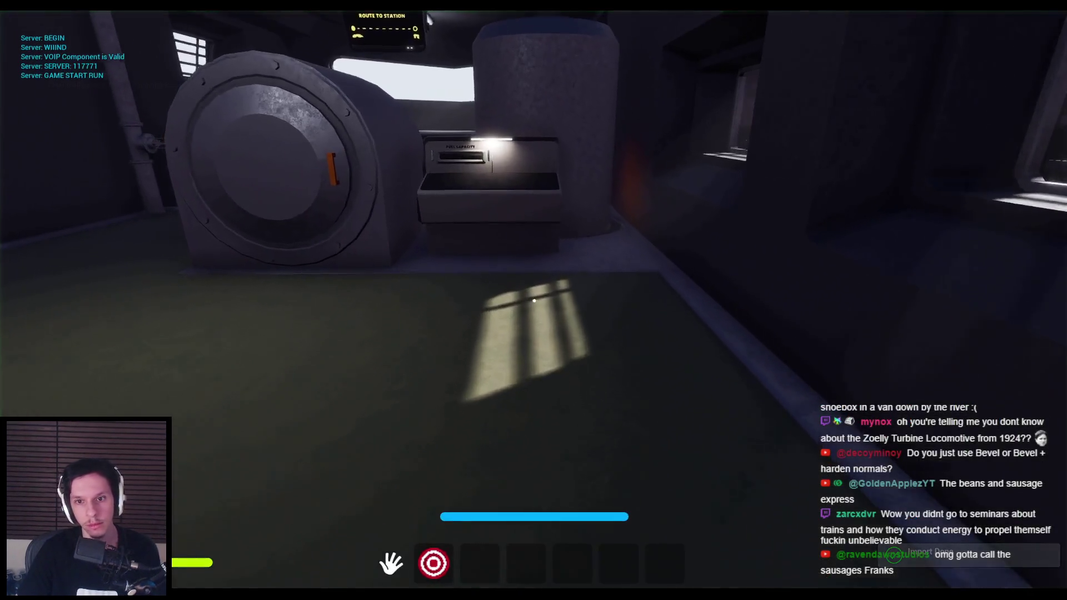
key(w)
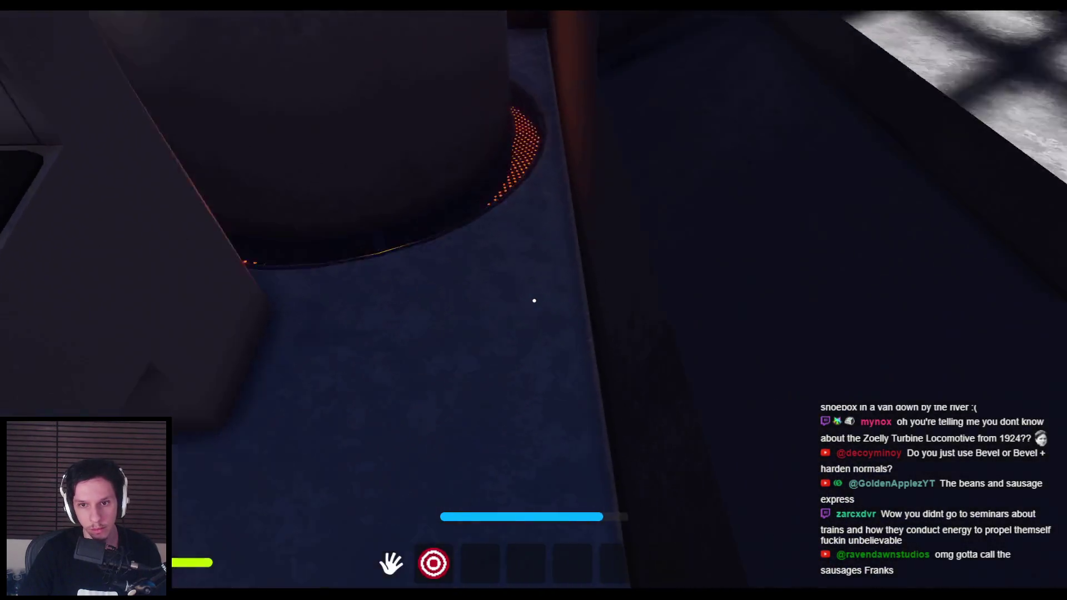
key(w)
key(w)
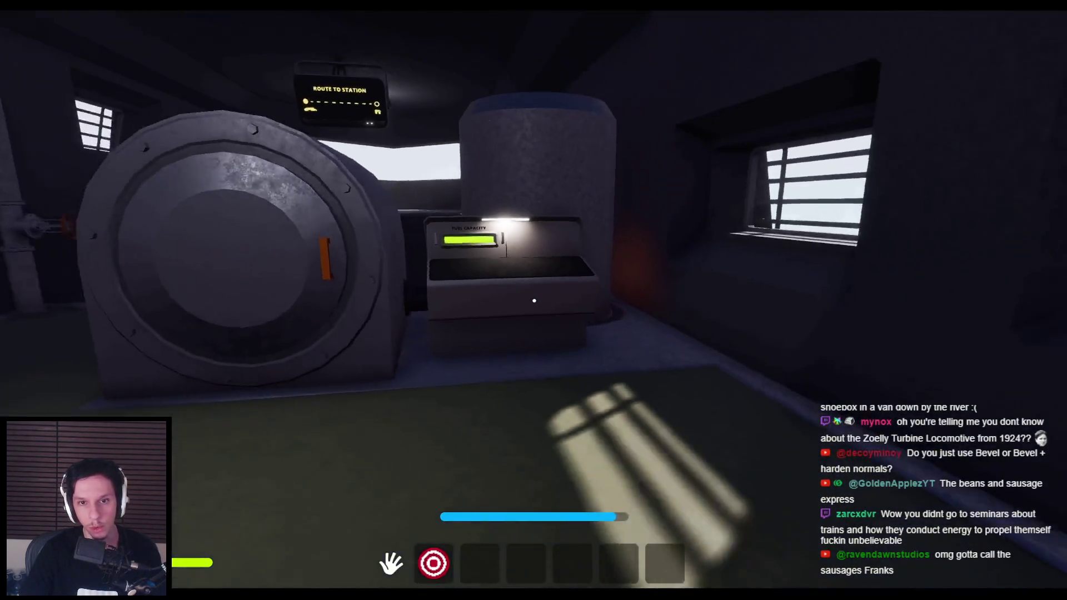
key(w)
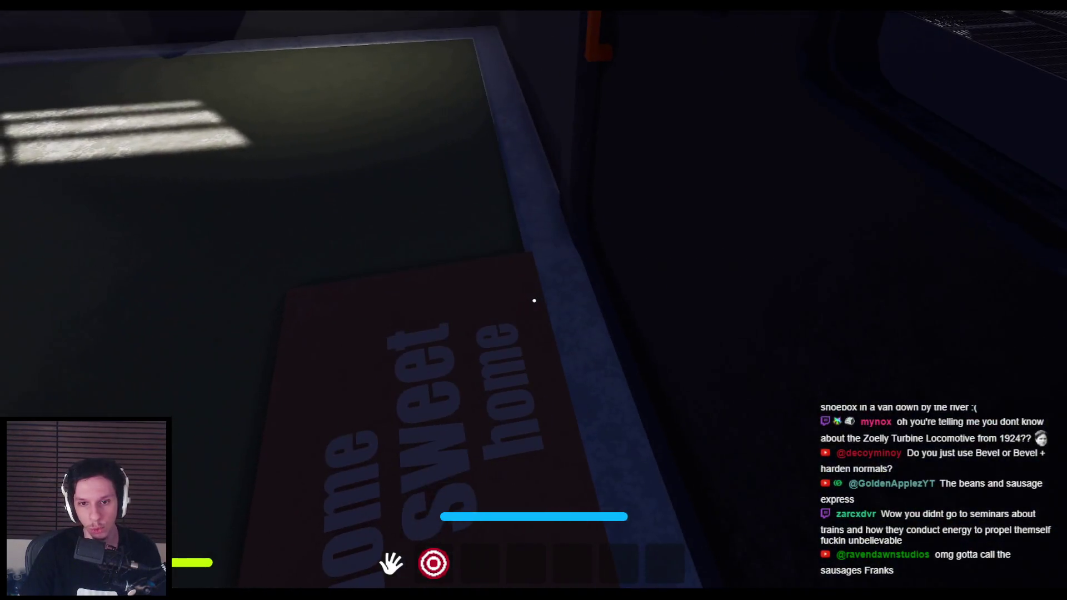
key(w)
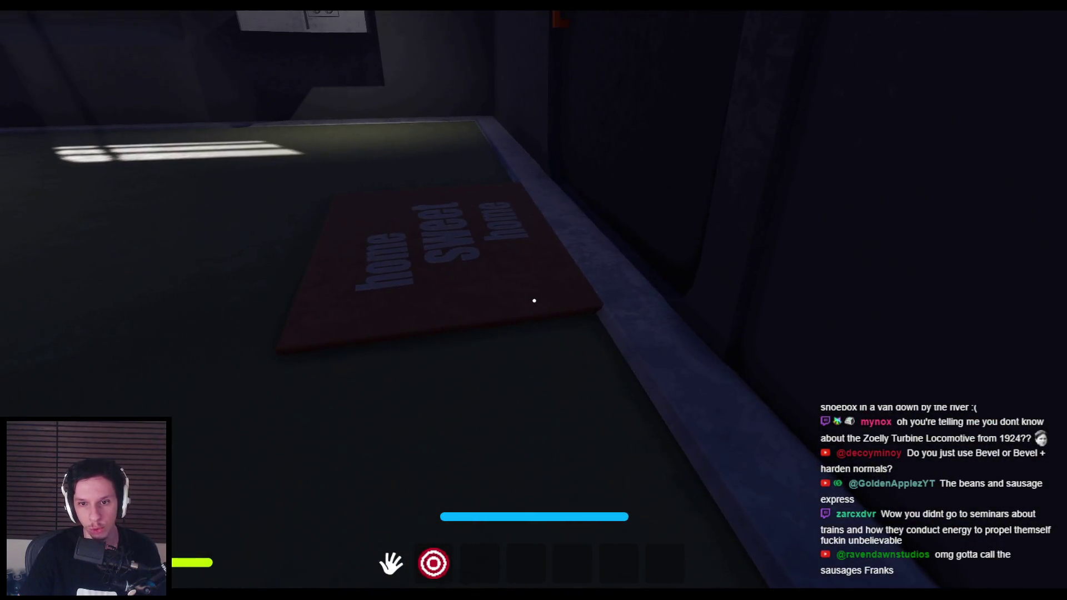
key(F8)
click(547, 272)
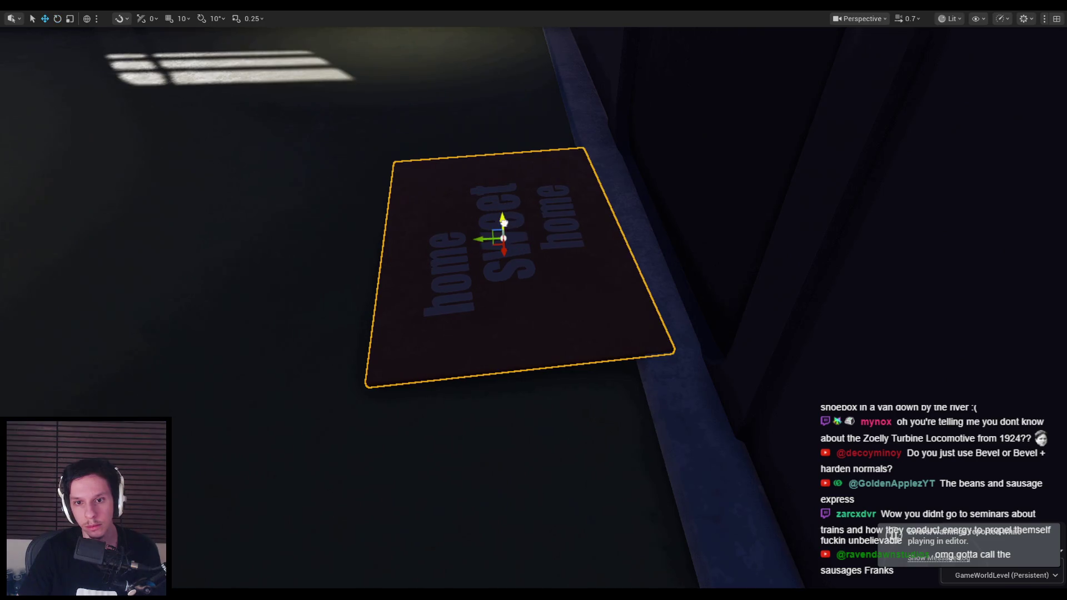
Step: Play-test the level, walking to the fuse box to insert the fuse and pull the lever
drag(503, 222, 575, 307)
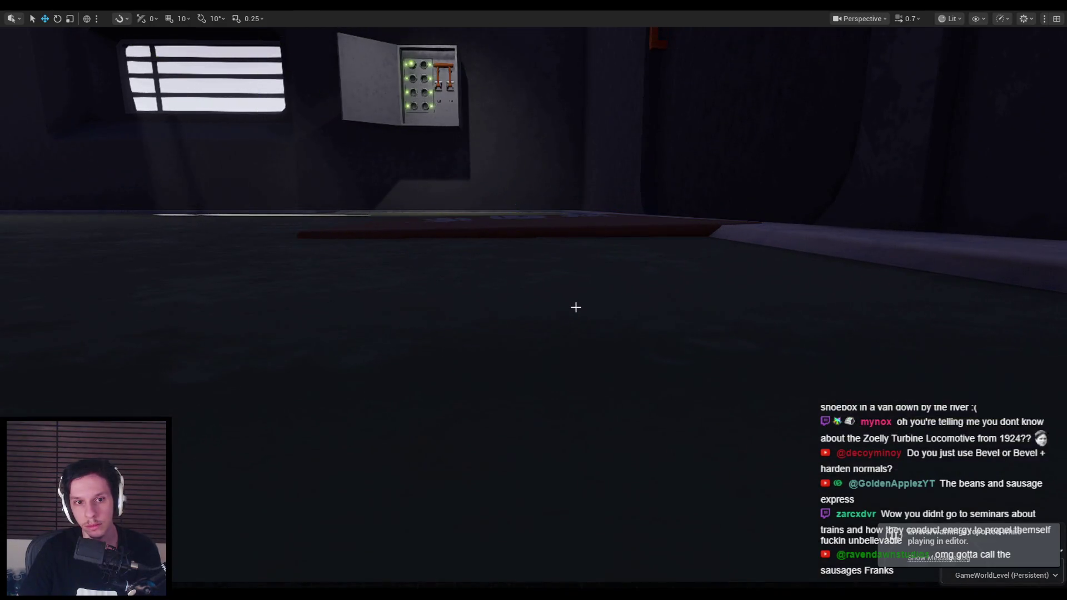
drag(588, 261, 552, 243)
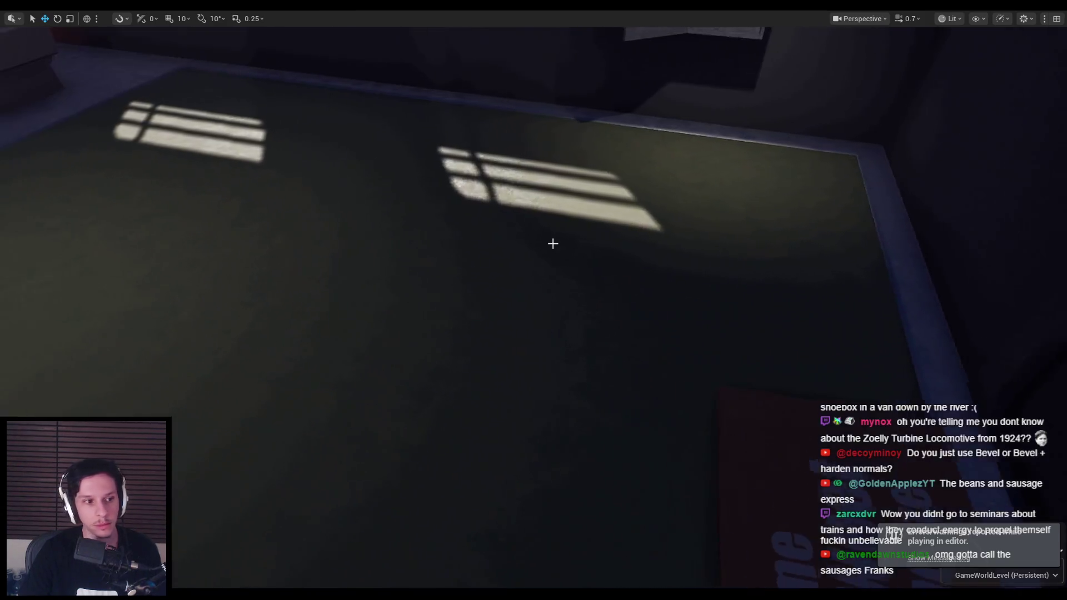
key(alt+p)
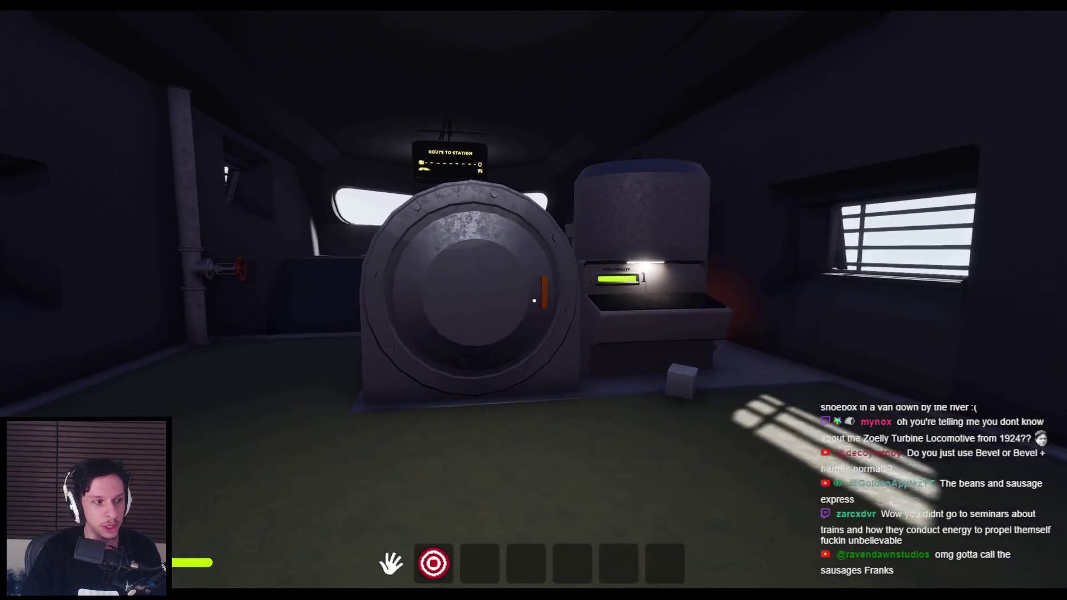
key(s)
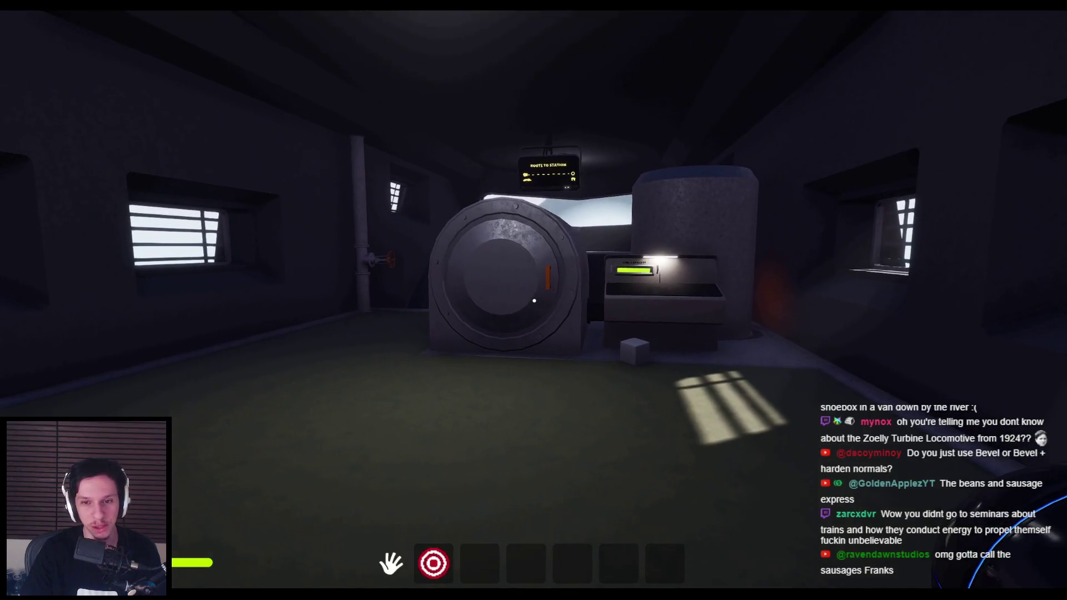
key(s)
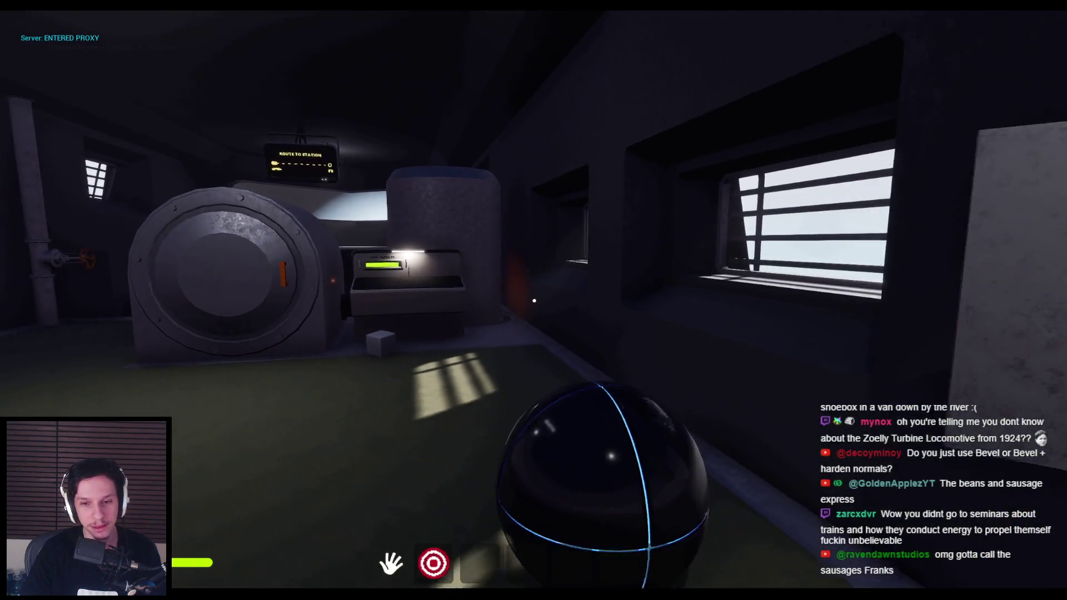
key(w)
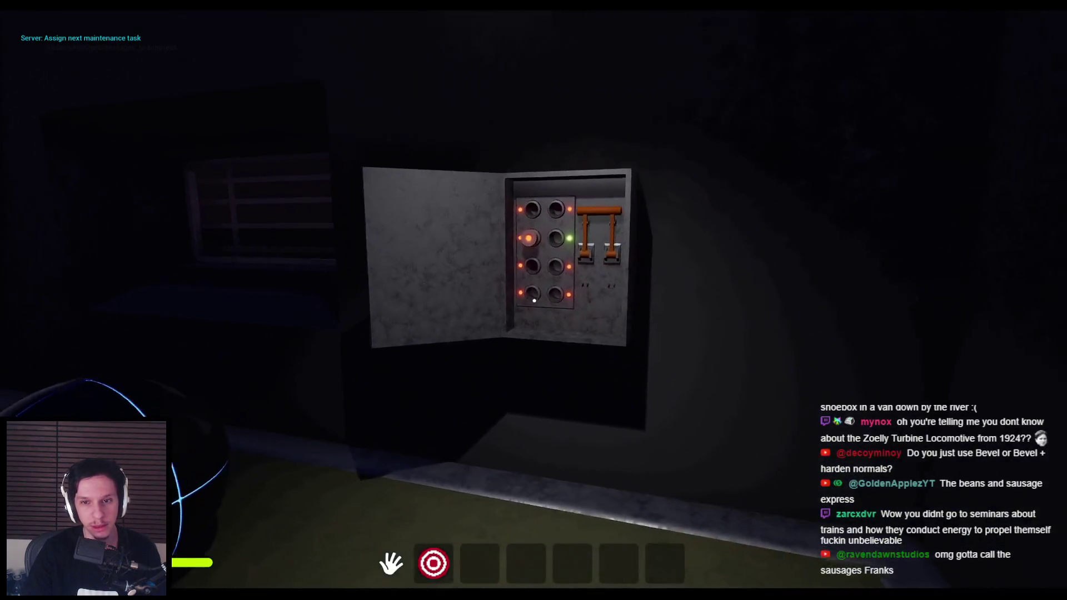
key(w)
click(528, 298)
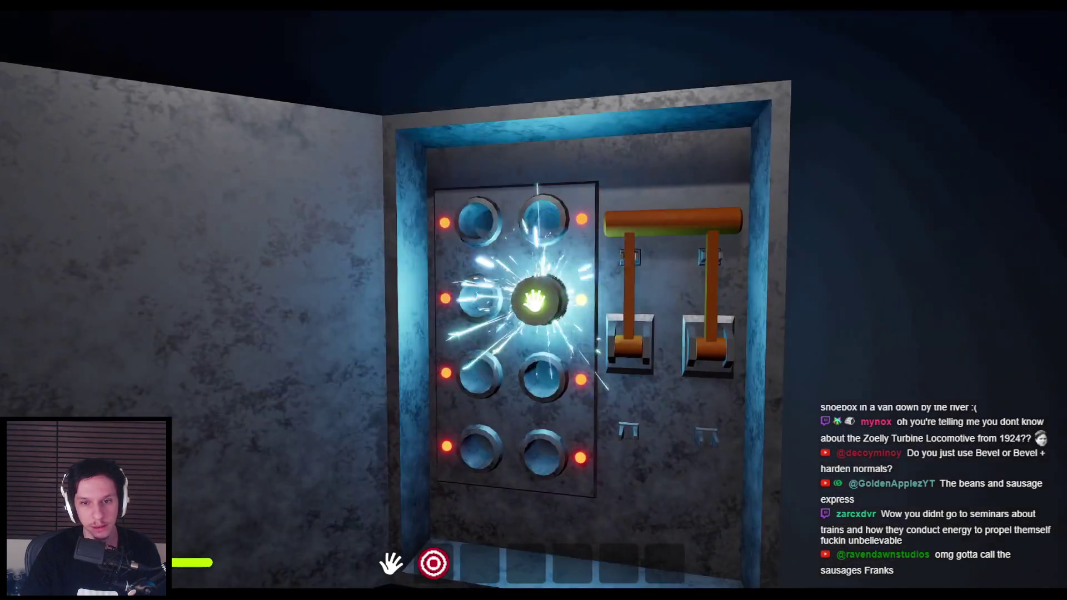
click(524, 328)
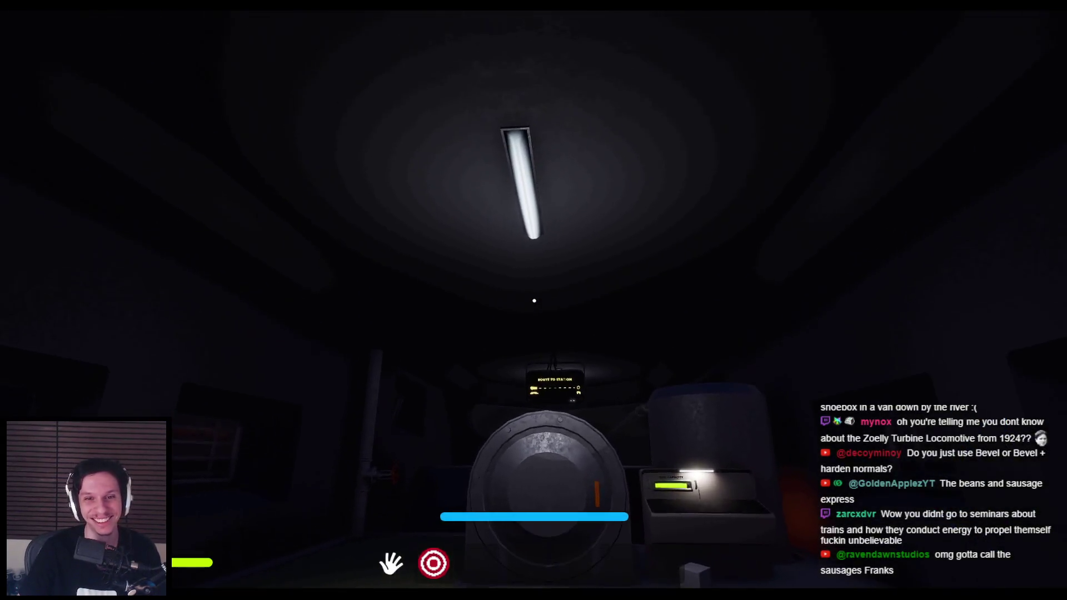
Step: Walk to the TRAIN MONITORING terminal and use it, then end the play test and return to Blender
key(w)
key(shift+w)
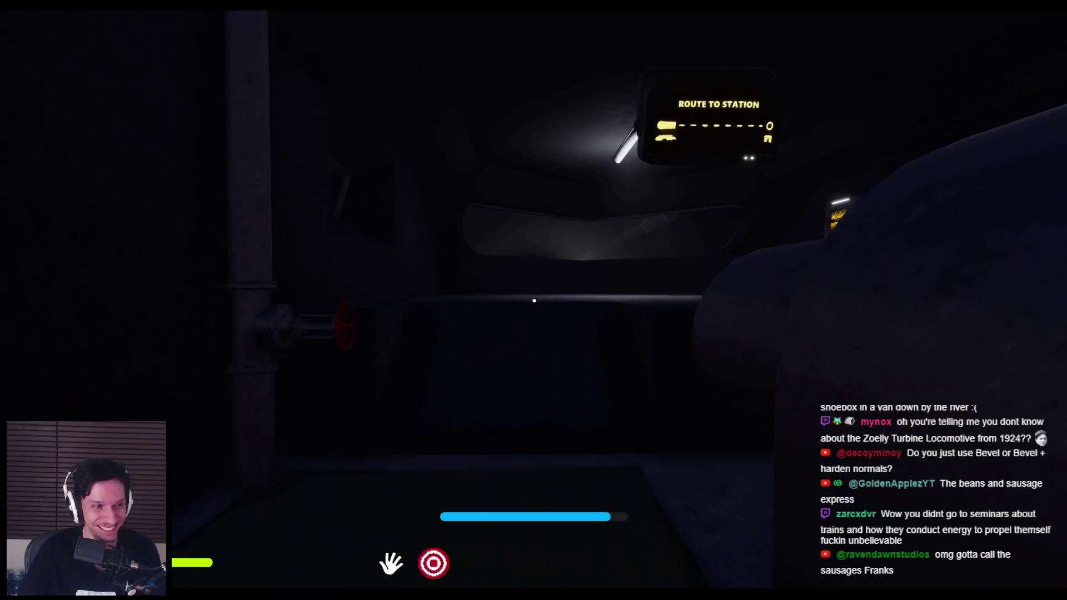
key(w)
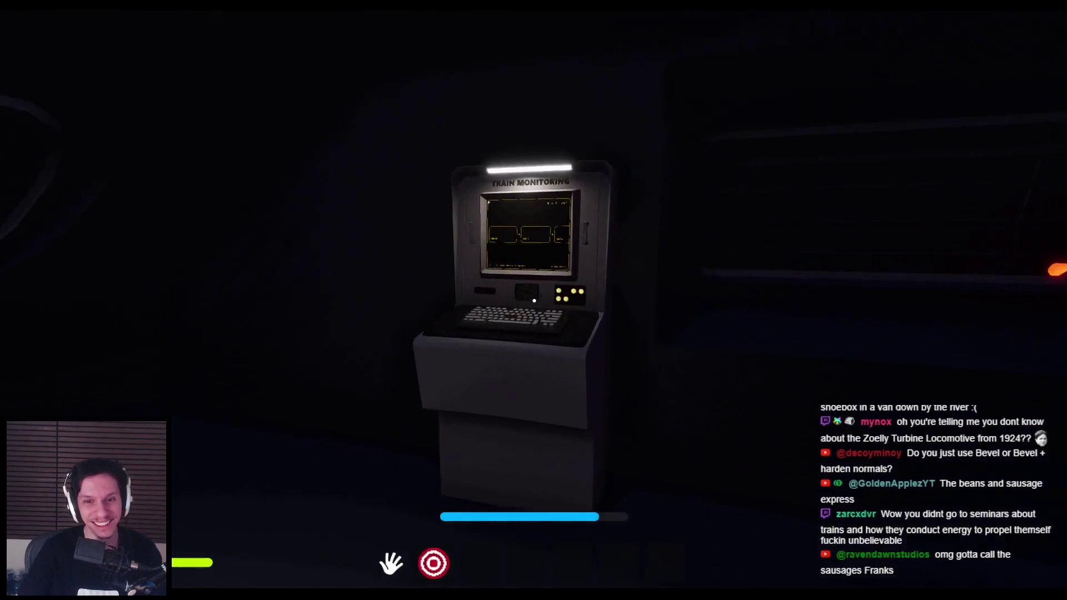
click(533, 300)
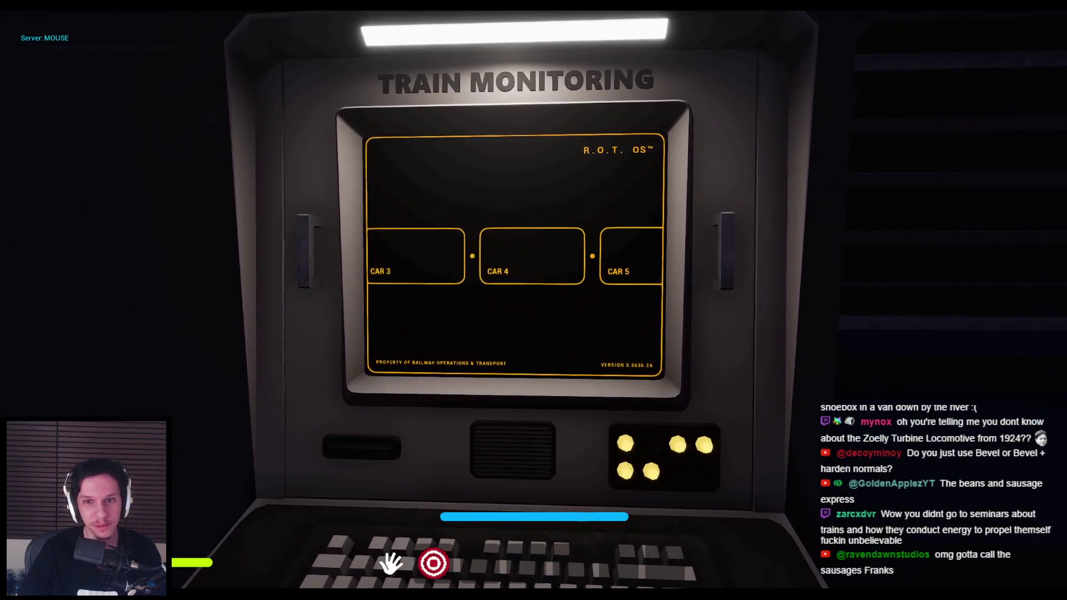
key(Escape)
key(shift+w)
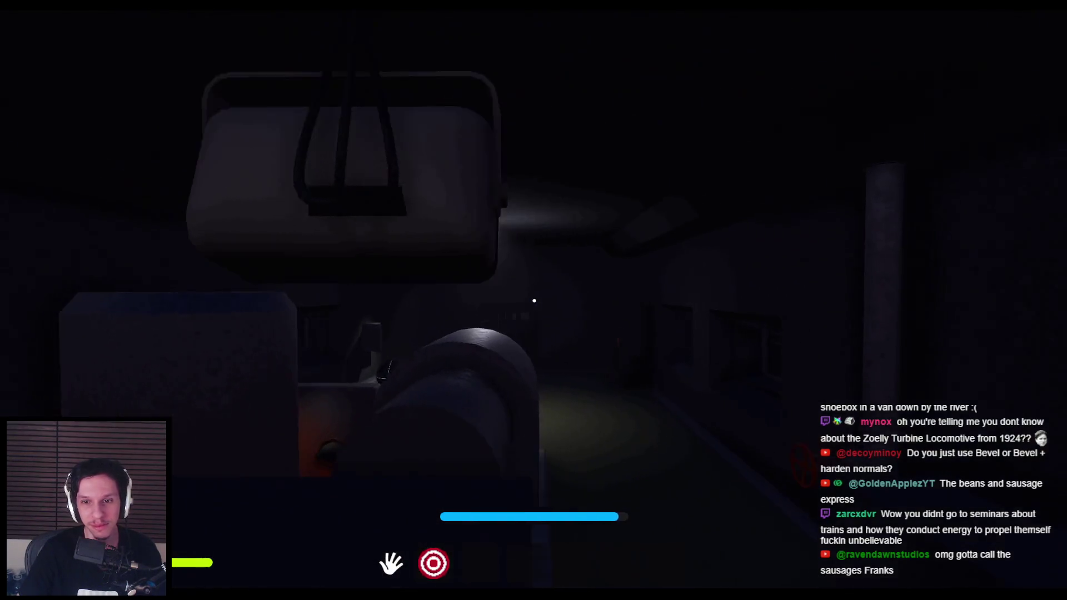
key(shift+w)
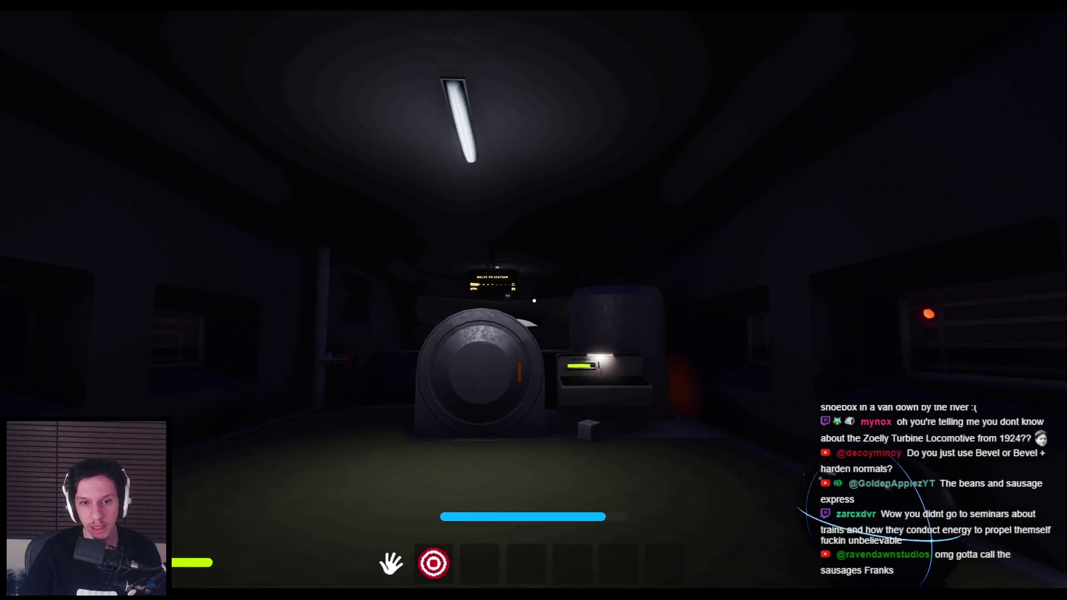
key(Escape)
key(alt+Tab)
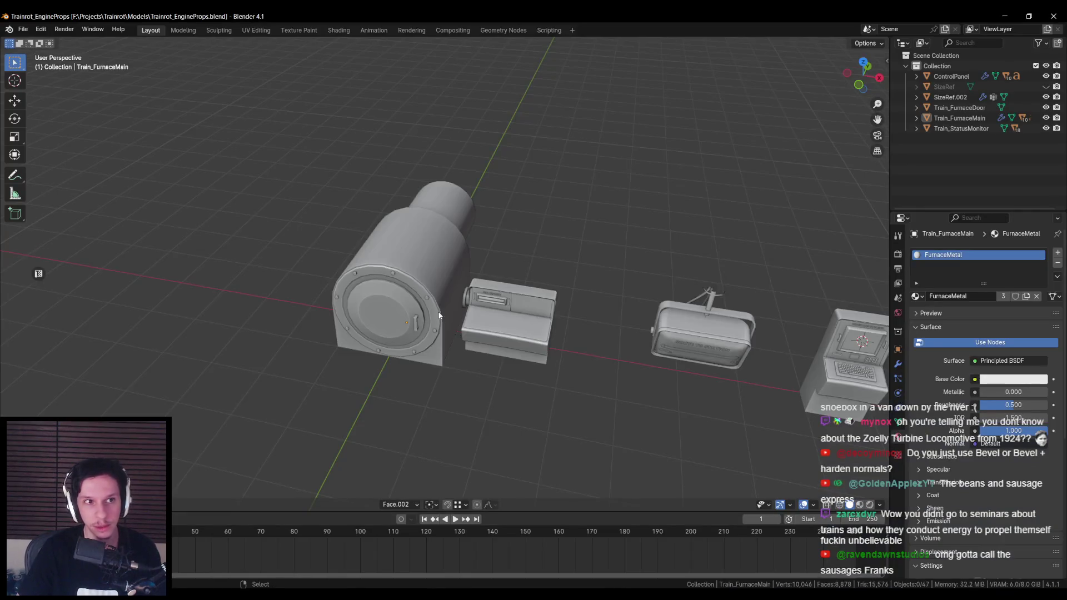
Step: Add a fifth material slot named Exterior to Cabin-Engine in Trainrot_TrainCabins_v2, after Main, Catwalk, Glass and Metal
key(alt+Tab)
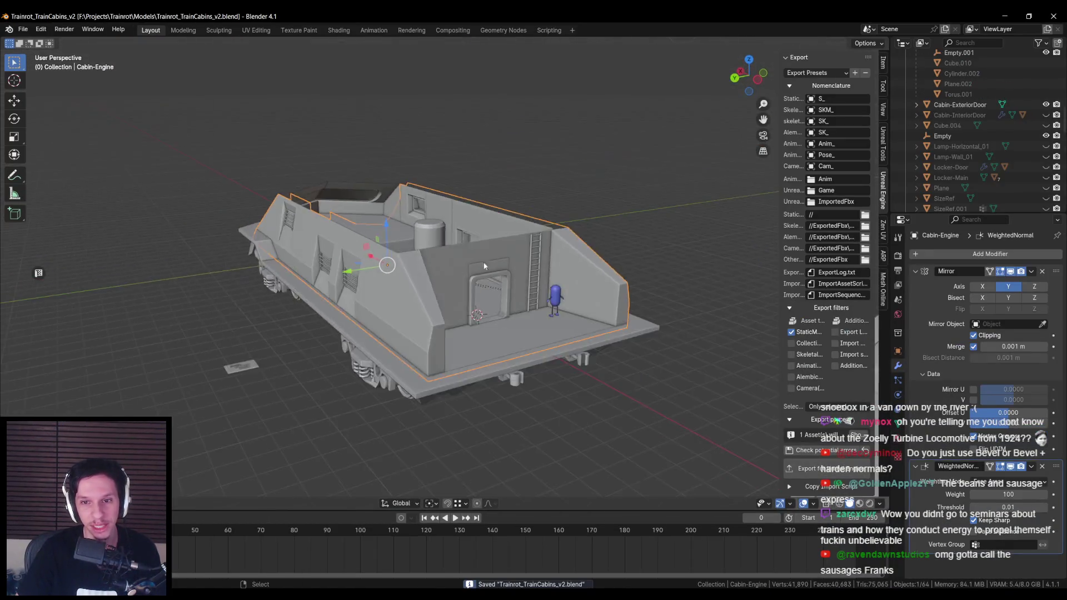
drag(484, 266, 561, 261)
scroll(828, 251, up, 3)
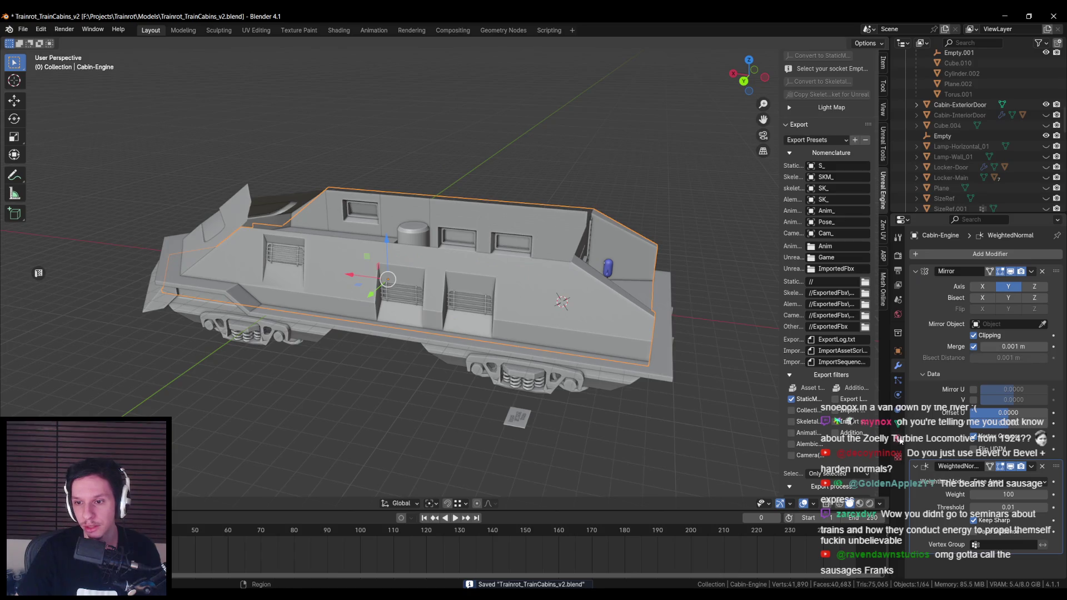
click(899, 439)
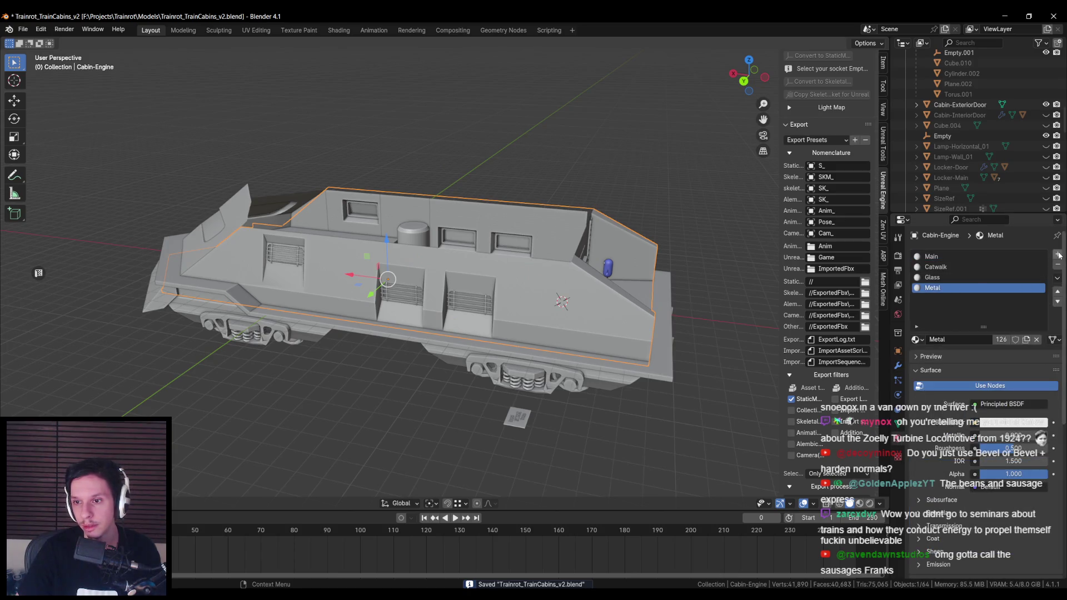
click(1059, 255)
double_click(944, 340)
text(Exterior)
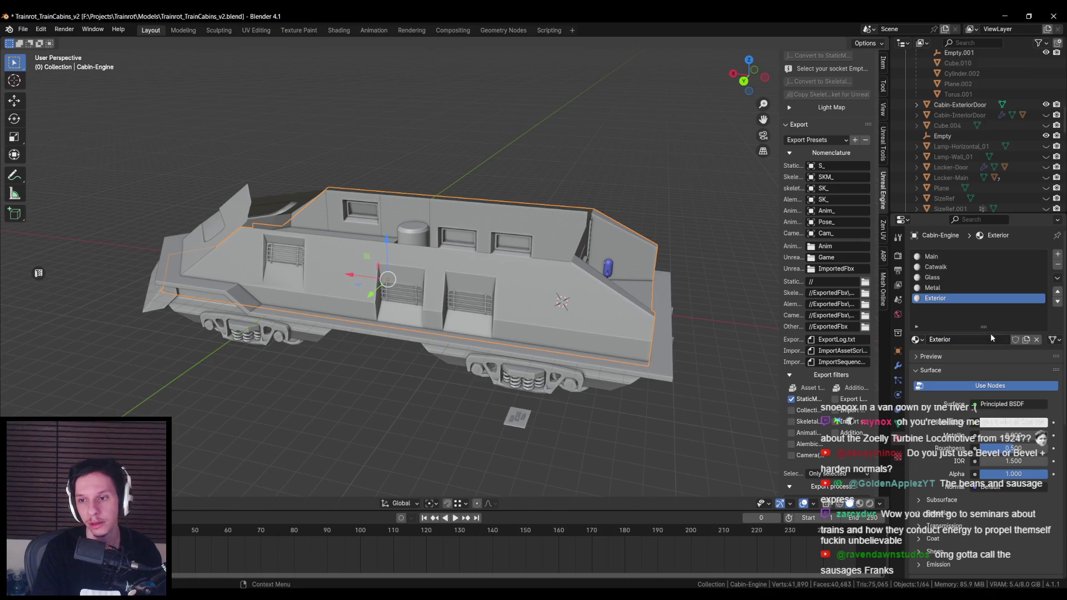
key(Tab)
Step: Select the cabin side wall faces plus the window recess bottom, sill and adjacent strip faces
mouse_move(452, 294)
mouse_down()
mouse_move(356, 240)
mouse_move(484, 377)
mouse_up()
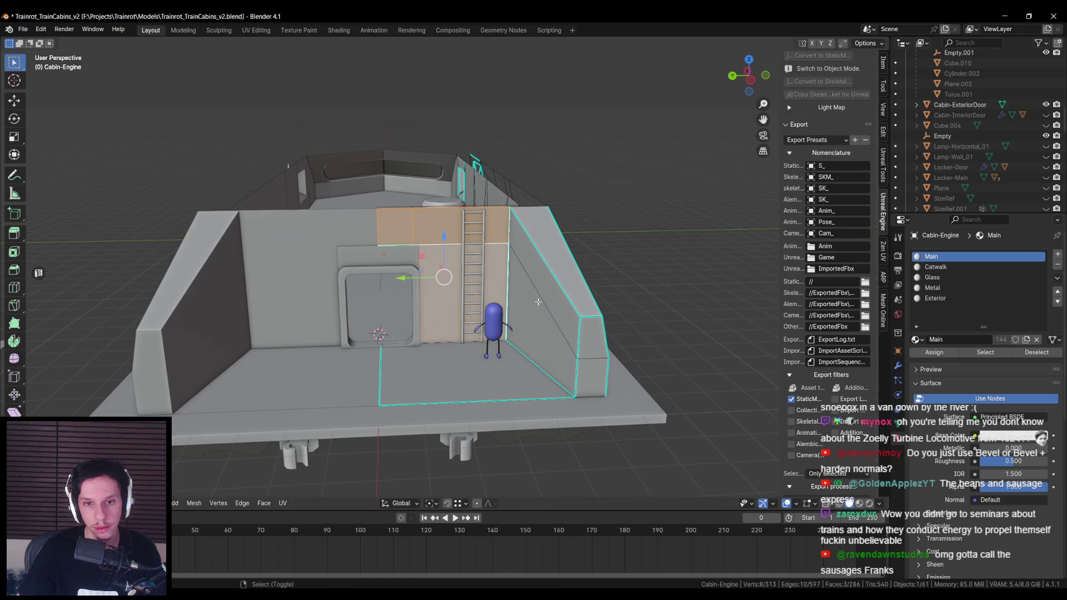
key(ctrl+KP_Add)
key(ctrl+KP_Add)
drag(578, 359, 502, 360)
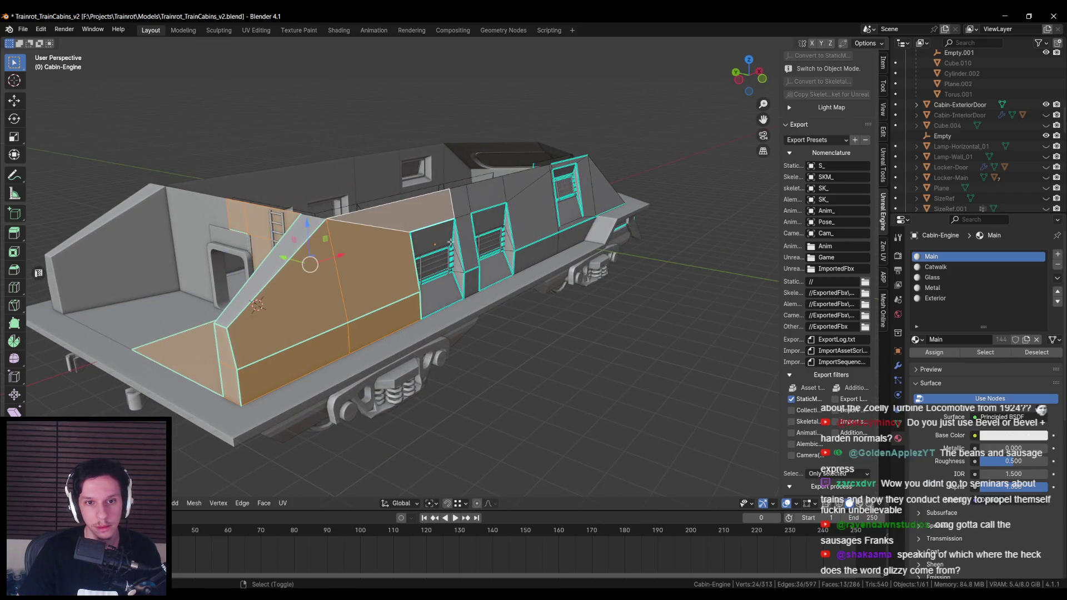
scroll(451, 243, up, 3)
drag(451, 243, 409, 249)
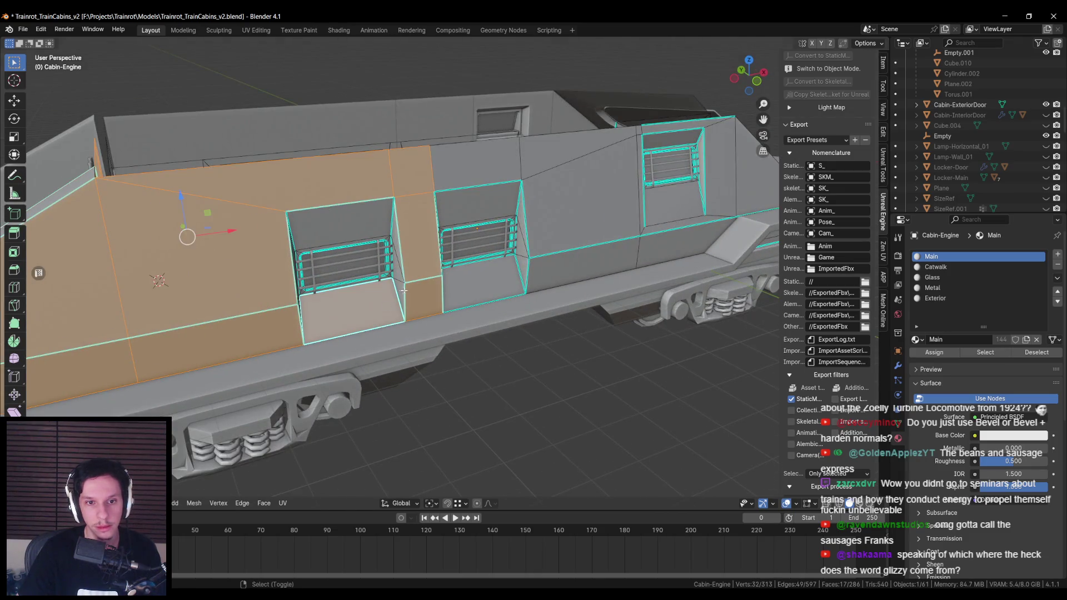
shift+click(404, 290)
scroll(404, 289, up, 2)
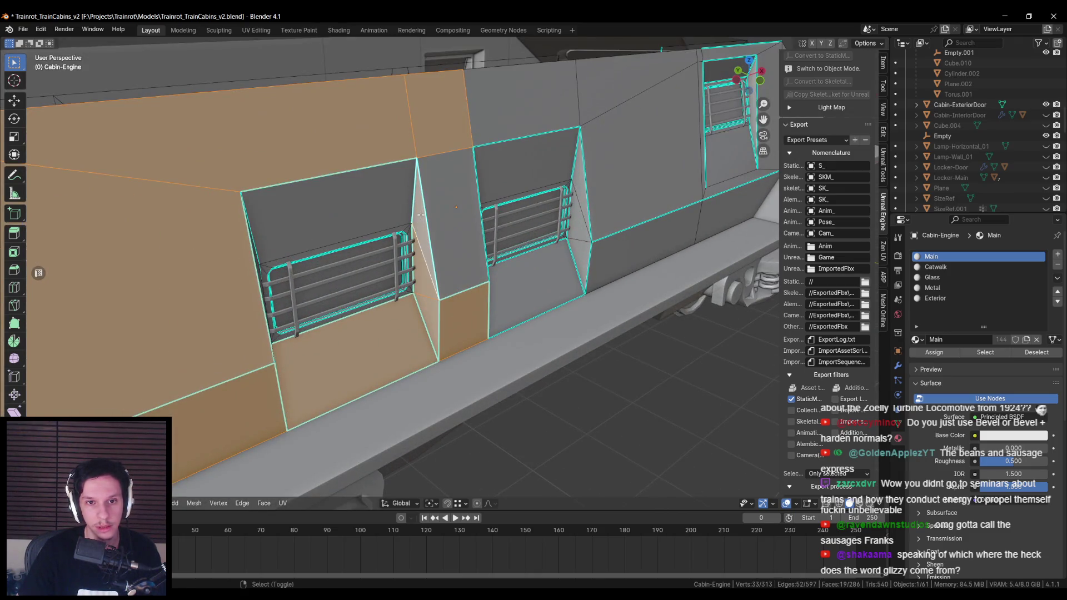
drag(349, 201, 223, 233)
scroll(222, 233, up, 3)
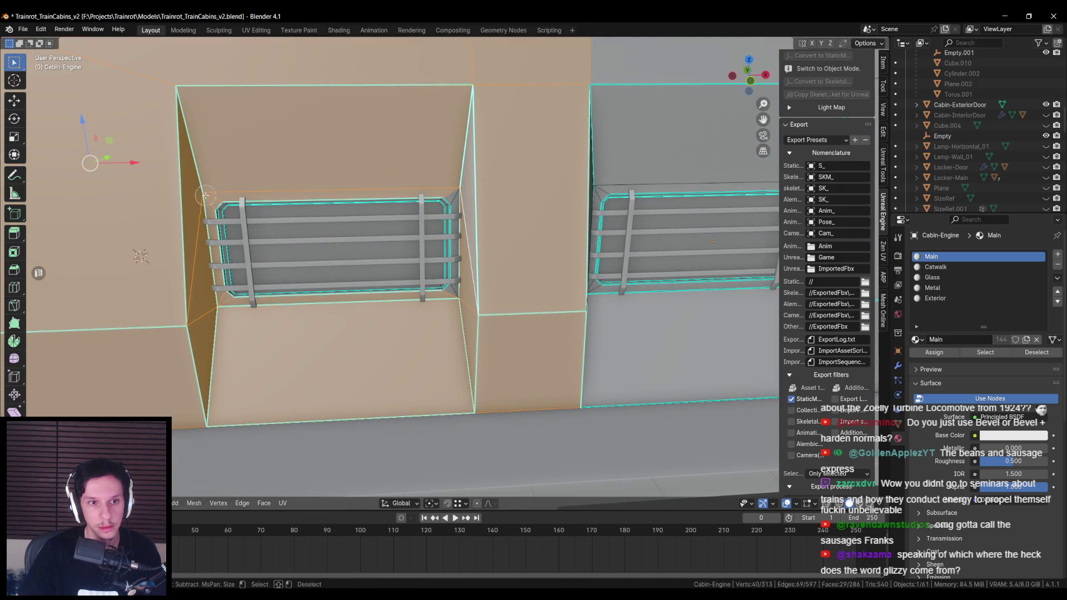
drag(460, 297, 516, 251)
scroll(501, 251, up, 5)
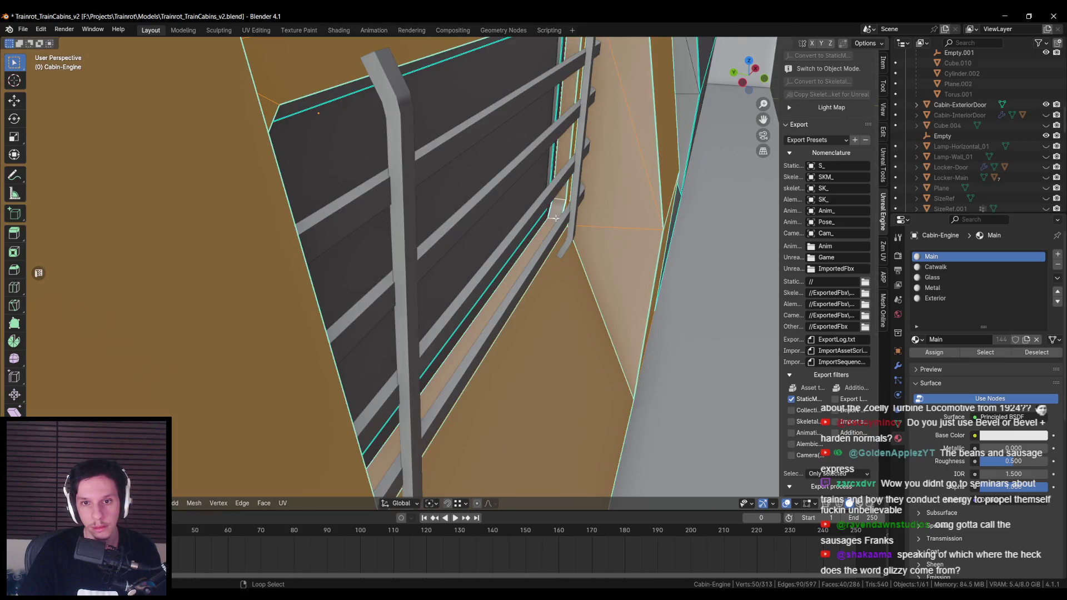
mouse_move(555, 218)
mouse_down()
mouse_move(564, 240)
mouse_move(416, 233)
mouse_move(380, 251)
mouse_up()
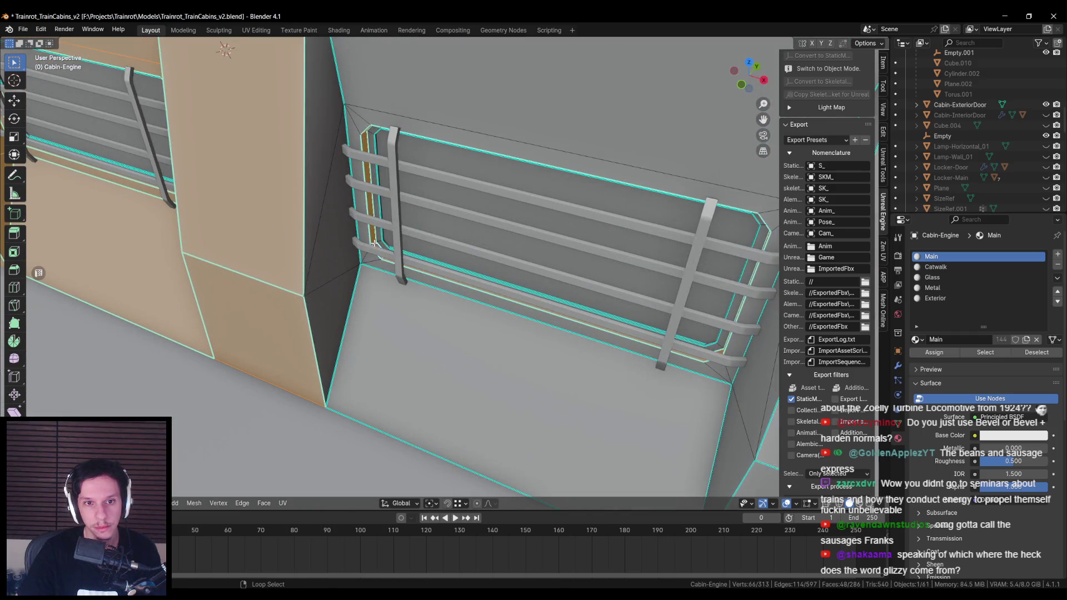
key(c)
click(366, 275)
click(330, 270)
key(Escape)
Step: Add the large wall face and the faces beside and below the window to the selection
drag(330, 270, 587, 161)
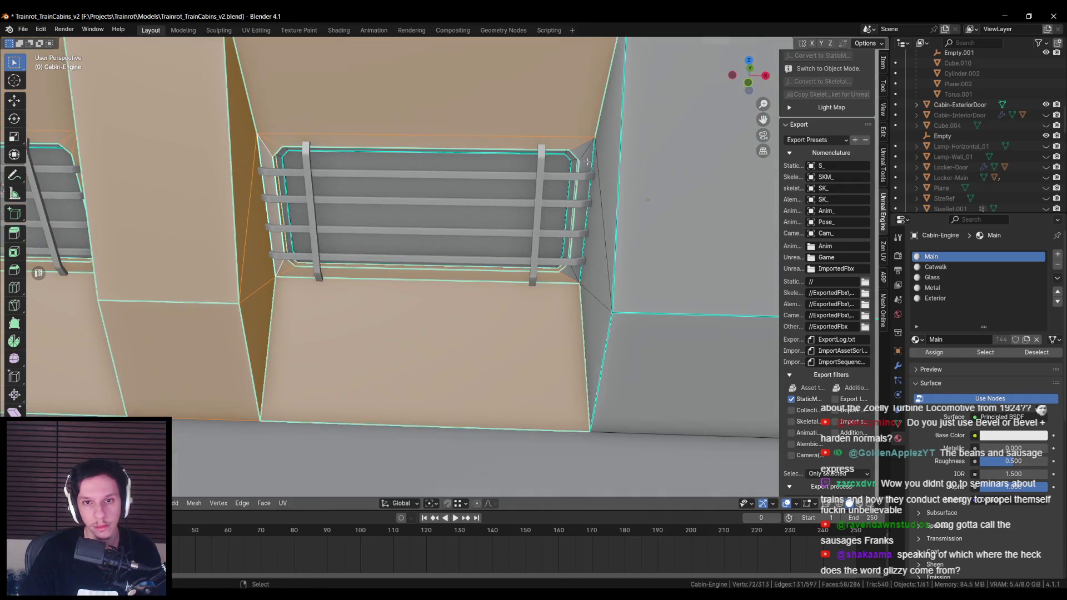
mouse_move(590, 319)
mouse_down()
mouse_move(452, 267)
mouse_move(441, 290)
mouse_move(439, 159)
mouse_up()
click(439, 160)
scroll(549, 191, up, 5)
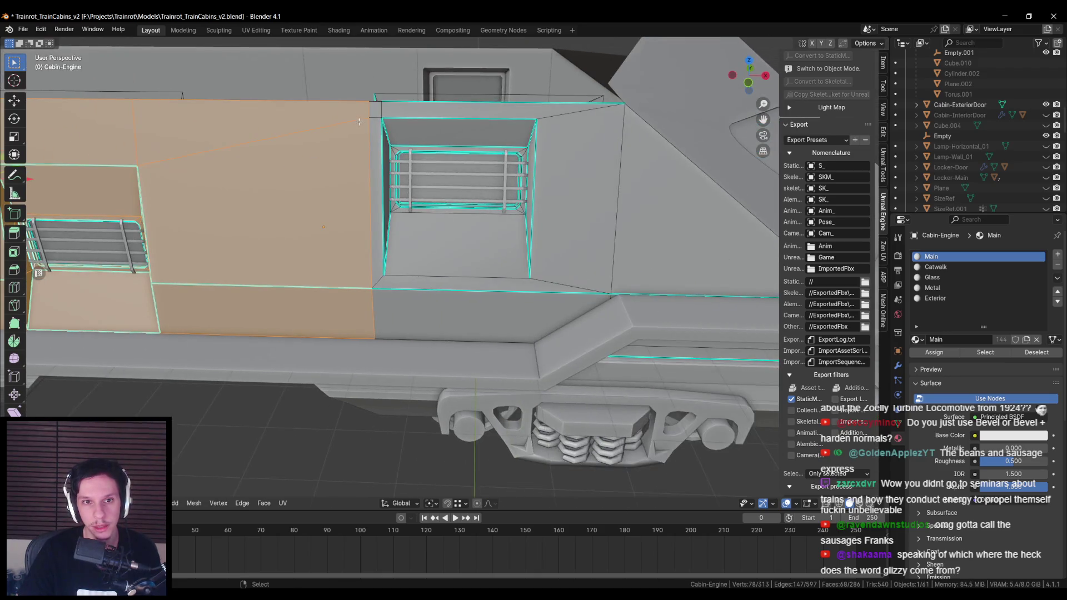
key(c)
click(567, 196)
click(514, 358)
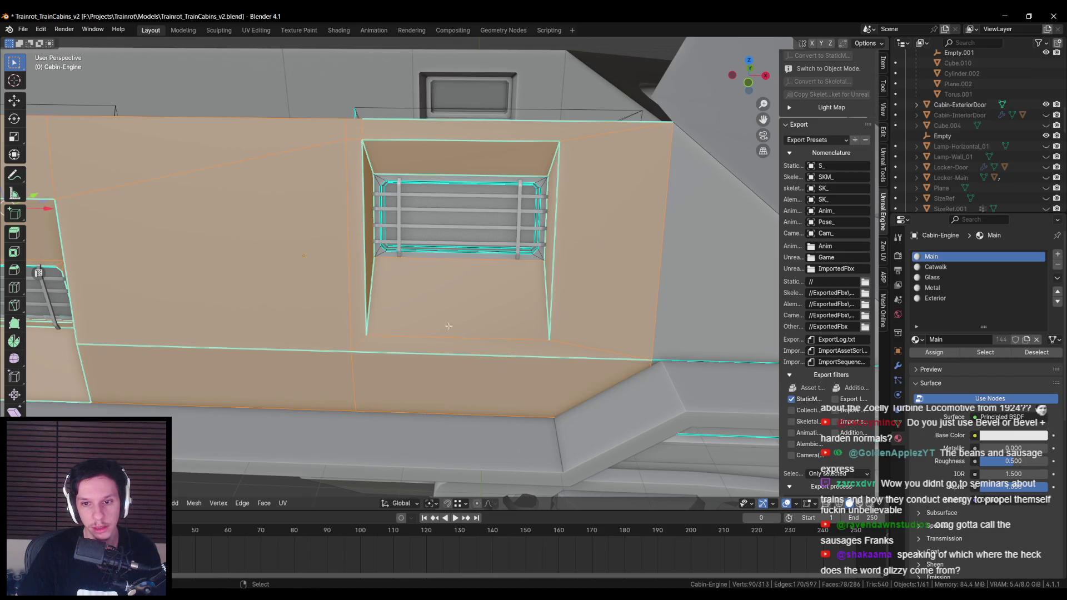
scroll(298, 236, up, 4)
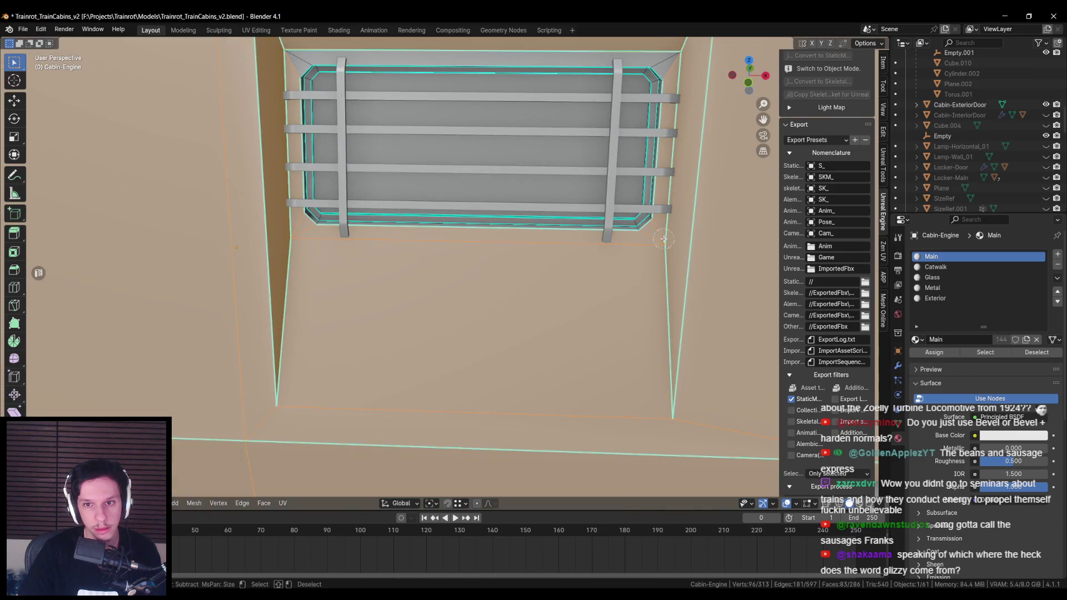
drag(295, 54, 304, 211)
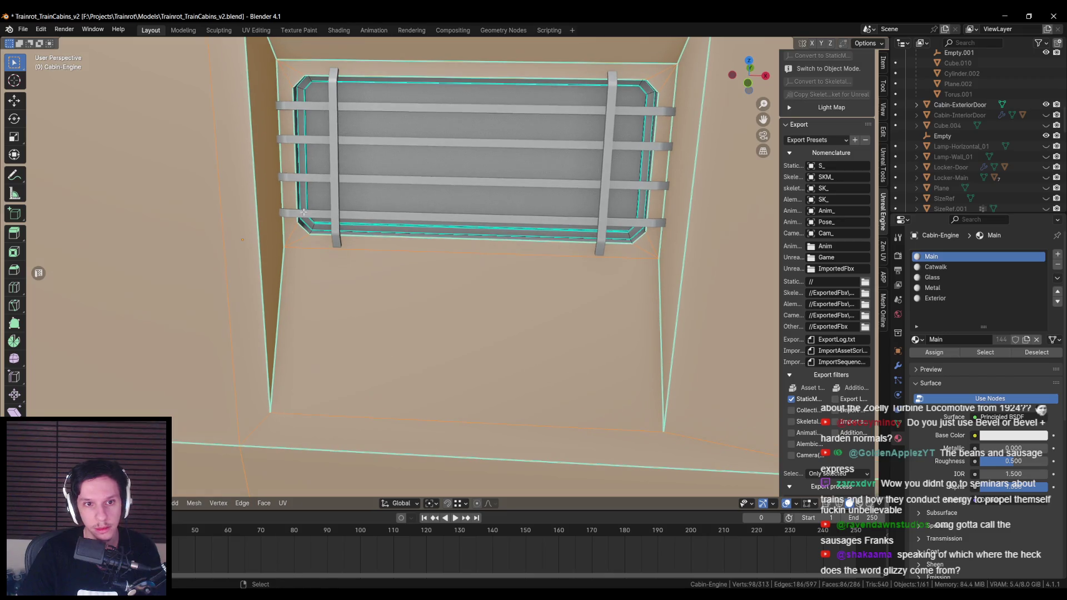
scroll(355, 244, down, 6)
click(425, 256)
scroll(425, 256, up, 3)
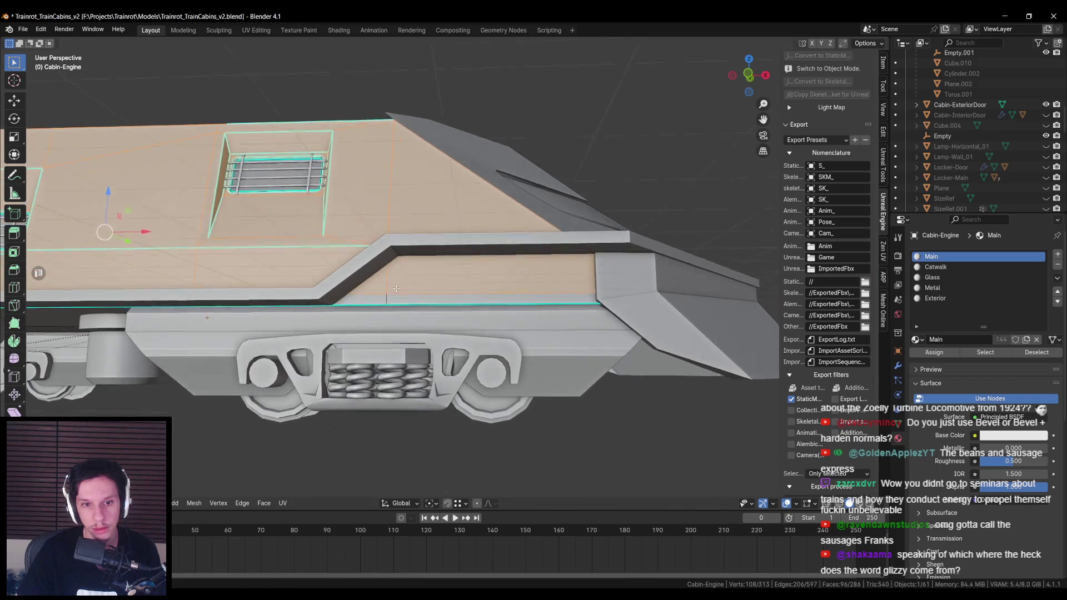
shift+click(634, 252)
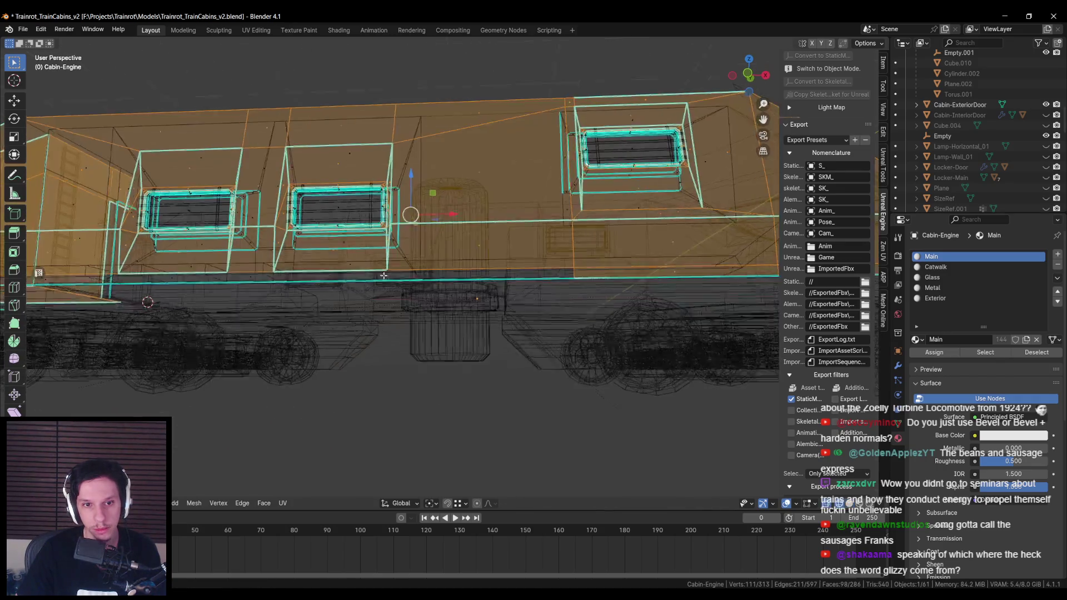
drag(502, 274, 380, 285)
scroll(357, 287, down, 3)
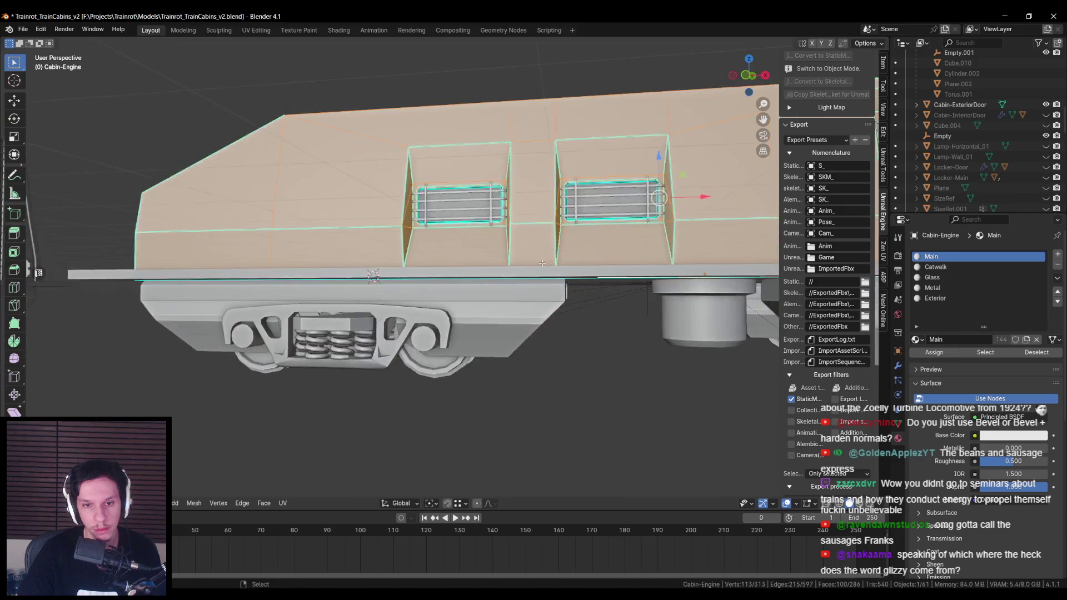
Step: Add the remaining faces near the recess using see-through display
key(alt+z)
shift+click(339, 278)
key(alt+z)
key(alt+z)
shift+click(341, 284)
key(alt+z)
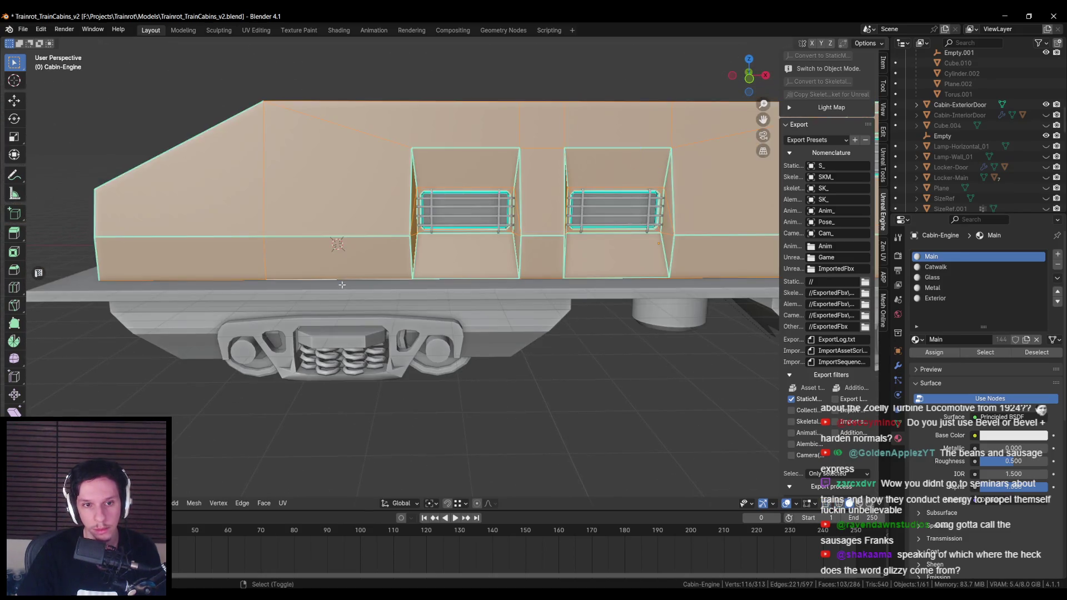
key(alt+z)
mouse_move(255, 287)
mouse_down()
mouse_move(387, 325)
mouse_move(273, 320)
mouse_move(389, 311)
mouse_up()
key(alt+z)
scroll(559, 311, up, 5)
mouse_move(559, 311)
mouse_down()
mouse_move(544, 300)
mouse_move(526, 315)
mouse_move(478, 289)
mouse_up()
scroll(526, 315, up, 2)
scroll(500, 295, down, 5)
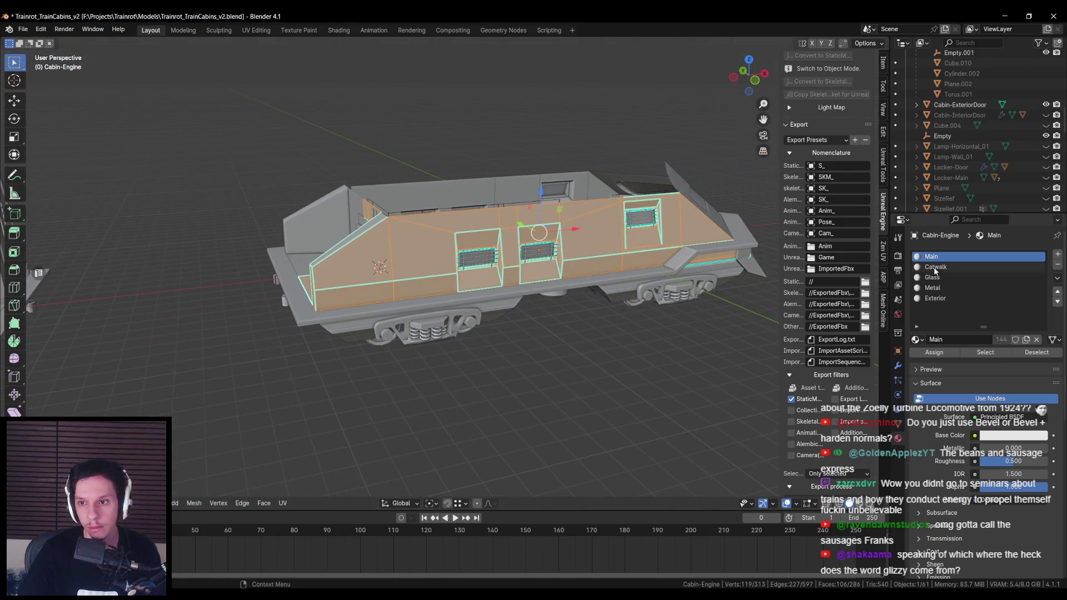
Step: Assign the Exterior material to the selected faces, return to Object Mode and save the file
click(935, 352)
key(alt+a)
mouse_move(500, 311)
mouse_down()
mouse_move(467, 333)
mouse_move(541, 277)
mouse_move(405, 273)
mouse_up()
scroll(459, 330, up, 2)
key(Tab)
key(ctrl+s)
Step: Add a third material slot to Cabin-Engine.001 holding the existing Exterior material
key(ctrl+z)
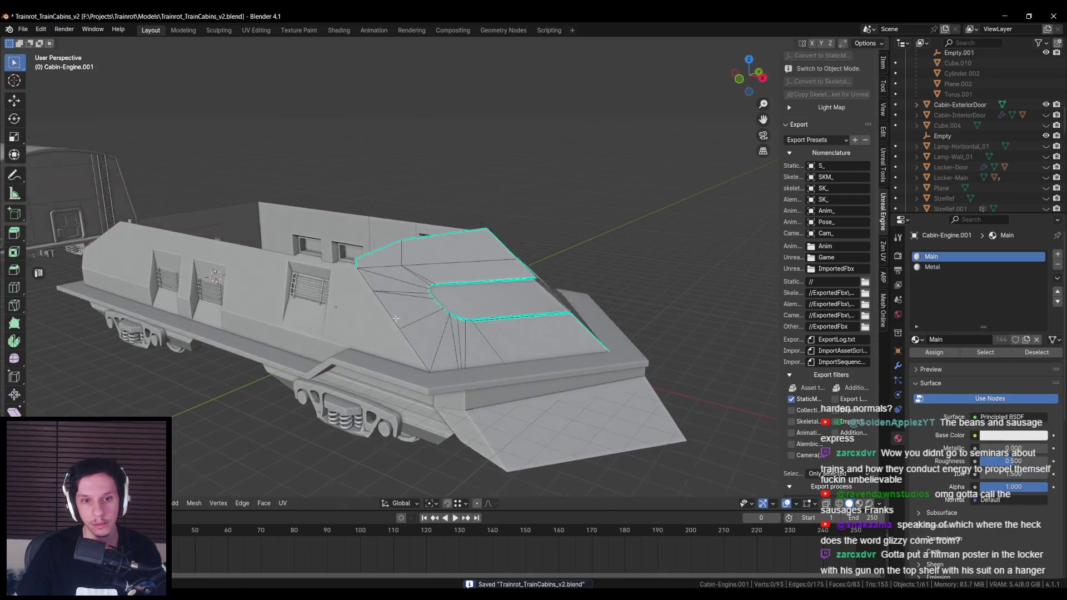
scroll(413, 338, up, 2)
key(Tab)
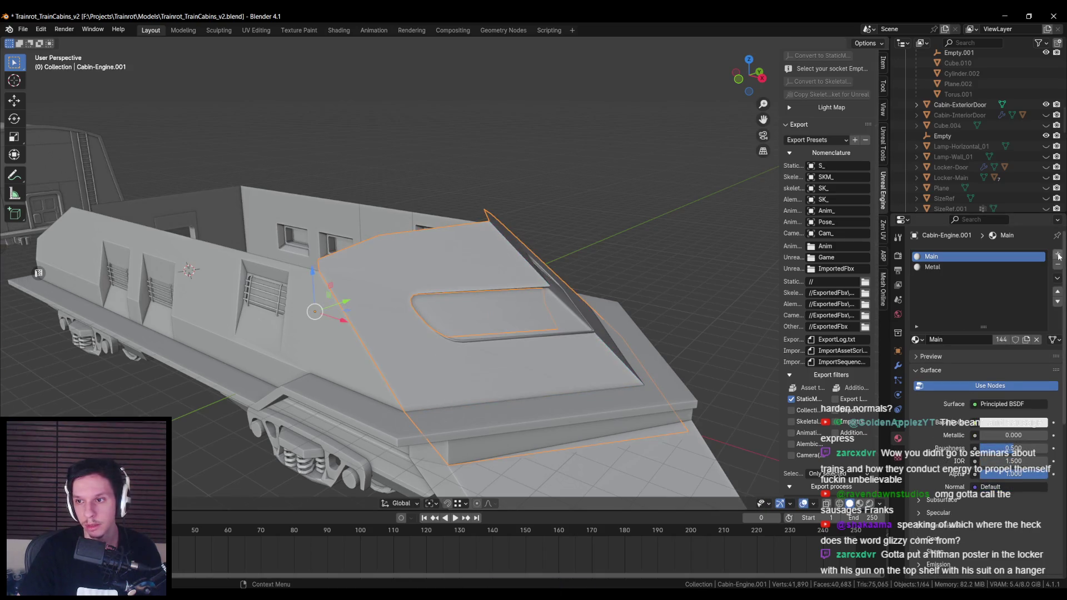
click(1058, 255)
click(915, 340)
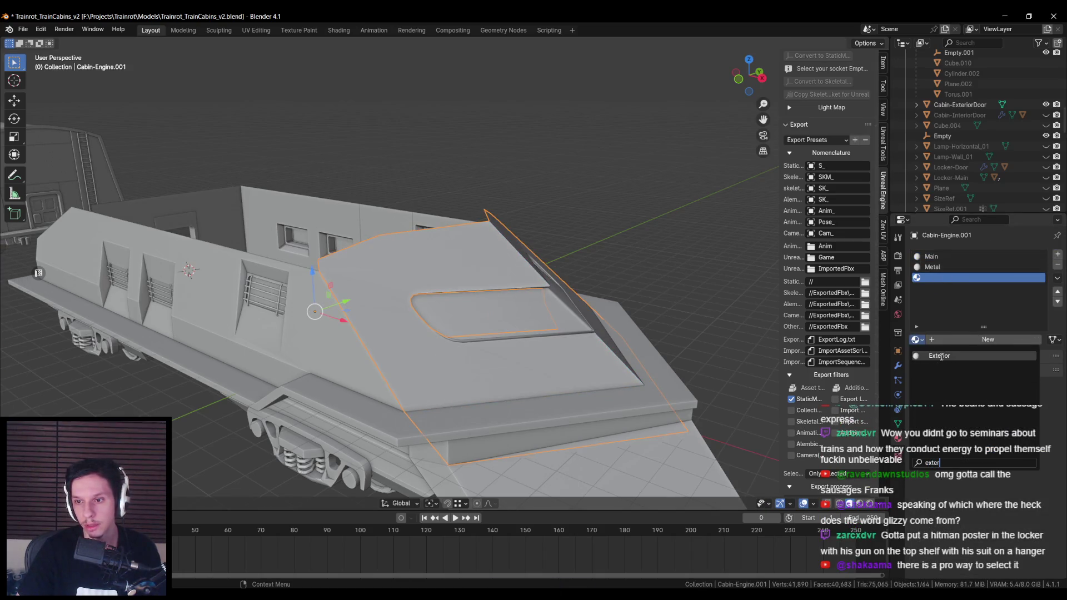
click(939, 356)
Step: In Edit Mode, select the front roof panel faces and the edge loop around the recess
key(Tab)
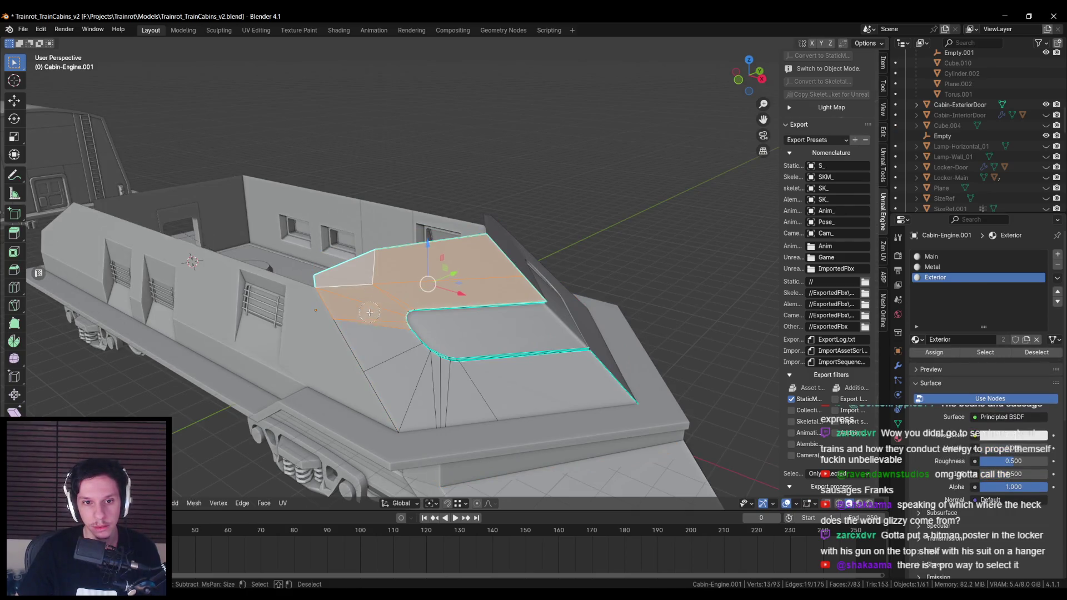
drag(488, 391, 401, 354)
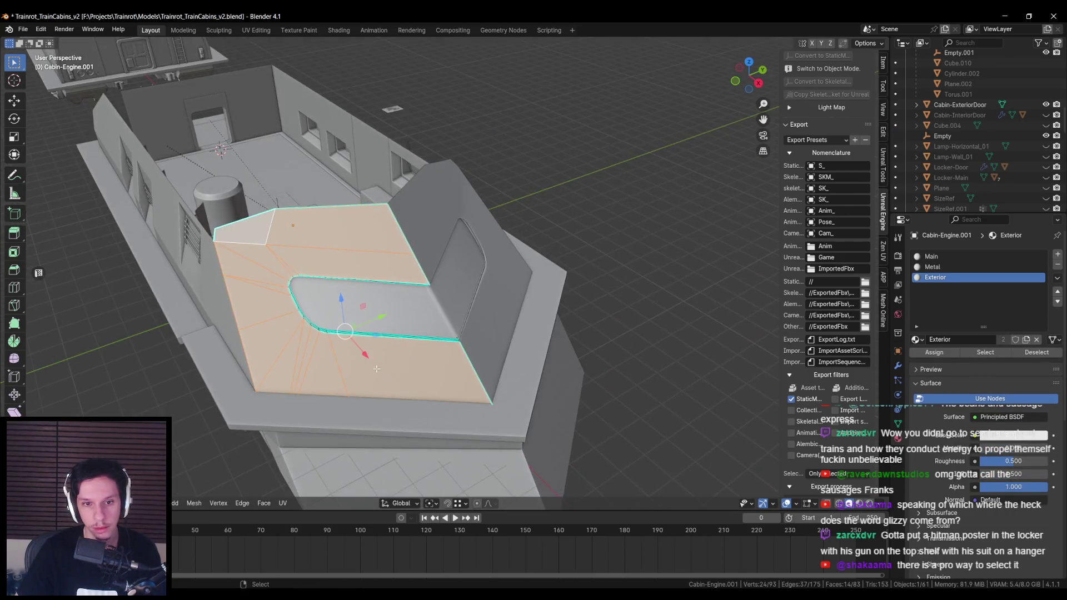
scroll(334, 311, up, 6)
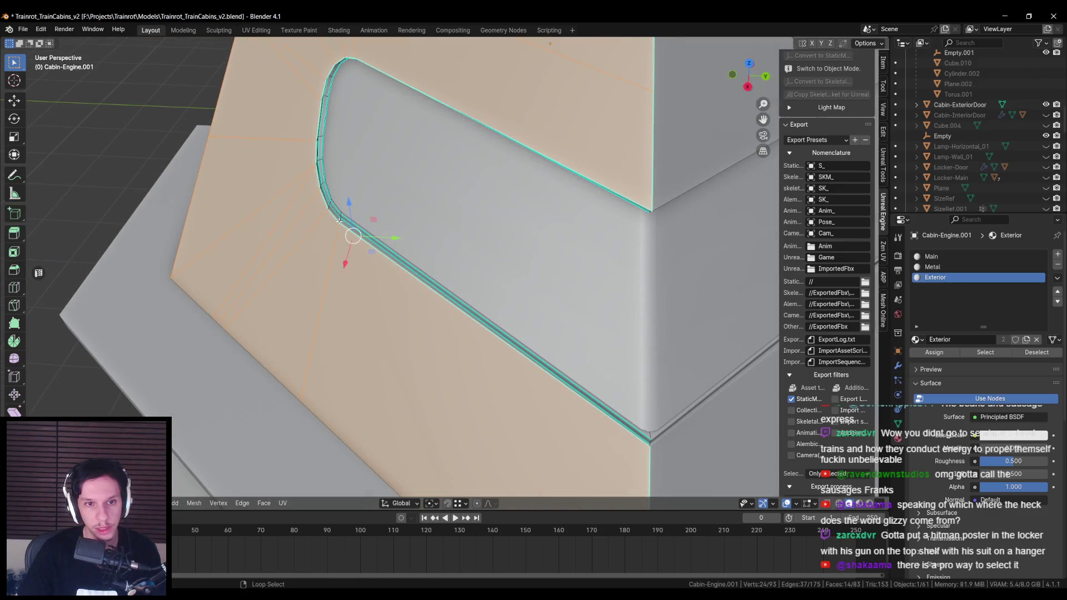
alt+shift+click(339, 220)
mouse_move(339, 220)
mouse_down()
mouse_move(219, 179)
mouse_move(257, 169)
mouse_move(419, 272)
mouse_move(497, 284)
mouse_move(321, 118)
mouse_up()
key(alt+Tab)
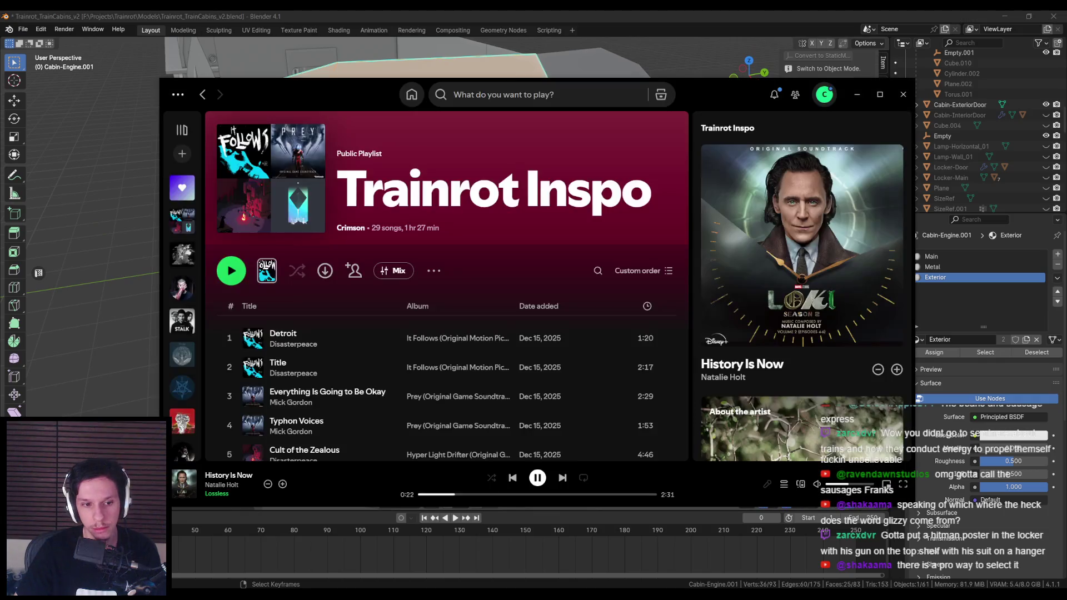
key(alt+Tab)
mouse_move(445, 277)
mouse_down()
mouse_move(427, 310)
mouse_move(449, 334)
mouse_up()
key(alt+z)
key(alt+z)
drag(380, 341, 460, 374)
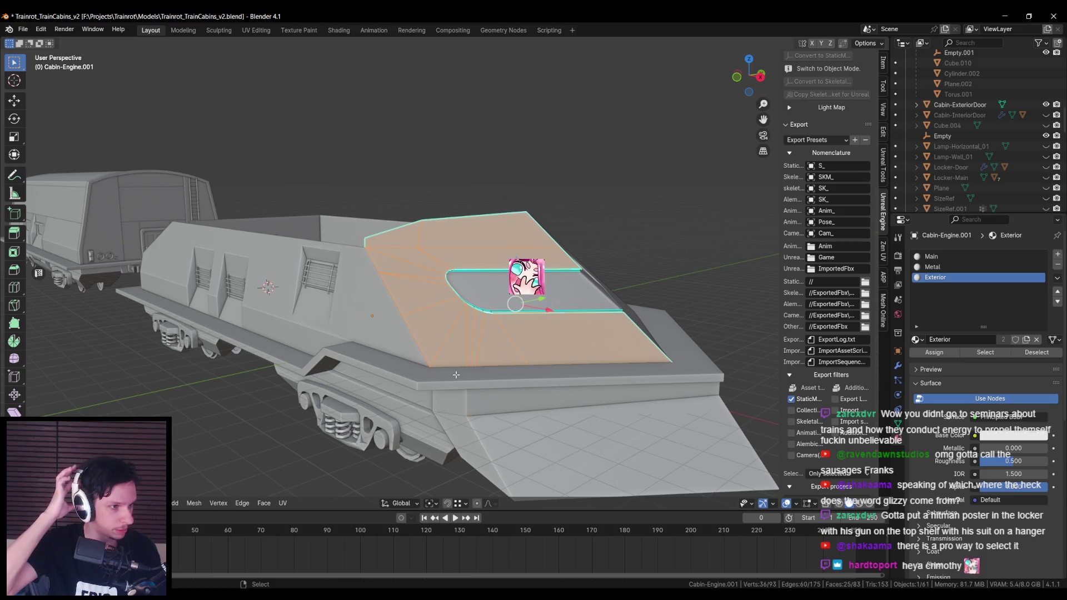
Step: Return Cabin-Engine.001 to Object Mode, deselect, and look into the cabin interior before switching to Unreal
key(Tab)
drag(469, 373, 380, 314)
key(alt+a)
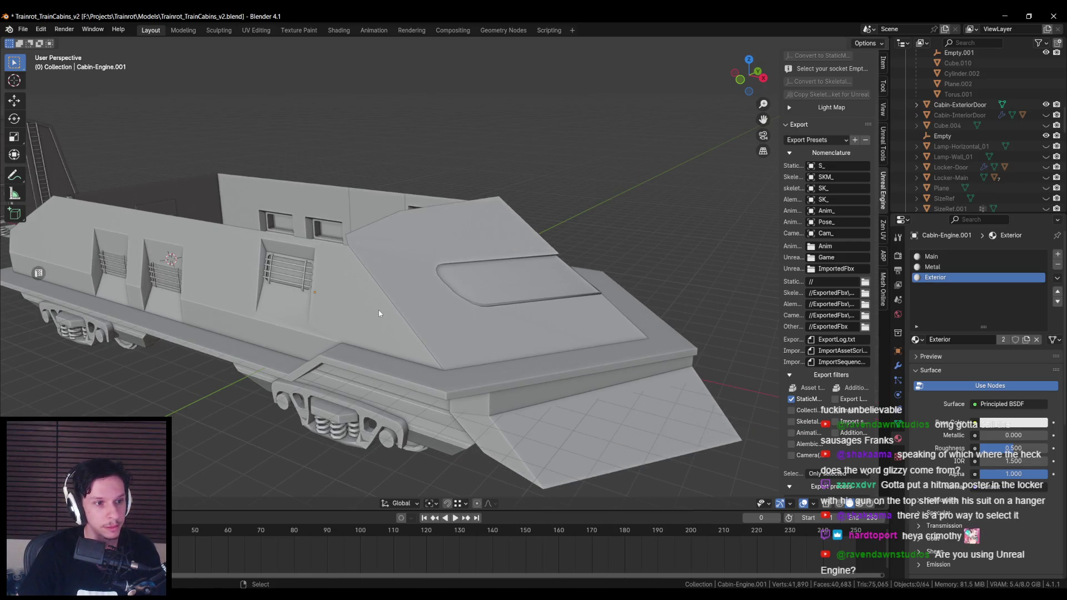
mouse_move(378, 310)
mouse_down()
mouse_move(427, 290)
mouse_move(466, 302)
mouse_up()
mouse_move(400, 296)
mouse_down()
mouse_move(361, 279)
mouse_move(352, 258)
mouse_move(413, 280)
mouse_up()
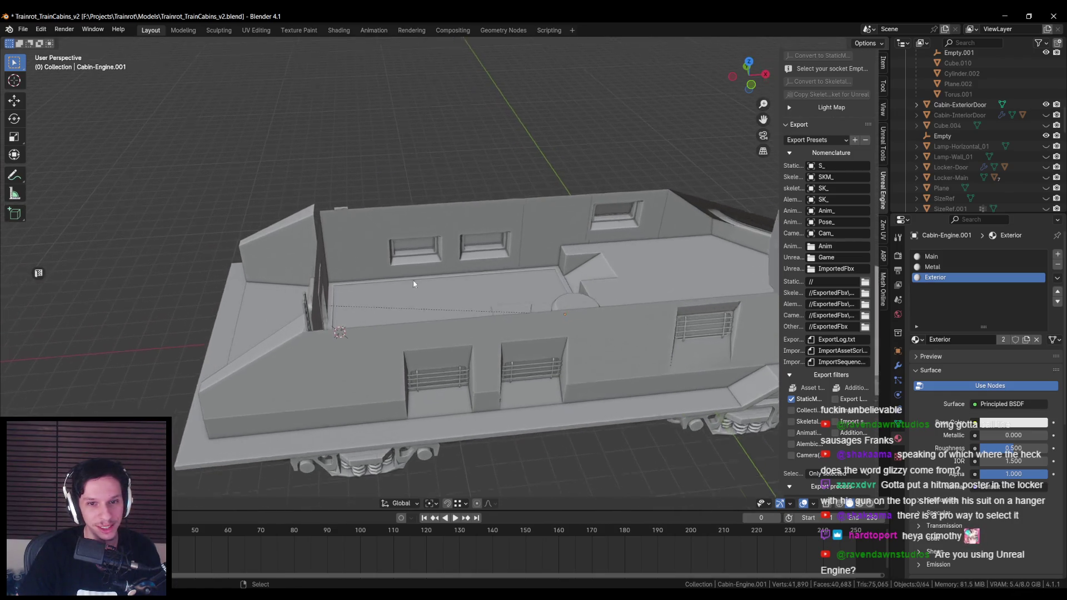
scroll(413, 284, up, 3)
drag(332, 323, 312, 323)
scroll(312, 324, up, 2)
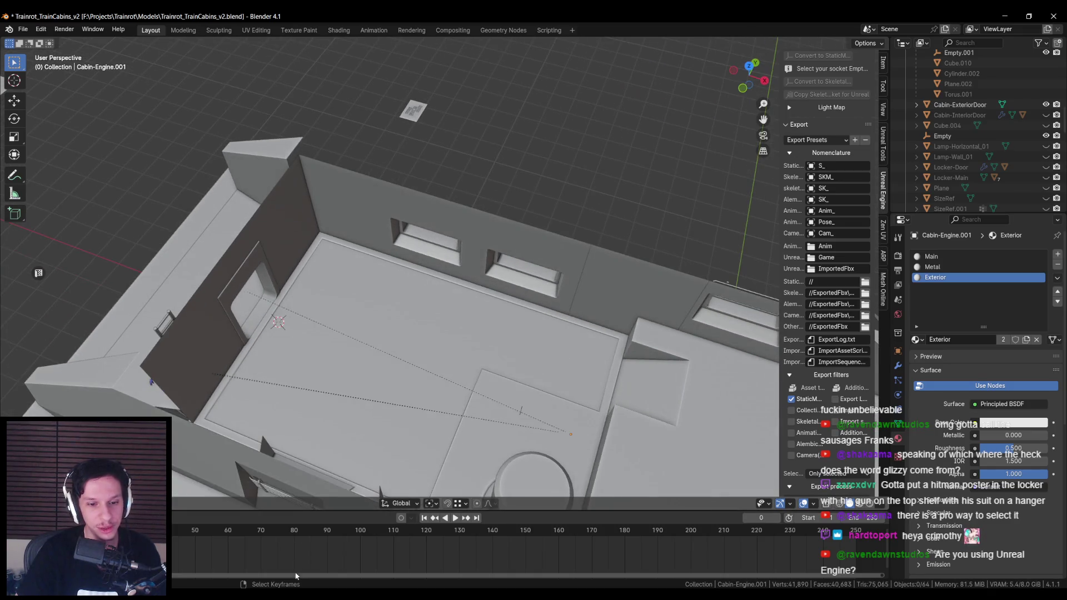
key(alt+Tab)
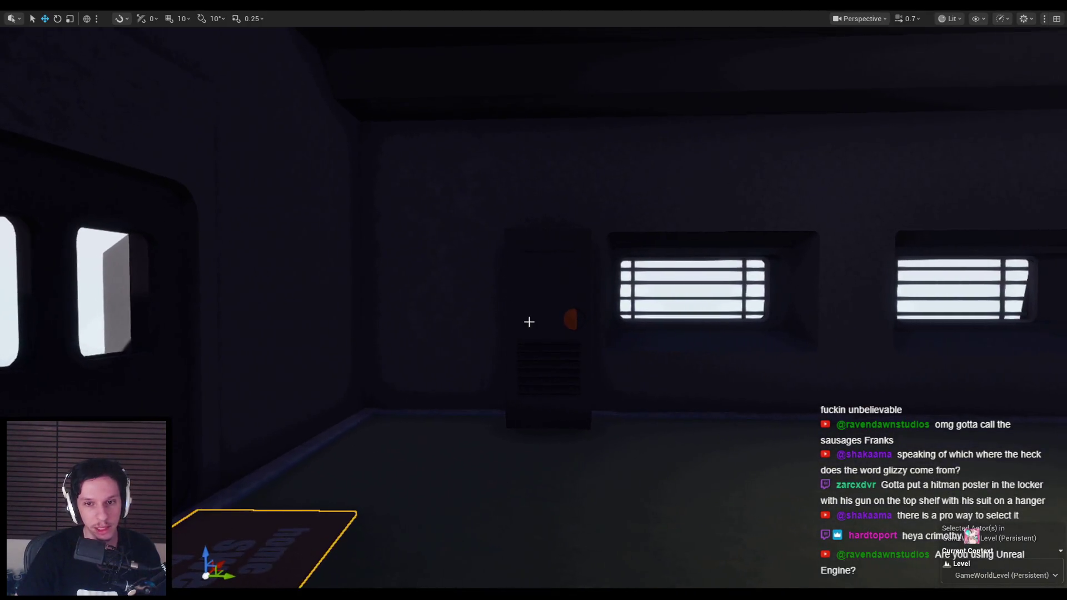
Step: Fly through the Unreal cabin interior past the locker, cockpit windows and barred window, then return to Blender
drag(530, 328, 639, 329)
key(d)
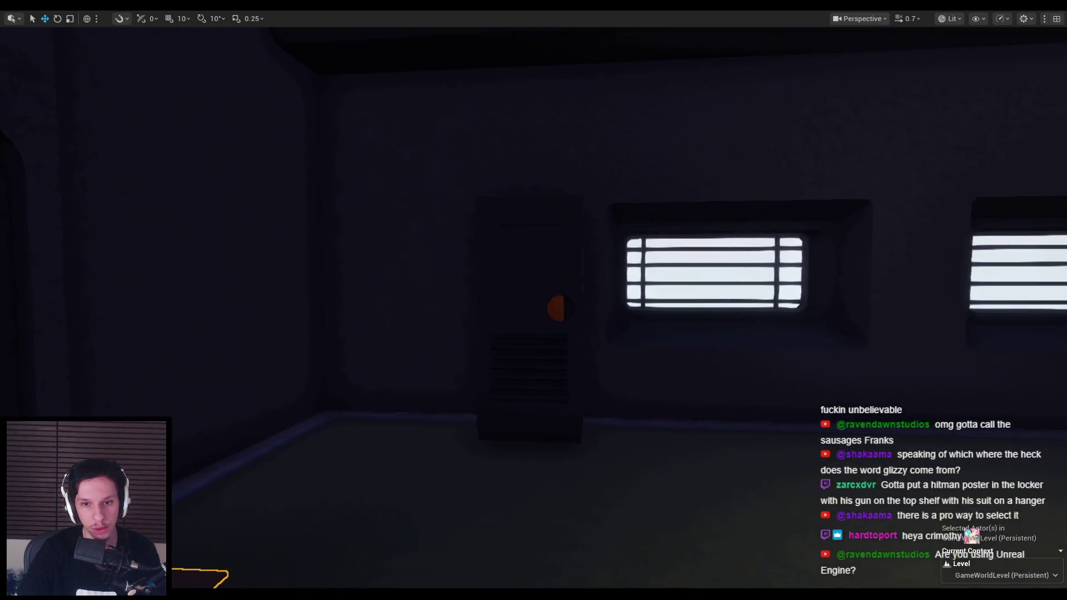
key(a)
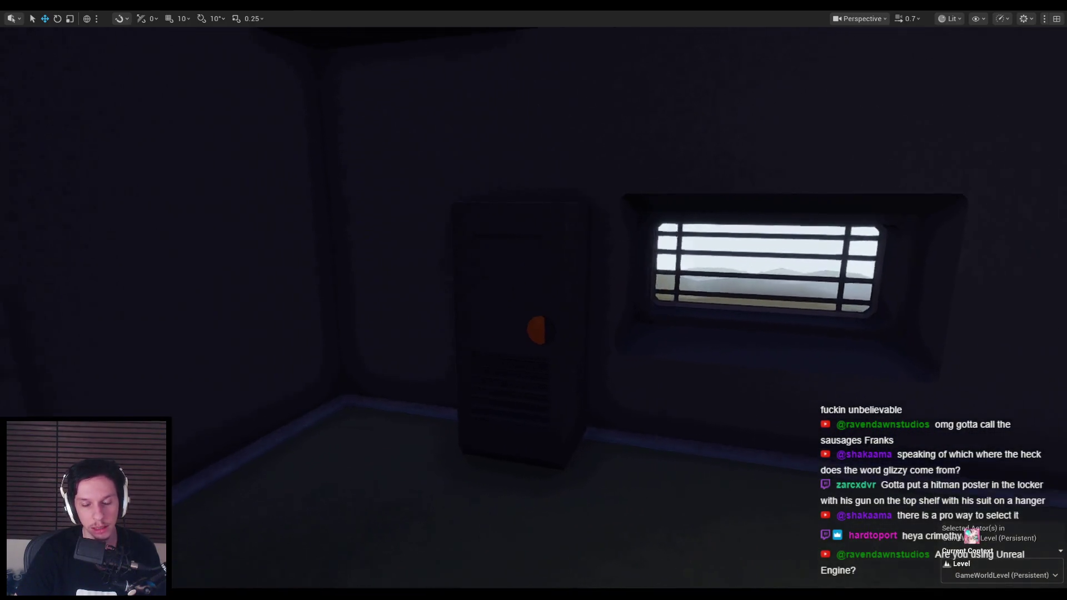
key(d)
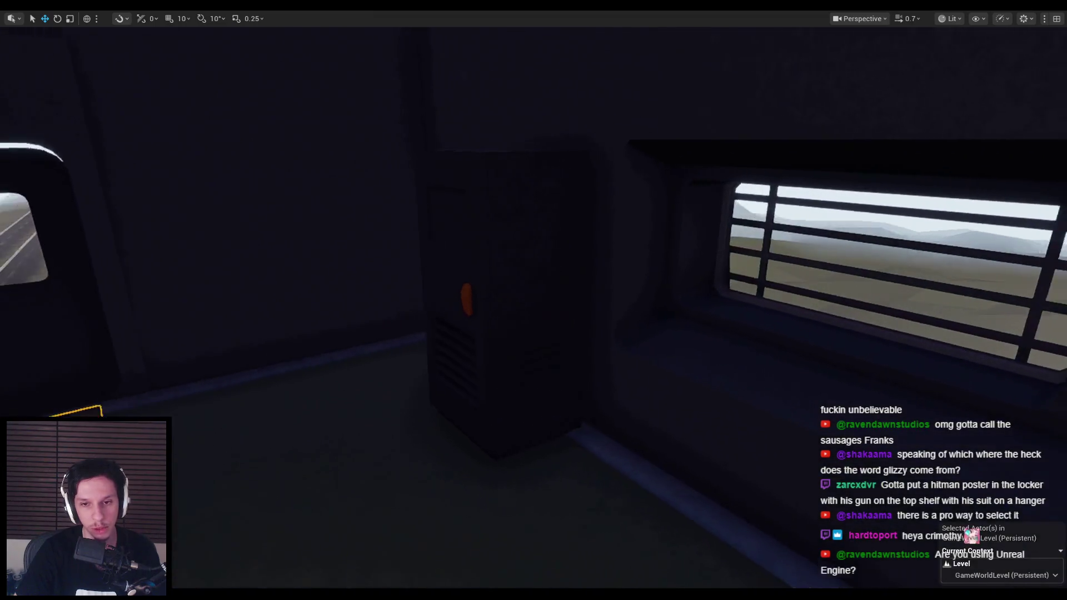
key(q)
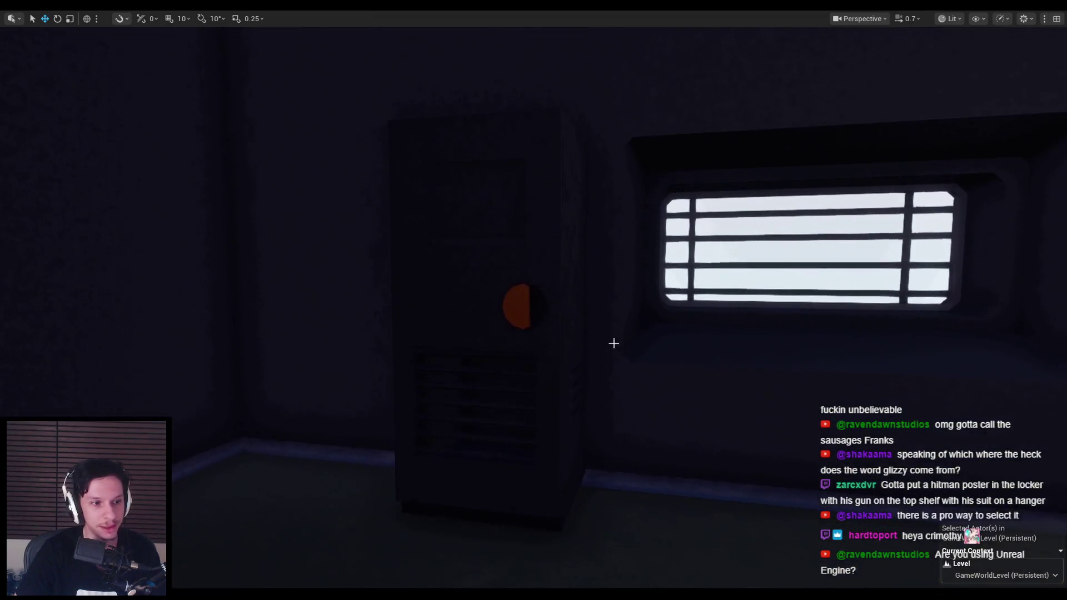
key(s)
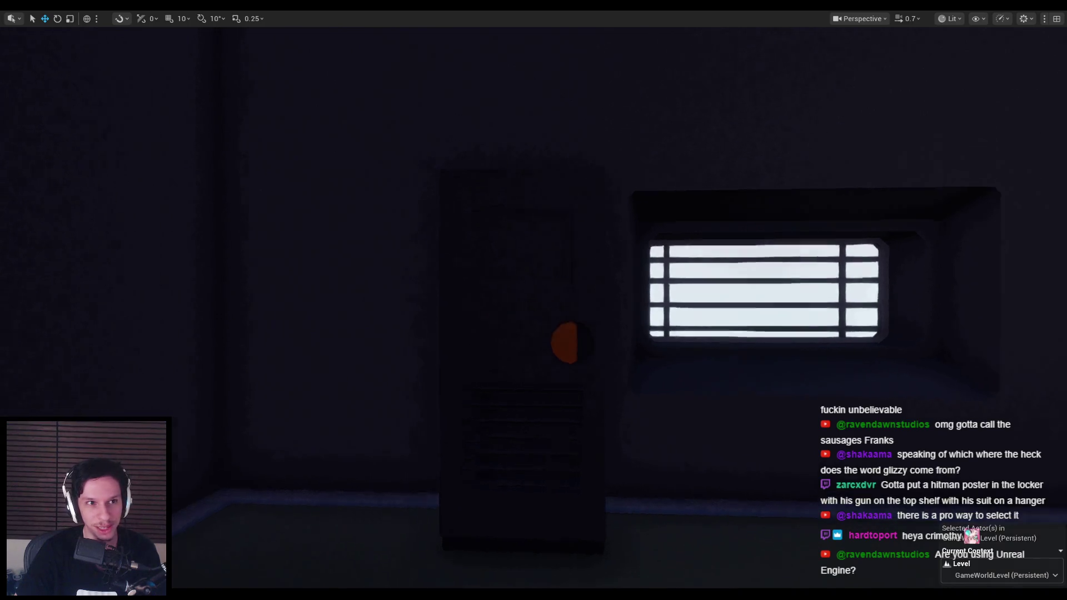
key(alt+Tab)
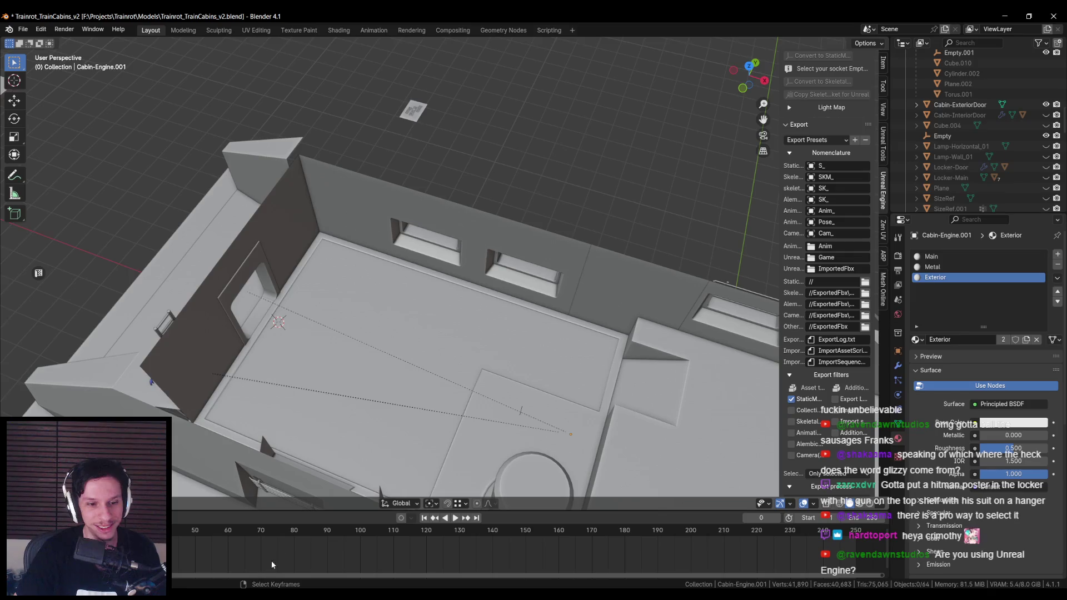
Step: Save the blend file and zoom and orbit around the cabin interior
key(ctrl+s)
scroll(399, 322, up, 3)
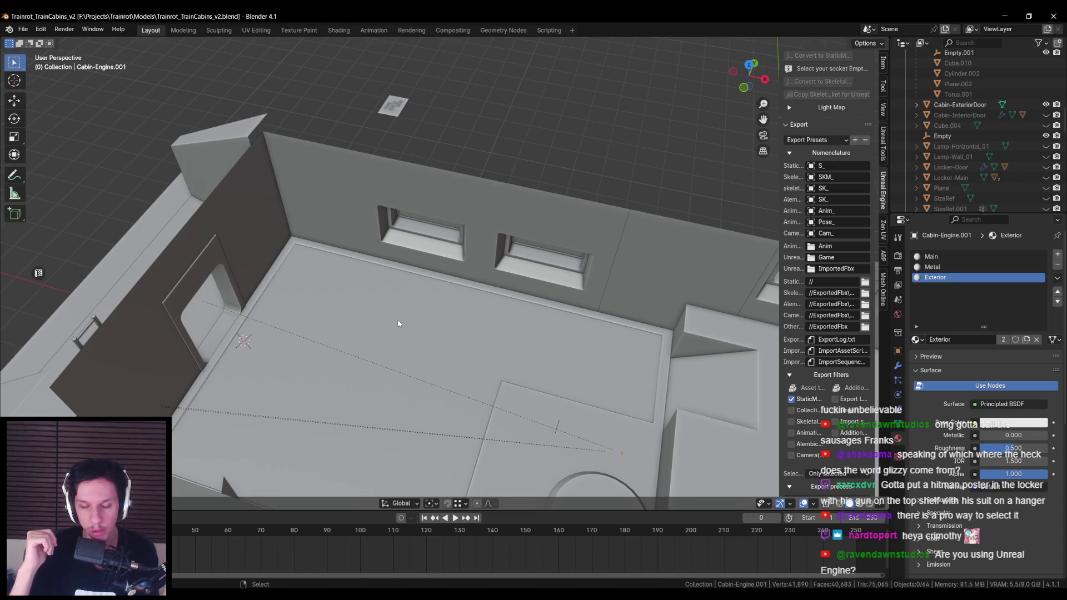
mouse_move(337, 292)
mouse_down()
mouse_move(336, 305)
mouse_move(350, 310)
mouse_move(371, 293)
mouse_up()
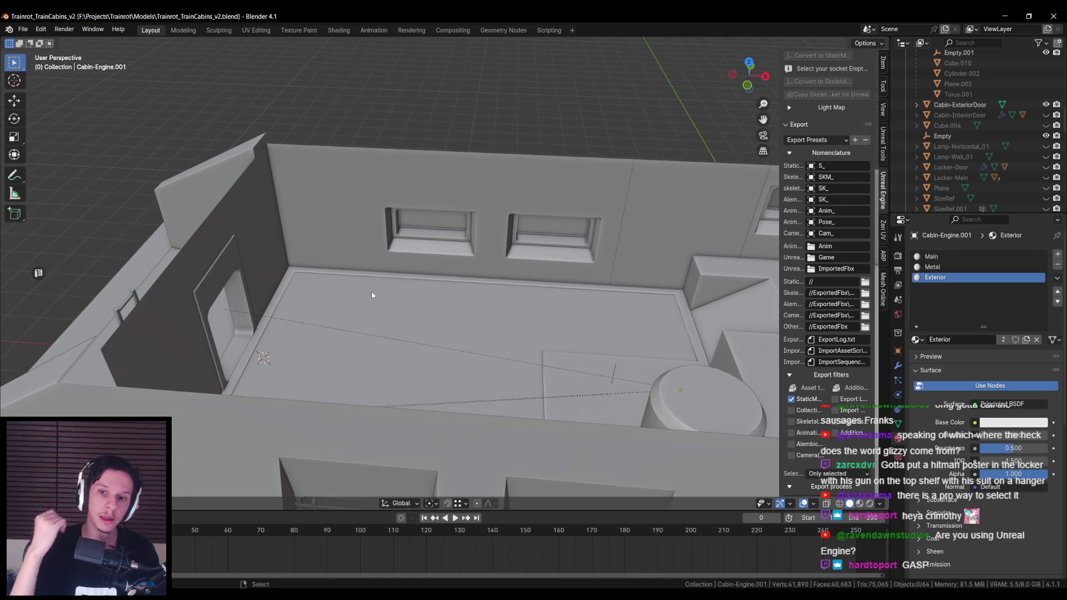
drag(372, 291, 389, 204)
scroll(321, 264, up, 3)
scroll(321, 264, up, 3)
scroll(322, 268, up, 2)
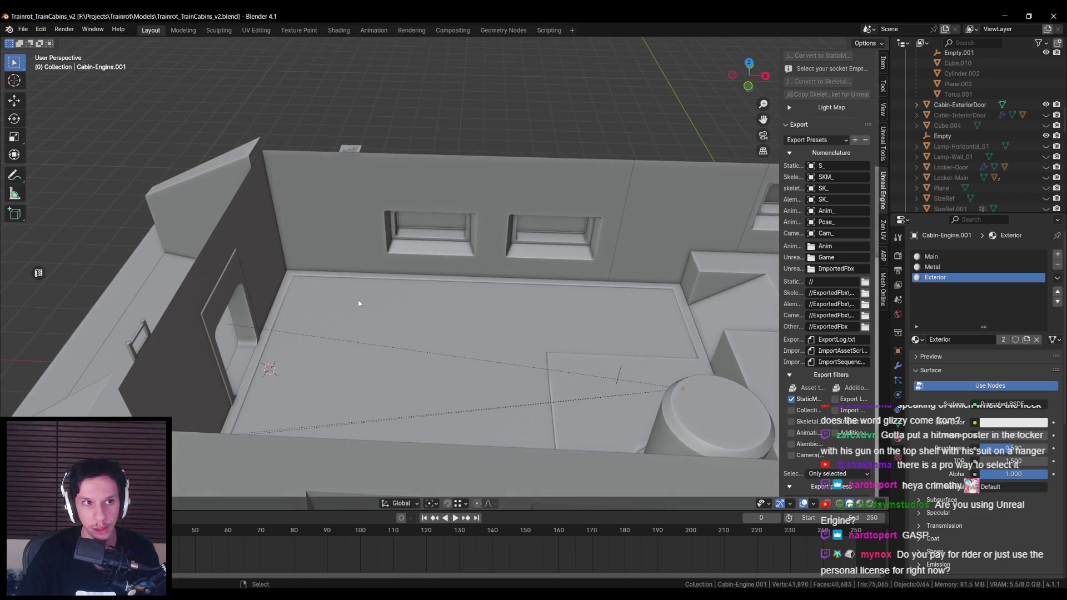
scroll(357, 299, down, 1)
scroll(384, 286, down, 4)
Step: Inspect the train from a low side view and from top-down over the cabin floor
drag(409, 275, 649, 196)
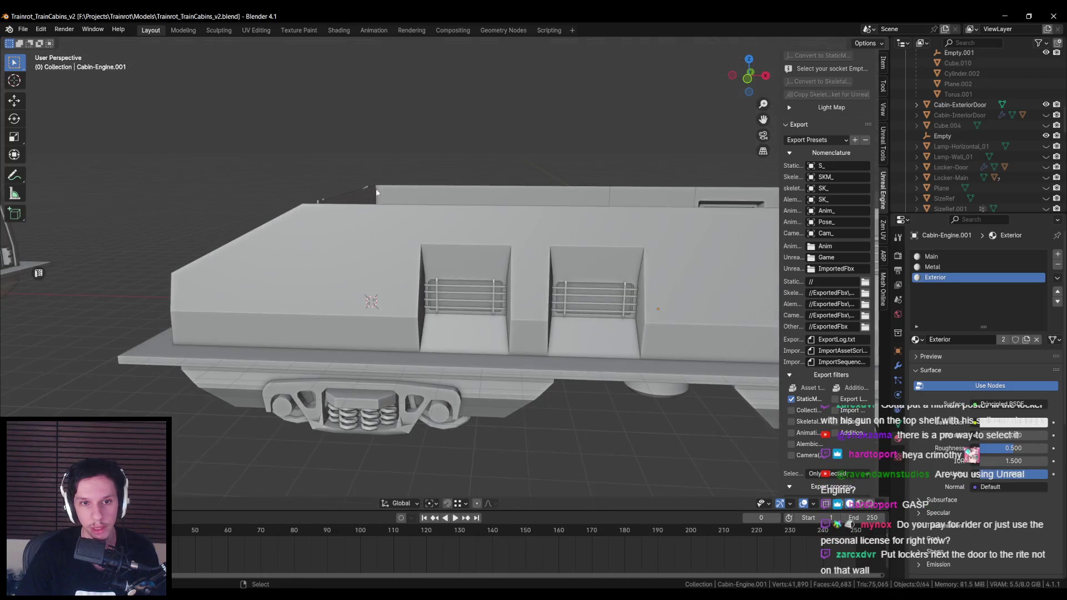
drag(412, 225, 402, 262)
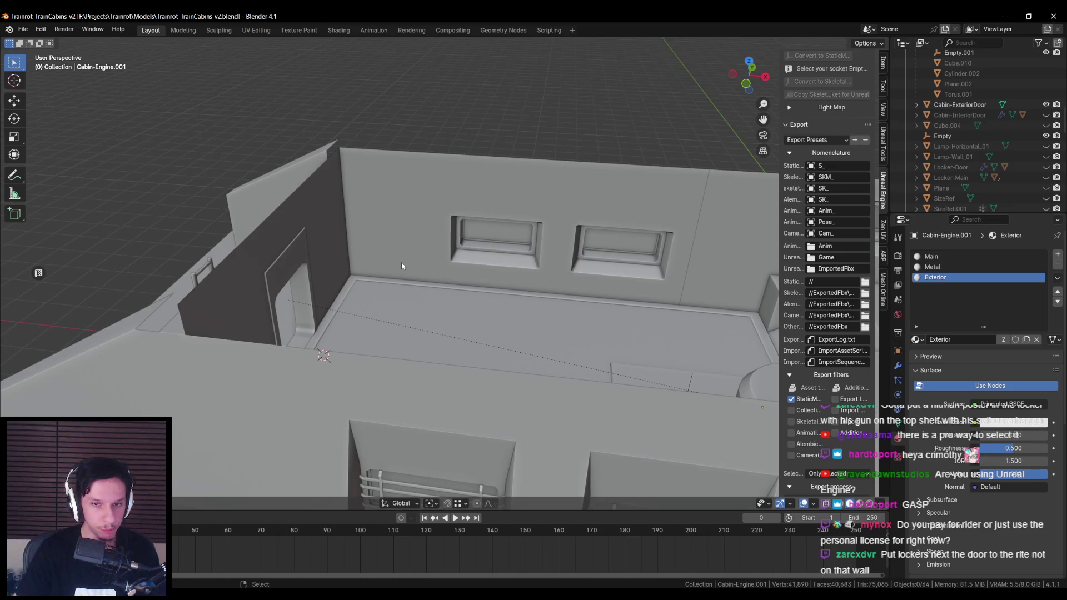
mouse_move(402, 262)
mouse_down()
mouse_move(297, 282)
mouse_move(400, 288)
mouse_up()
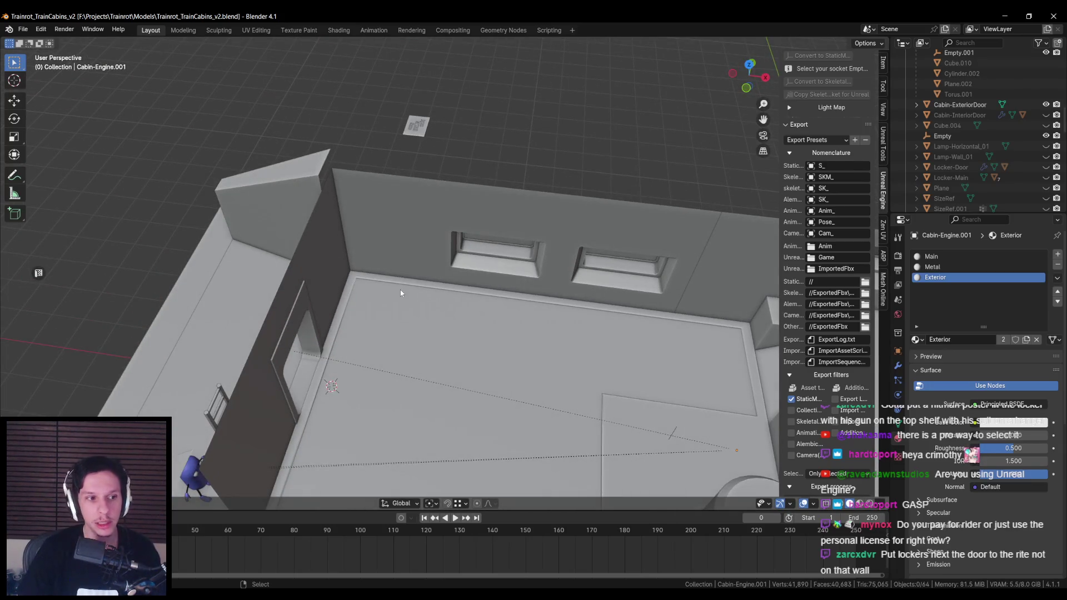
scroll(400, 292, down, 1)
scroll(392, 276, down, 1)
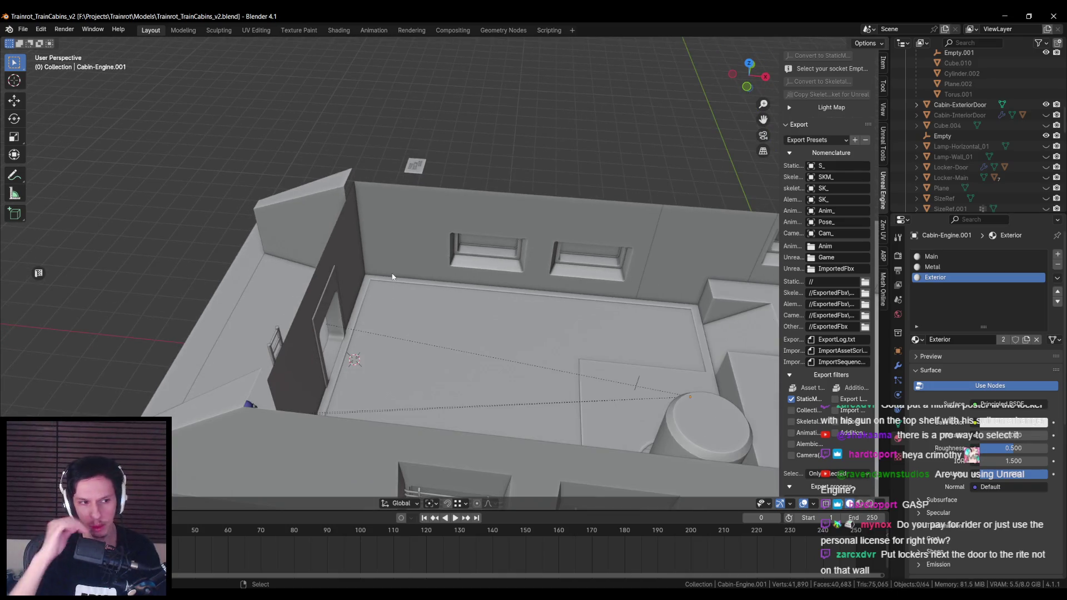
scroll(419, 305, up, 2)
scroll(404, 325, down, 3)
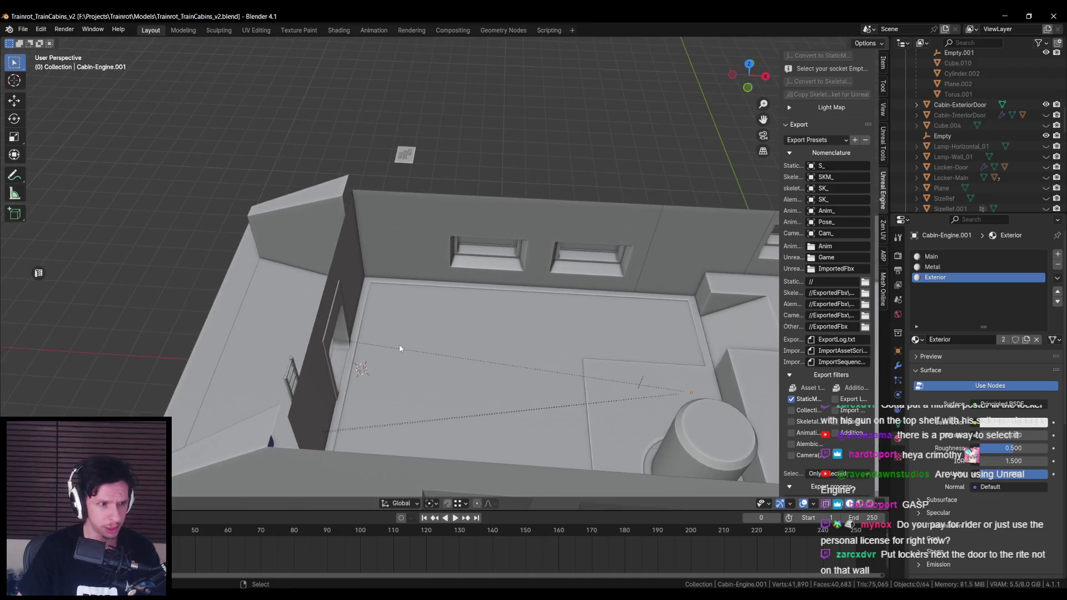
scroll(399, 348, up, 2)
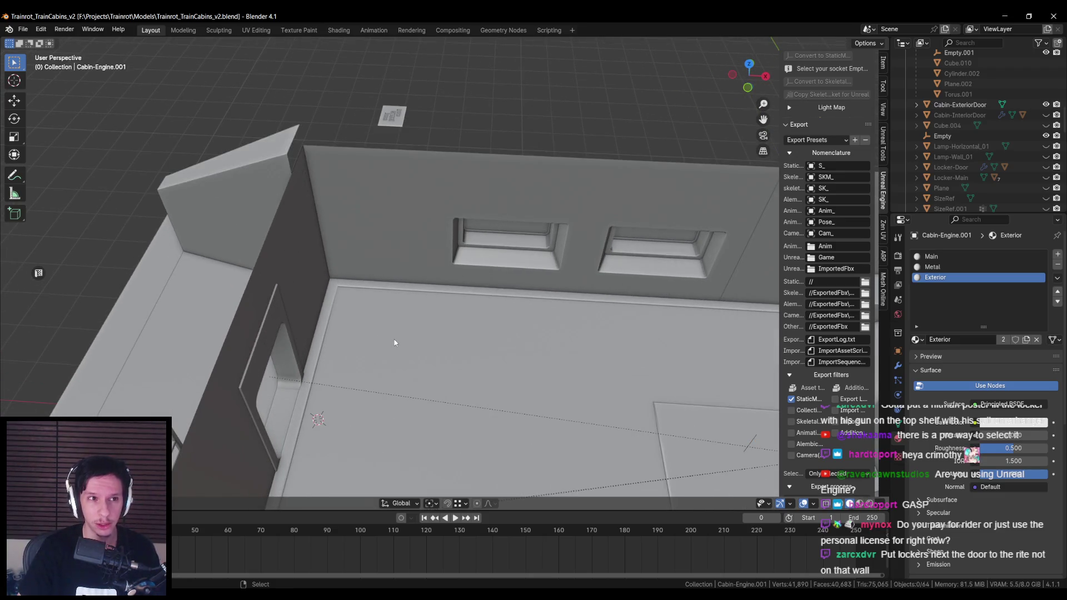
scroll(394, 343, down, 1)
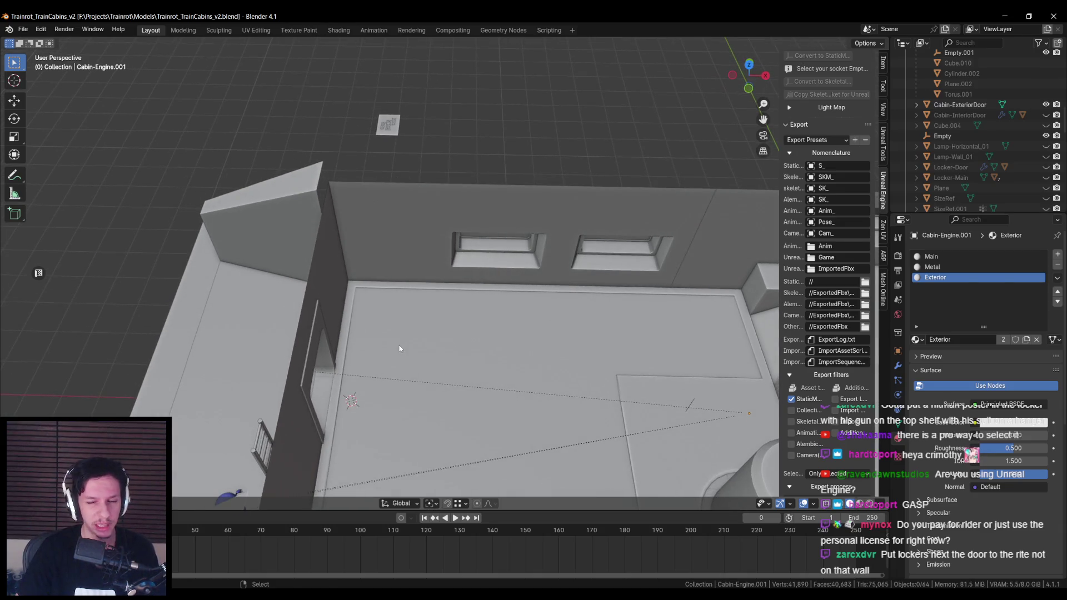
scroll(397, 349, down, 3)
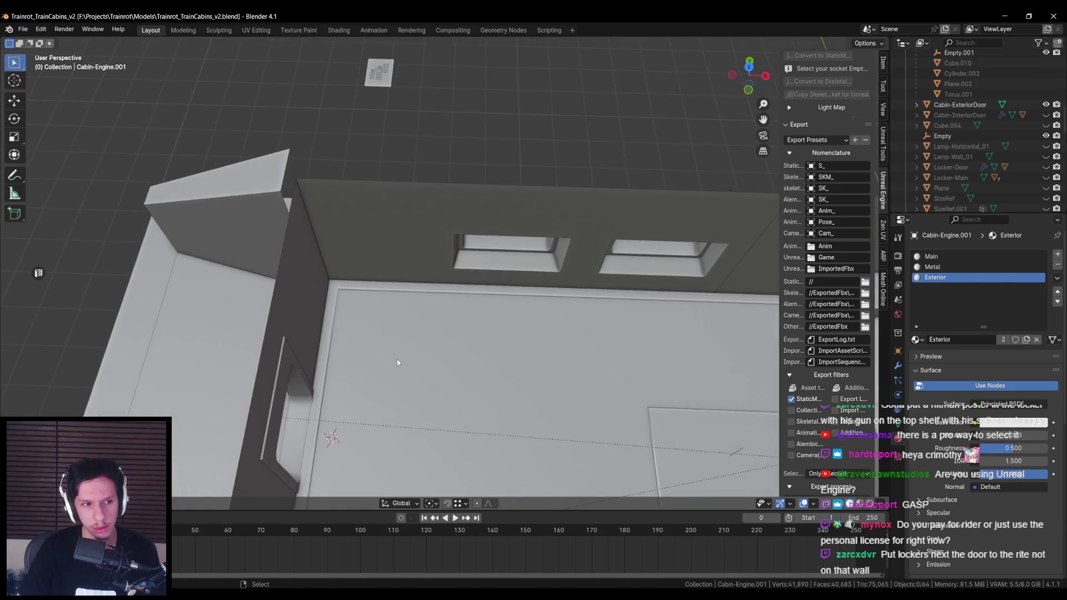
scroll(397, 347, up, 4)
Step: Select the cabin door and Cabin-Engine body, then re-save Trainrot_TrainCabins_v2.blend
drag(395, 346, 312, 322)
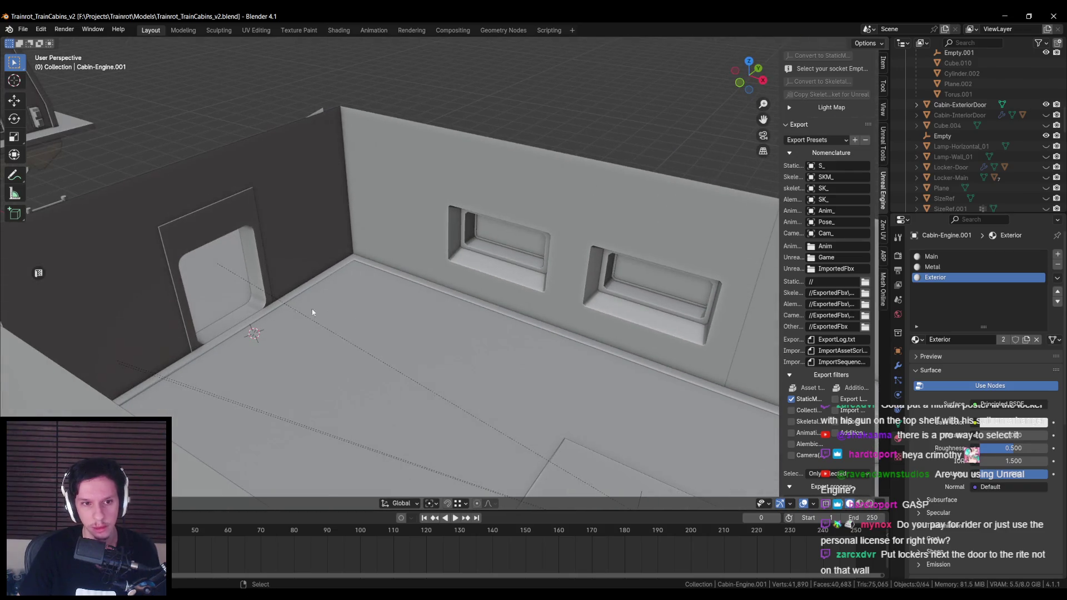
click(238, 239)
click(251, 252)
scroll(285, 243, down, 3)
mouse_move(285, 243)
mouse_down()
mouse_move(401, 309)
mouse_move(395, 304)
mouse_up()
key(ctrl+s)
scroll(395, 305, up, 2)
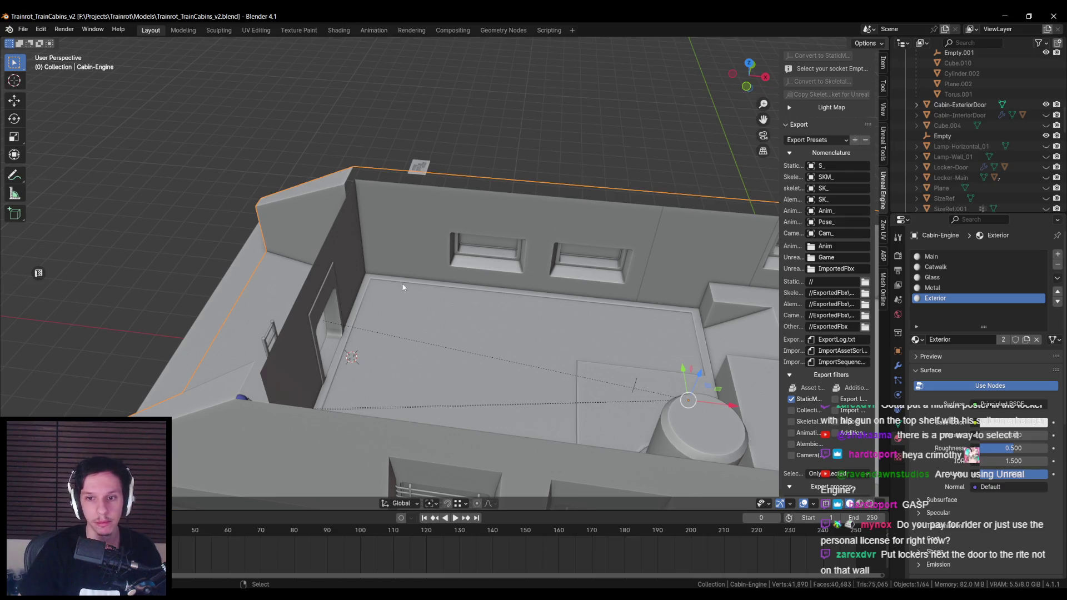
Step: Assign the Exterior material to the cabin's sloped nose piece
scroll(407, 282, up, 2)
scroll(406, 283, down, 3)
mouse_move(348, 257)
mouse_down()
mouse_move(337, 271)
mouse_move(469, 265)
mouse_move(335, 285)
mouse_up()
scroll(338, 271, down, 3)
scroll(459, 254, up, 3)
scroll(459, 255, down, 3)
scroll(488, 303, up, 2)
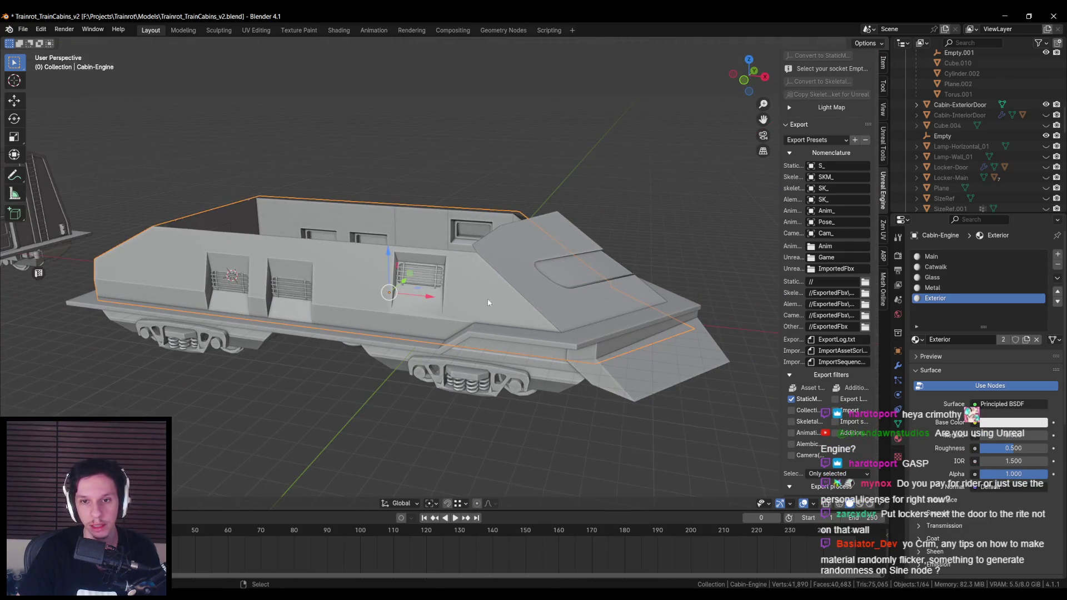
click(612, 355)
key(shift+z)
key(shift+z)
click(916, 339)
click(944, 416)
Step: Check the bogie pieces, Cabin-Engine body and roof piece Cabin-3.004 by selecting each
drag(422, 333, 403, 347)
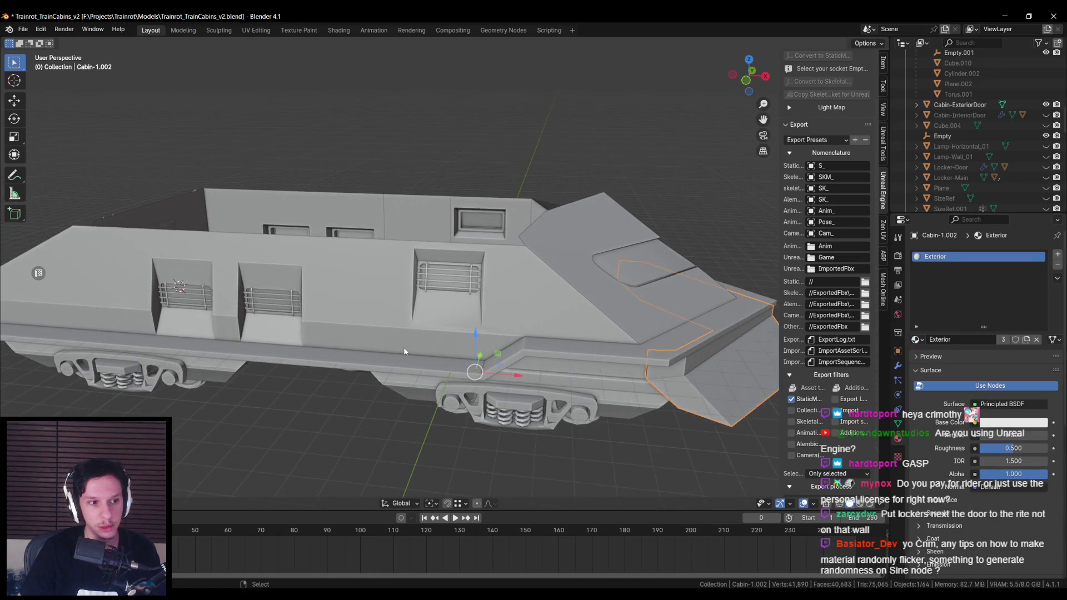
drag(748, 356, 555, 355)
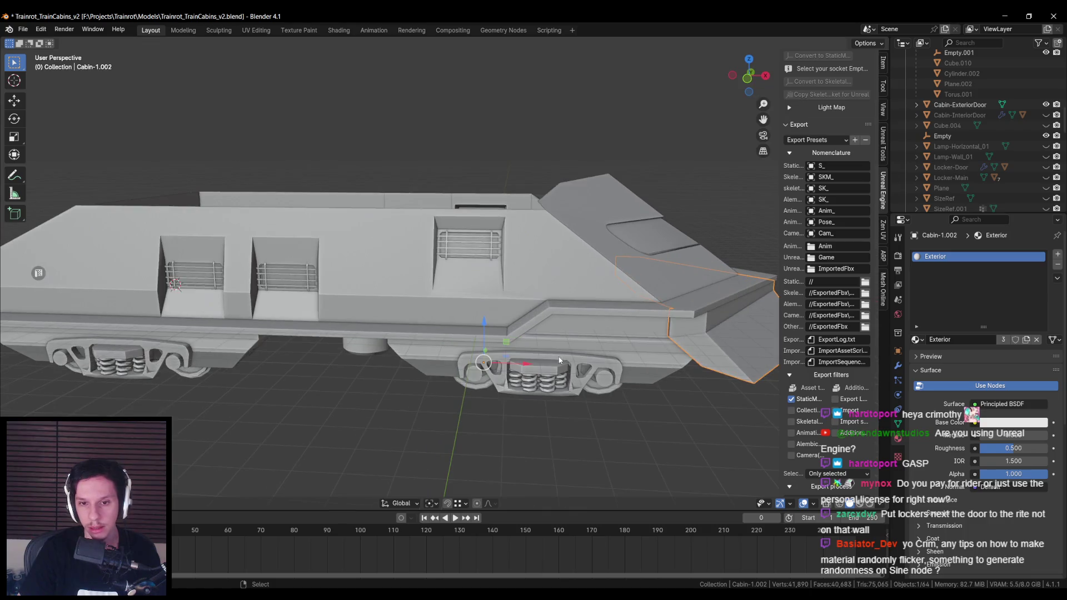
click(518, 355)
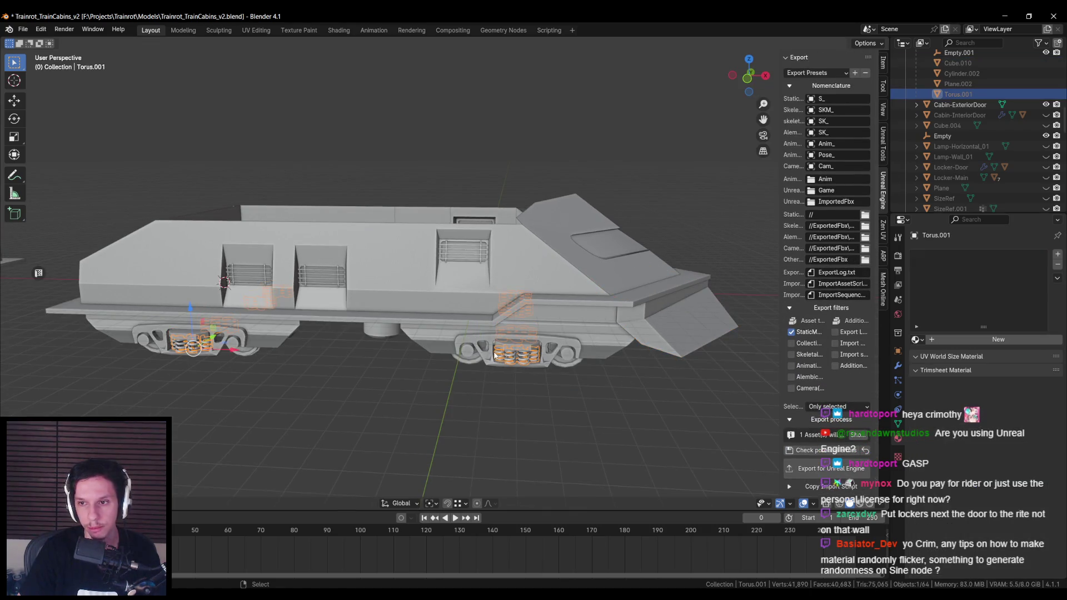
click(459, 336)
click(408, 286)
drag(409, 287, 399, 297)
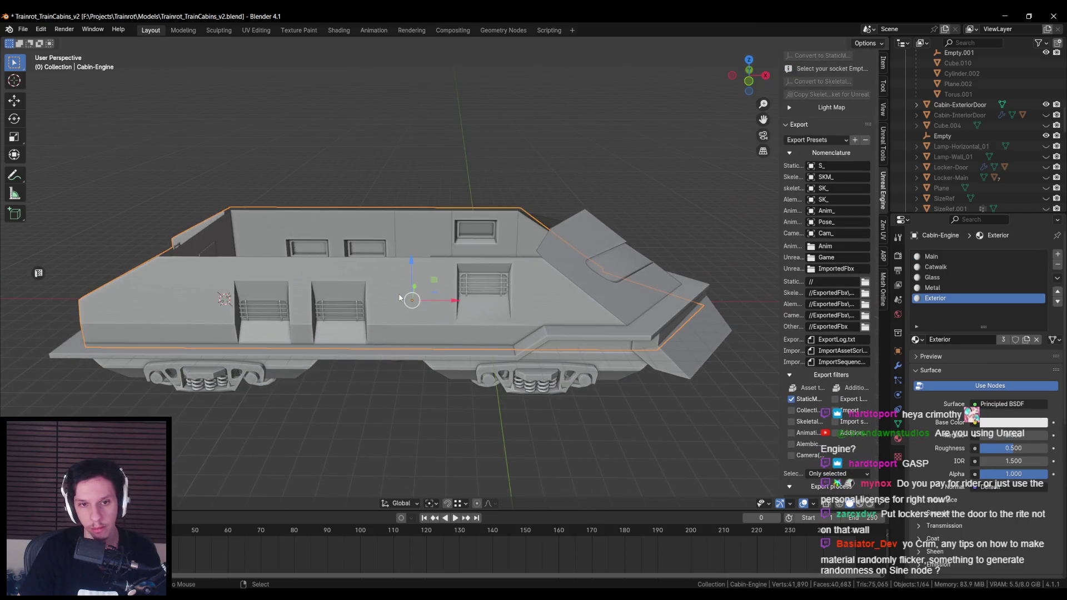
key(KP_Divide)
click(425, 263)
Step: Replace the four roof fan rings' Main material slot with Exterior
click(916, 339)
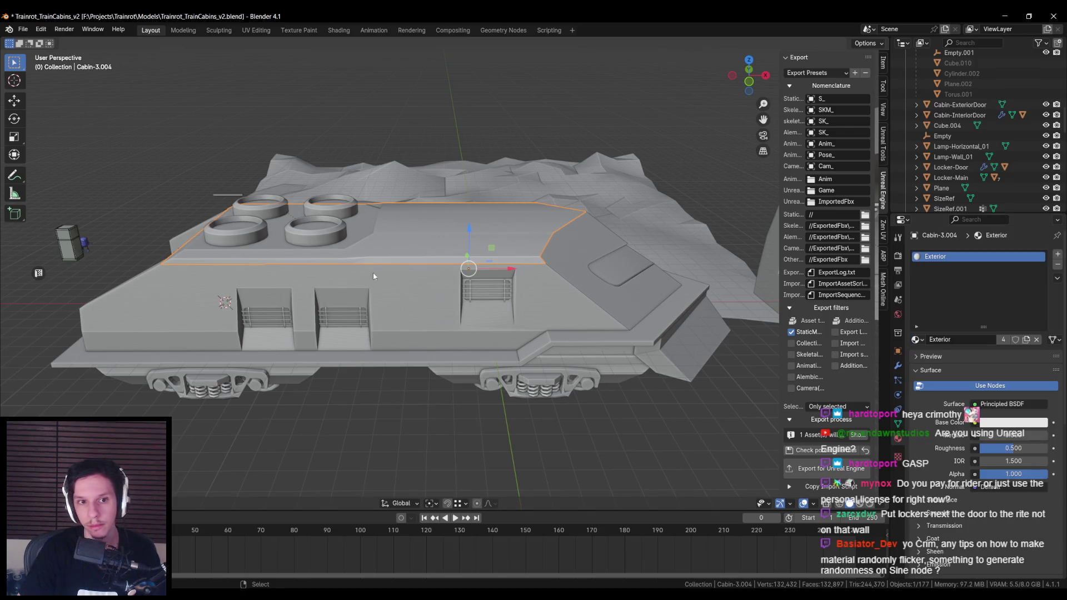
click(336, 244)
drag(334, 256, 476, 291)
scroll(476, 292, up, 2)
click(932, 257)
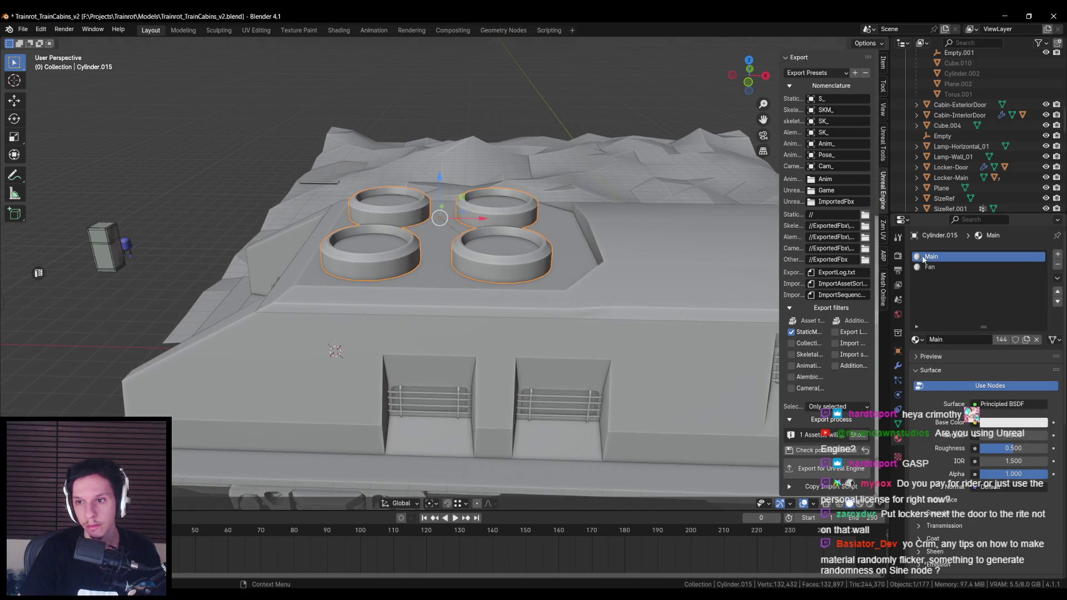
click(918, 340)
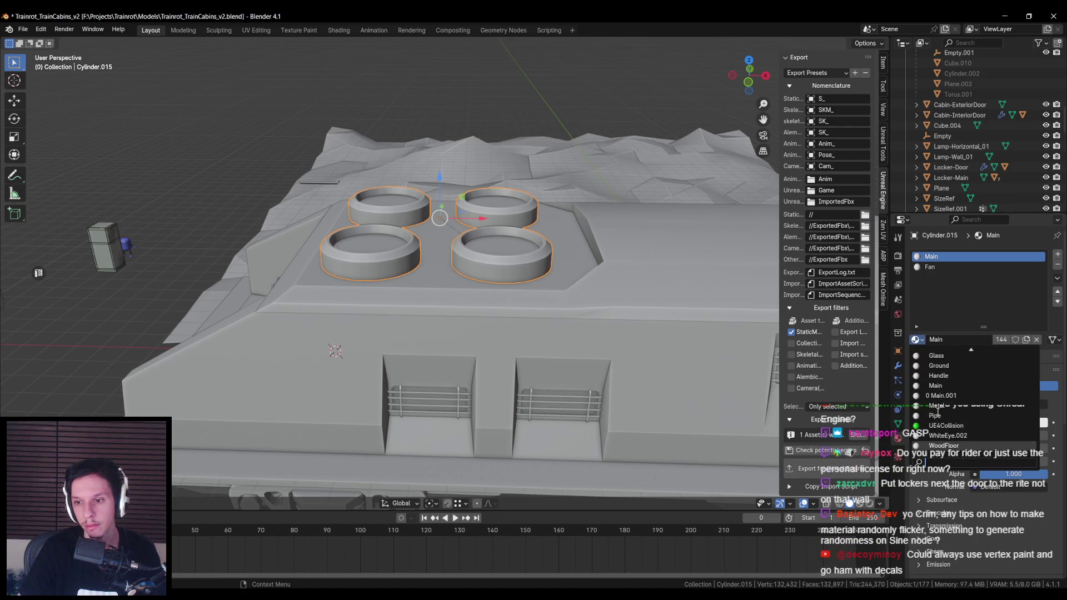
scroll(939, 392, up, 3)
click(942, 377)
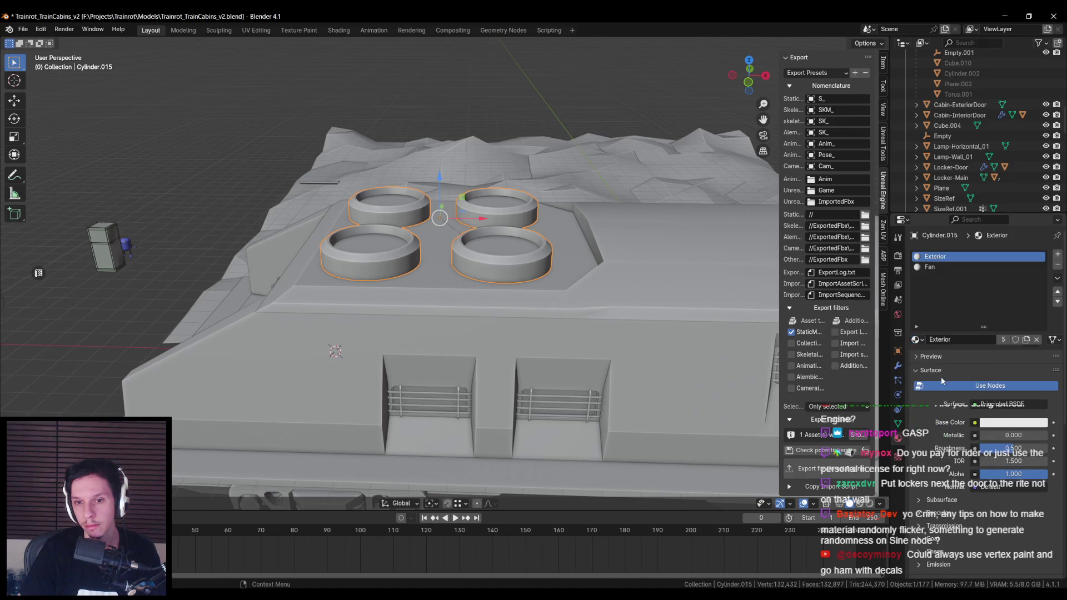
Step: Inspect roof piece Cabin-3.004 in wireframe shading and isolated local view
click(483, 297)
scroll(484, 296, down, 3)
key(shift+z)
key(shift+z)
key(slash)
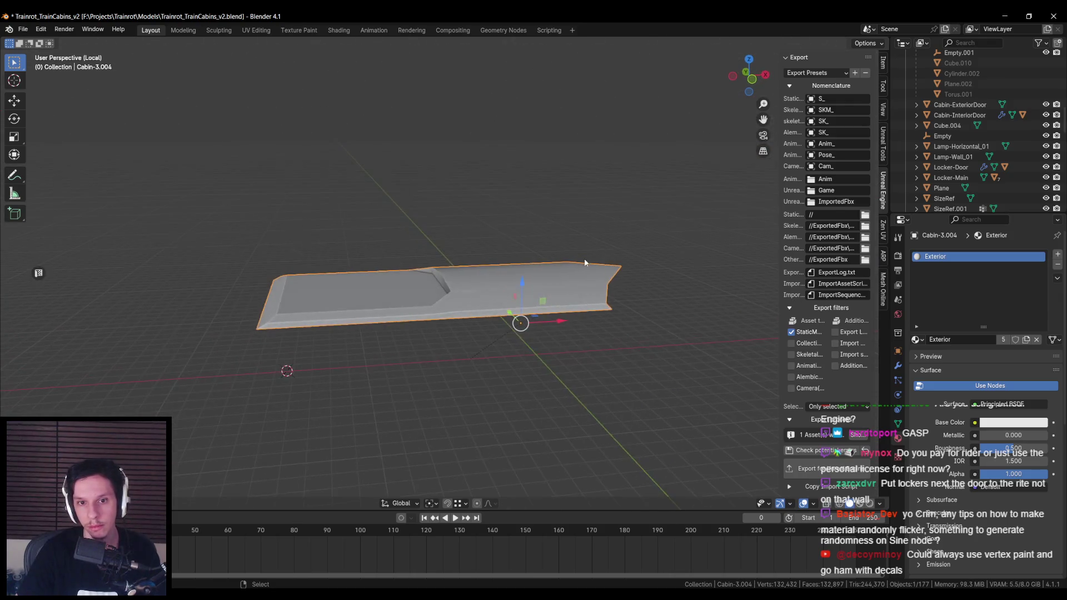
key(slash)
scroll(445, 277, up, 3)
drag(445, 277, 551, 285)
scroll(663, 300, up, 2)
drag(663, 301, 494, 312)
Step: Save the blend file while checking the Cabin-Engine body, ladder and cabin door
click(555, 315)
key(ctrl+s)
click(481, 320)
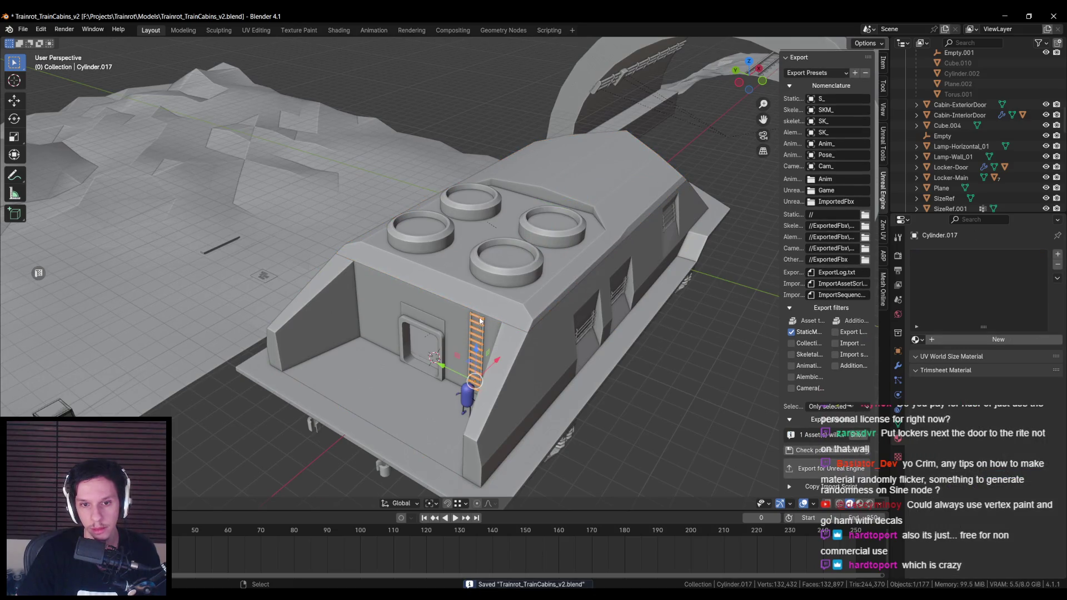
click(424, 333)
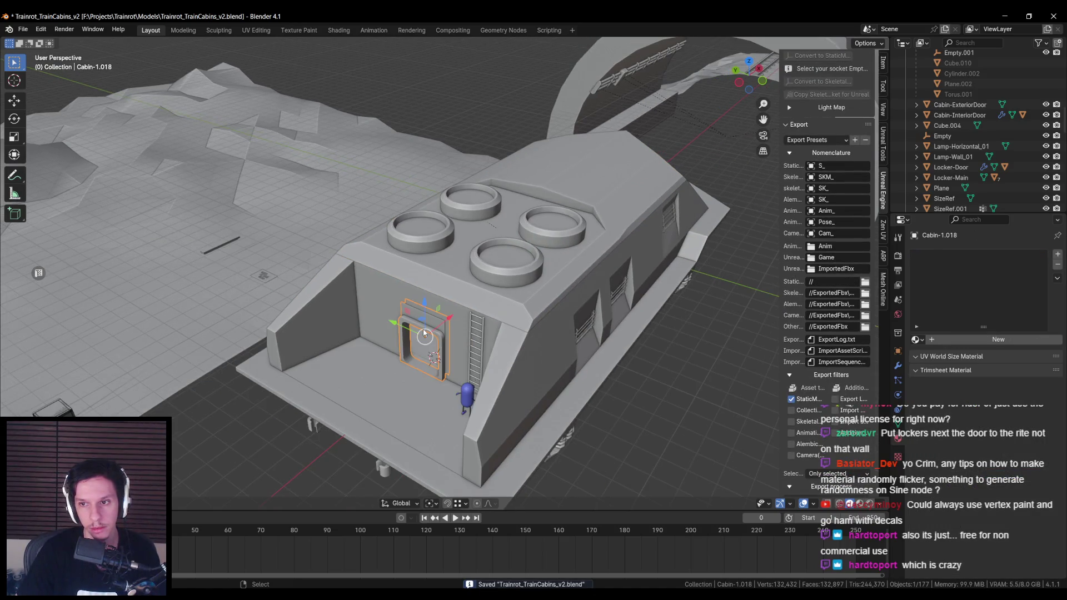
scroll(442, 300, down, 1)
key(ctrl+s)
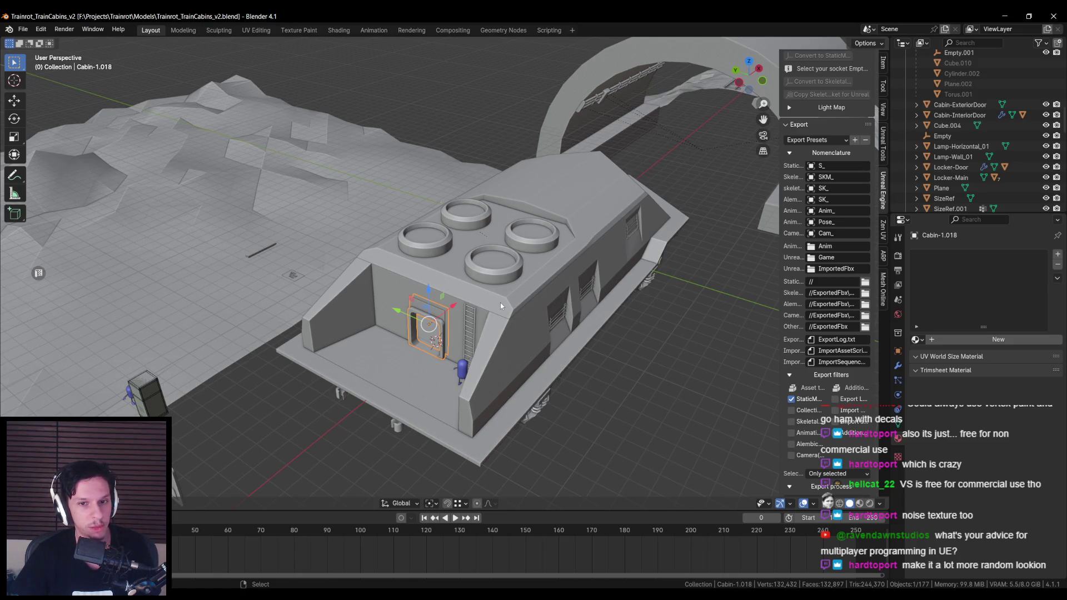
Step: Orbit the view around the cabin door
mouse_move(500, 303)
mouse_down()
mouse_move(475, 302)
mouse_move(498, 279)
mouse_move(472, 293)
mouse_up()
Step: Save, then select roof piece Cabin-3.004 and inspect its edge loop in Edit Mode
key(ctrl+s)
click(418, 320)
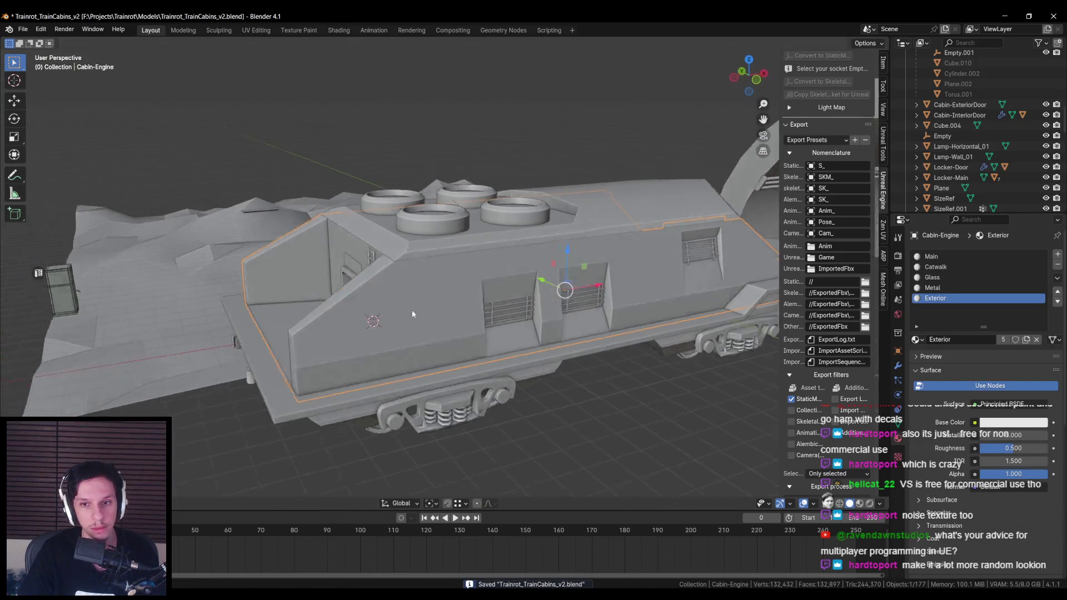
click(427, 325)
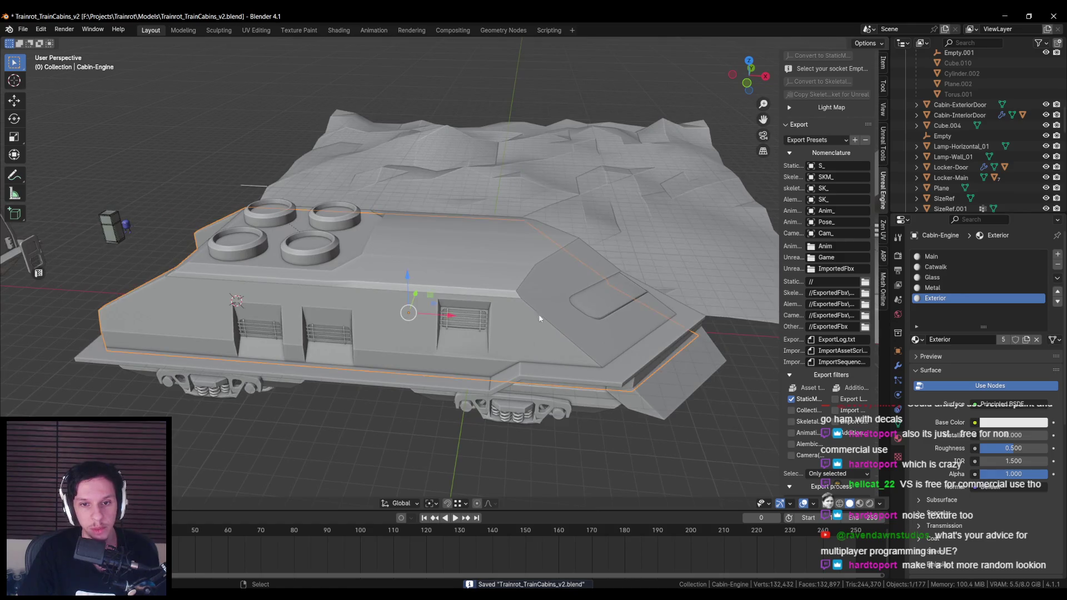
drag(431, 368, 489, 358)
click(489, 358)
key(Tab)
alt+click(300, 216)
mouse_move(300, 217)
mouse_down()
mouse_move(397, 306)
mouse_move(415, 355)
mouse_up()
scroll(408, 322, up, 3)
mouse_move(402, 291)
mouse_down()
mouse_move(378, 239)
mouse_move(400, 234)
mouse_move(514, 285)
mouse_move(444, 258)
mouse_up()
Step: Finish checking the roof edges, save the cabin file and switch to Chrome
key(Tab)
key(Tab)
key(Tab)
scroll(490, 256, down, 3)
drag(510, 282, 450, 273)
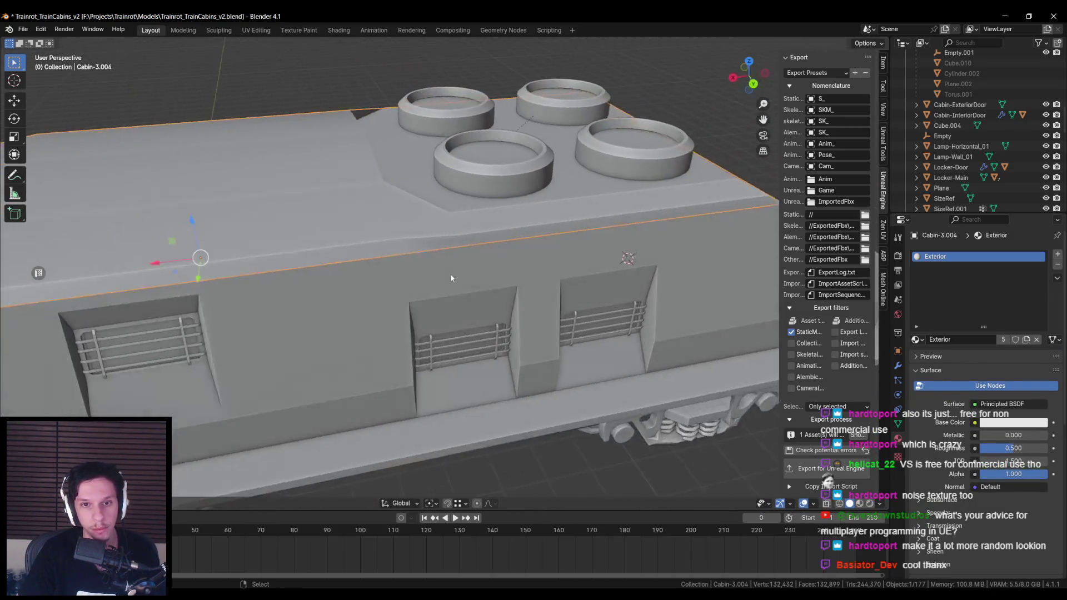
key(Tab)
scroll(450, 274, up, 5)
mouse_move(412, 214)
mouse_down()
mouse_move(556, 239)
mouse_move(522, 257)
mouse_move(532, 255)
mouse_move(459, 247)
mouse_move(315, 260)
mouse_move(346, 295)
mouse_up()
key(Tab)
scroll(455, 247, down, 4)
key(ctrl+s)
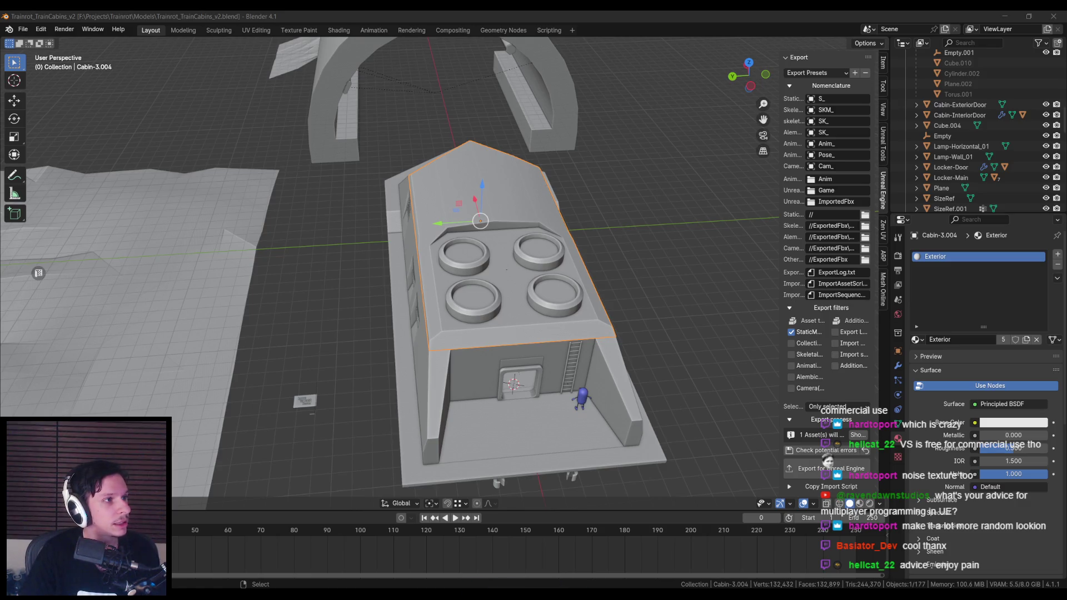
key(alt+Tab)
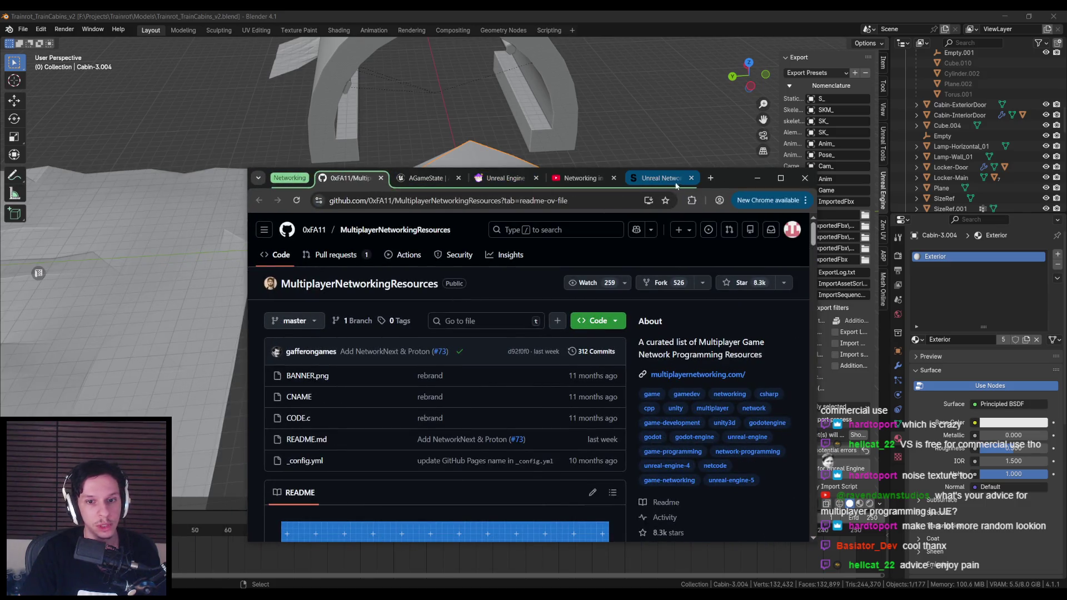
Step: Maximize Chrome and skim the AGameState reference and Gameplay Framework + Network pages
double_click(727, 177)
scroll(318, 312, down, 5)
scroll(319, 312, down, 10)
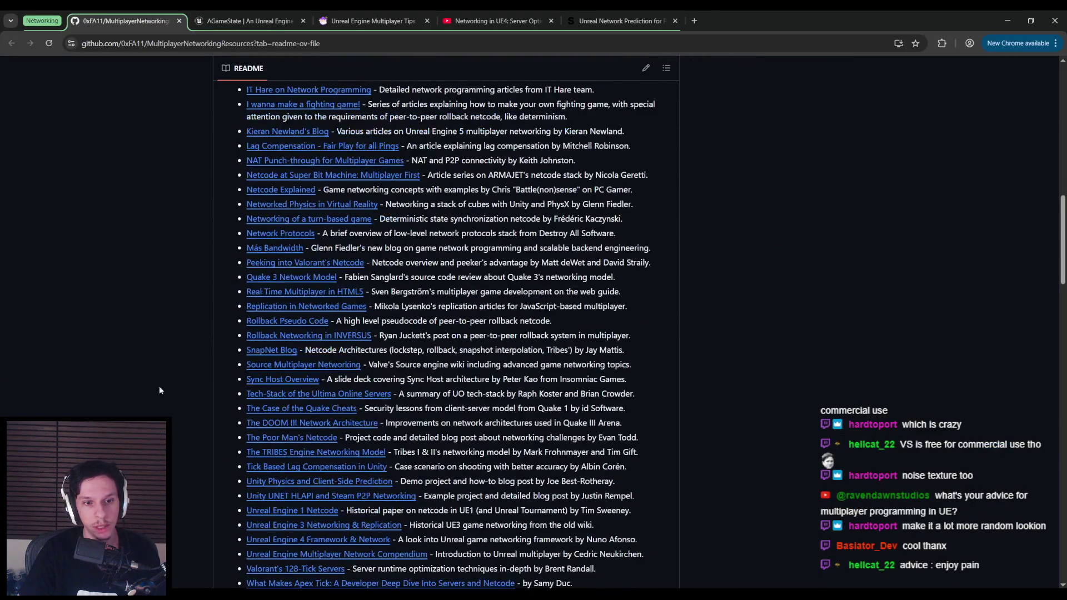
scroll(159, 386, up, 15)
click(233, 20)
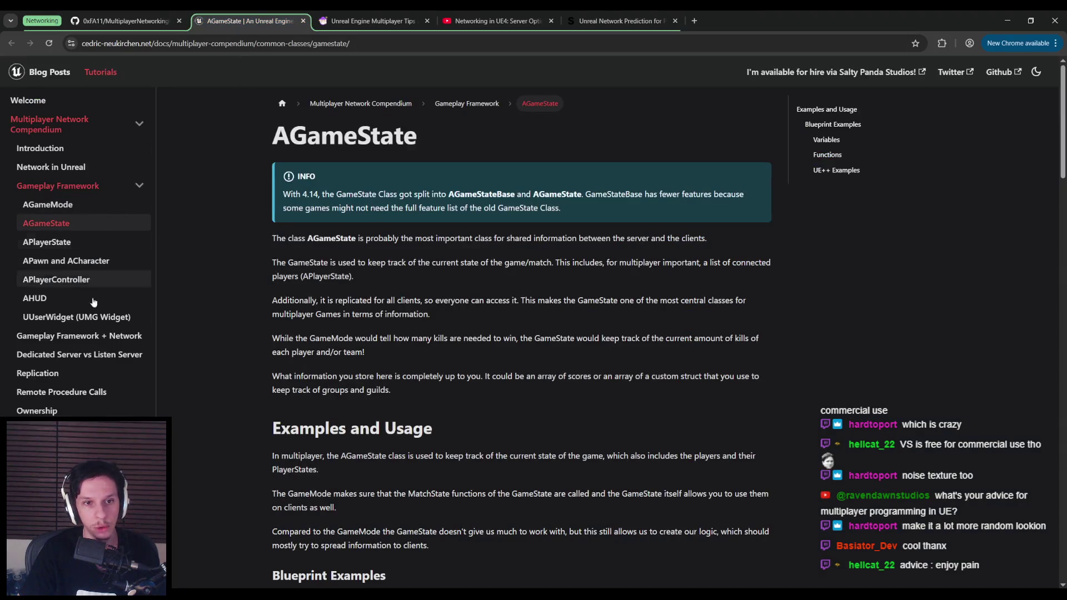
click(65, 335)
scroll(236, 331, down, 2)
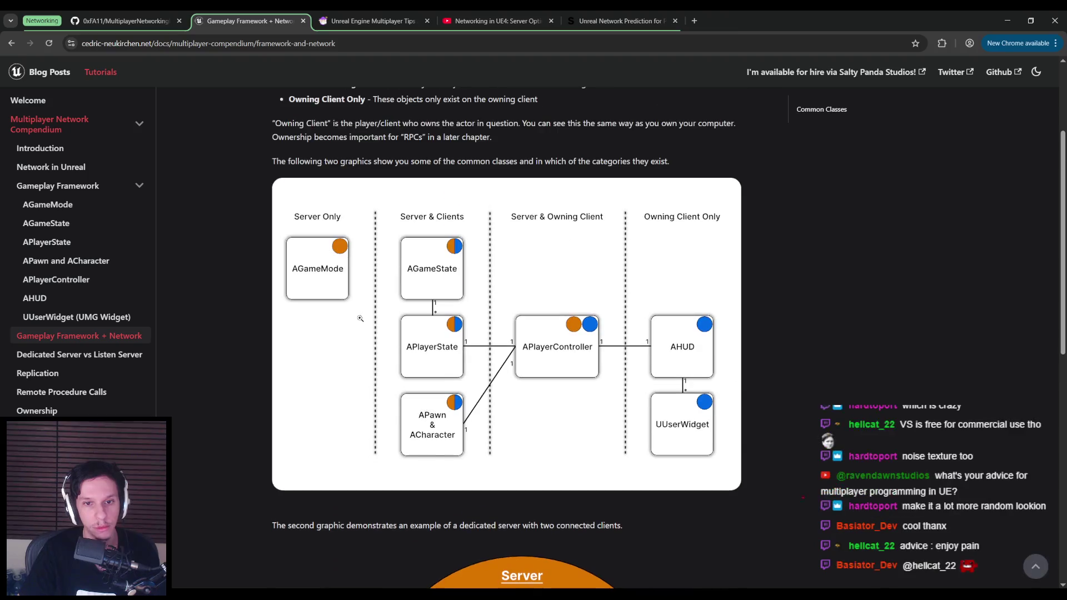
scroll(539, 425, up, 1)
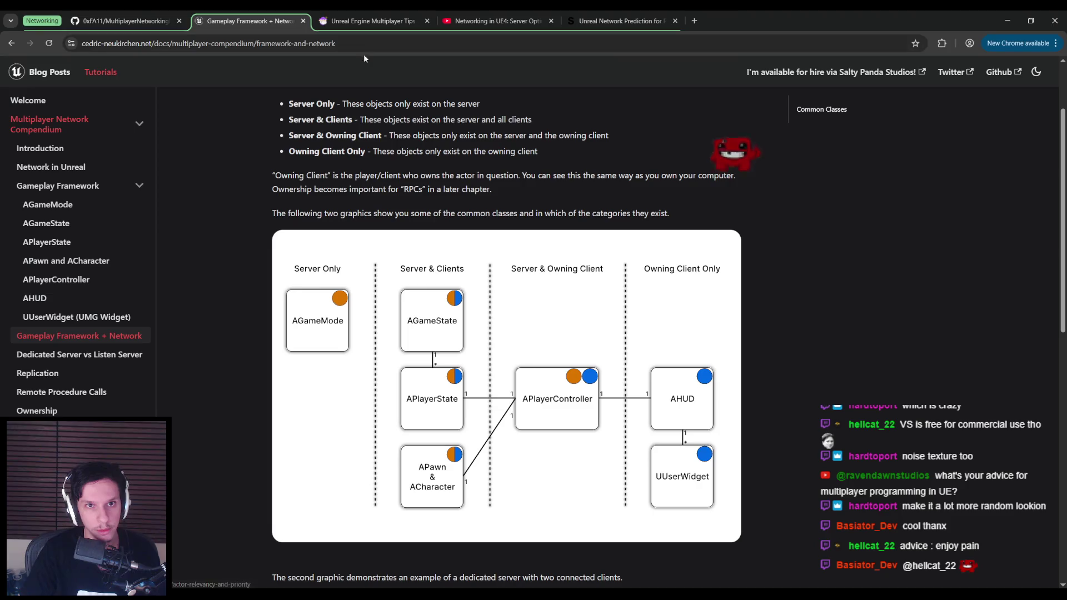
Step: Skim the Multiplayer Tips page and network prediction article, then maximize the GitHub resources window
click(361, 23)
scroll(342, 322, down, 15)
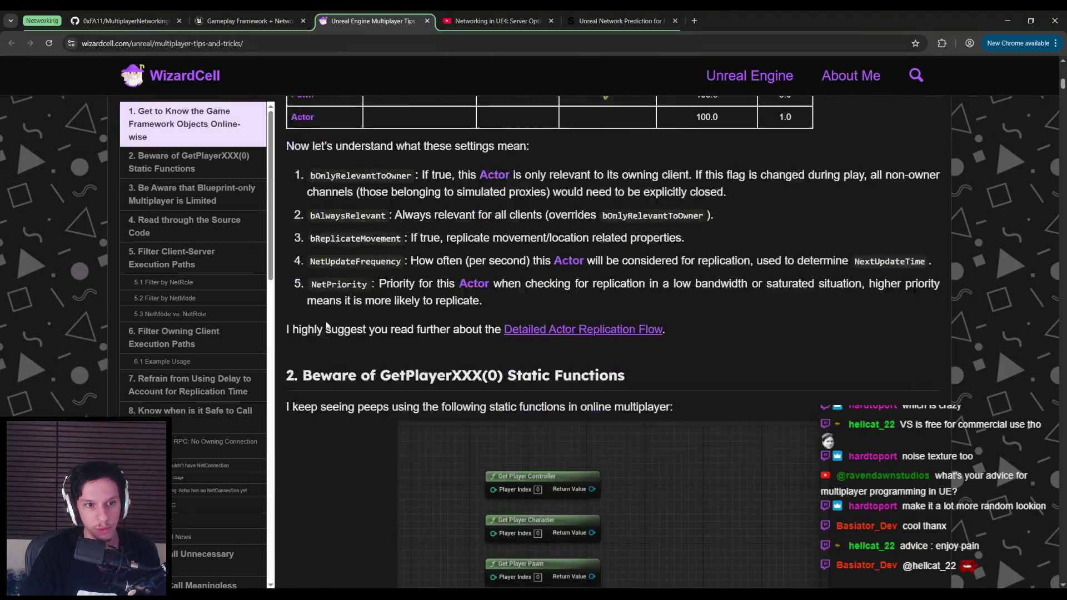
scroll(327, 323, up, 8)
scroll(326, 325, up, 3)
key(ctrl+Tab)
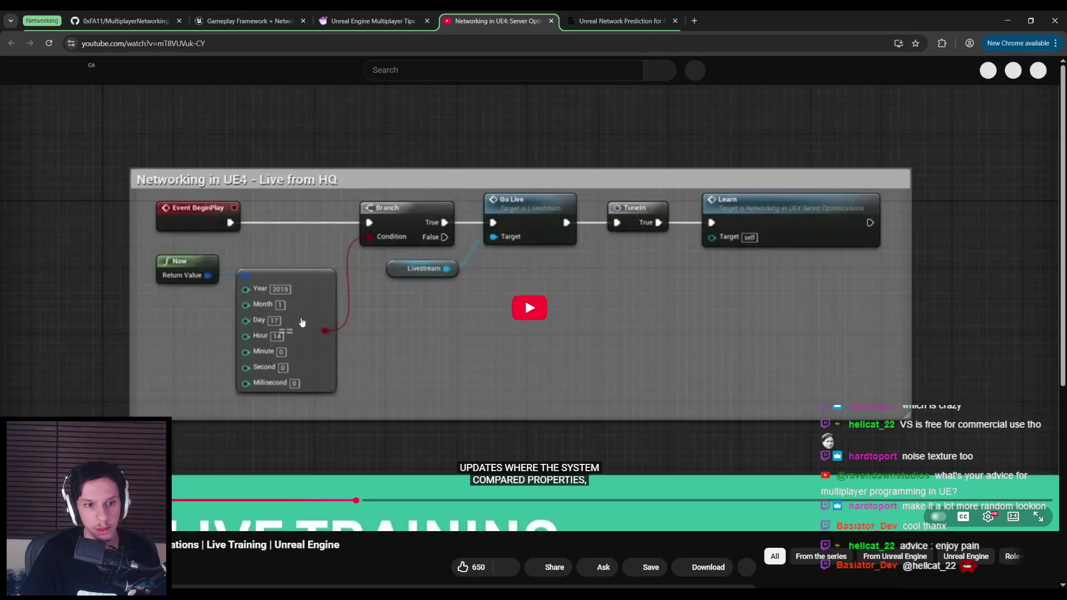
key(ctrl+Tab)
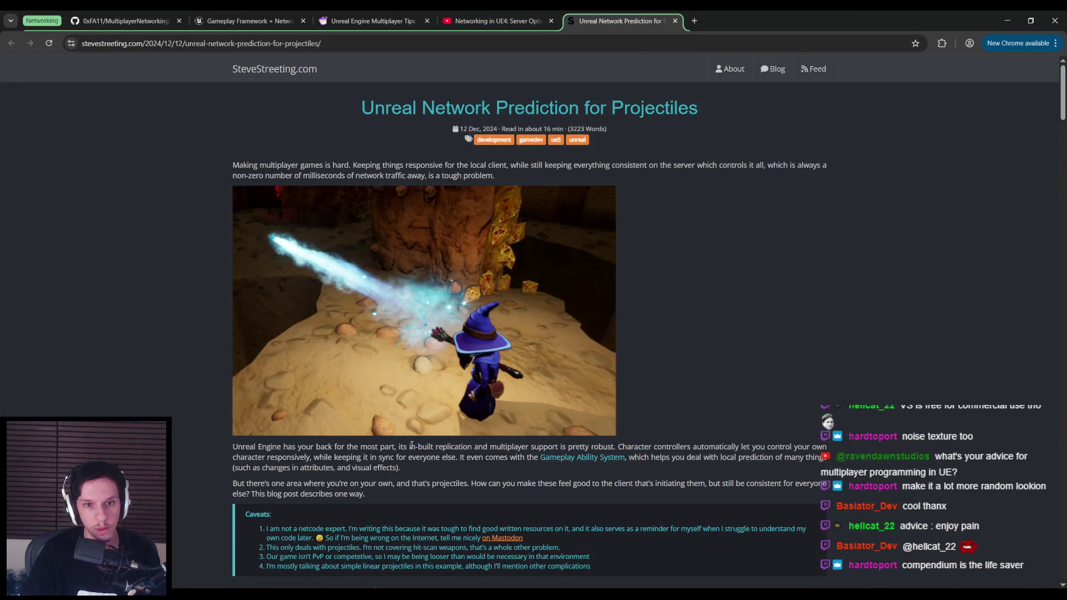
scroll(136, 369, down, 12)
scroll(136, 373, down, 20)
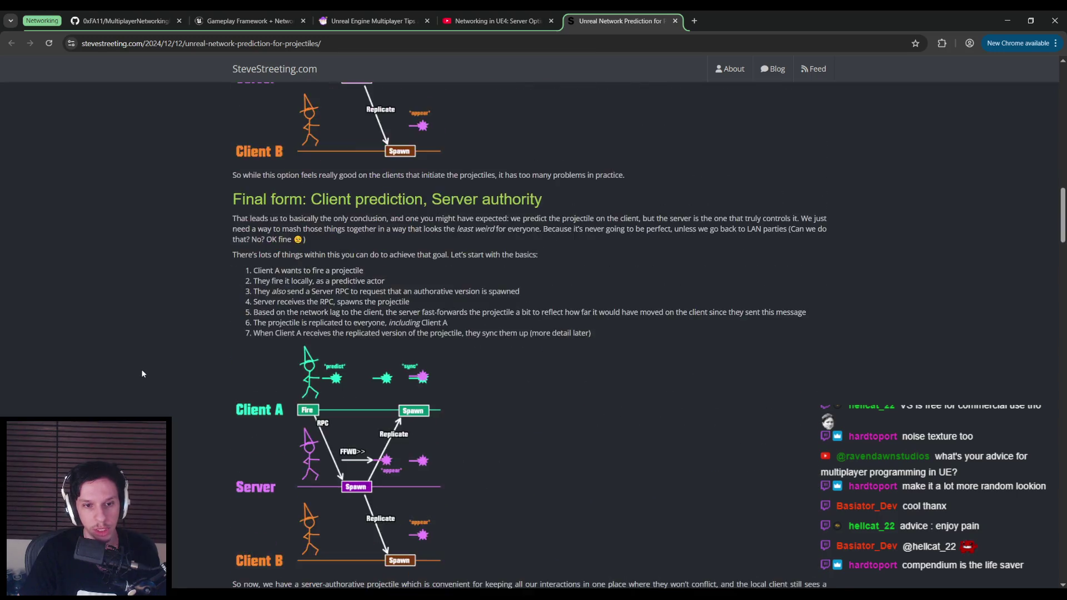
scroll(144, 383, down, 7)
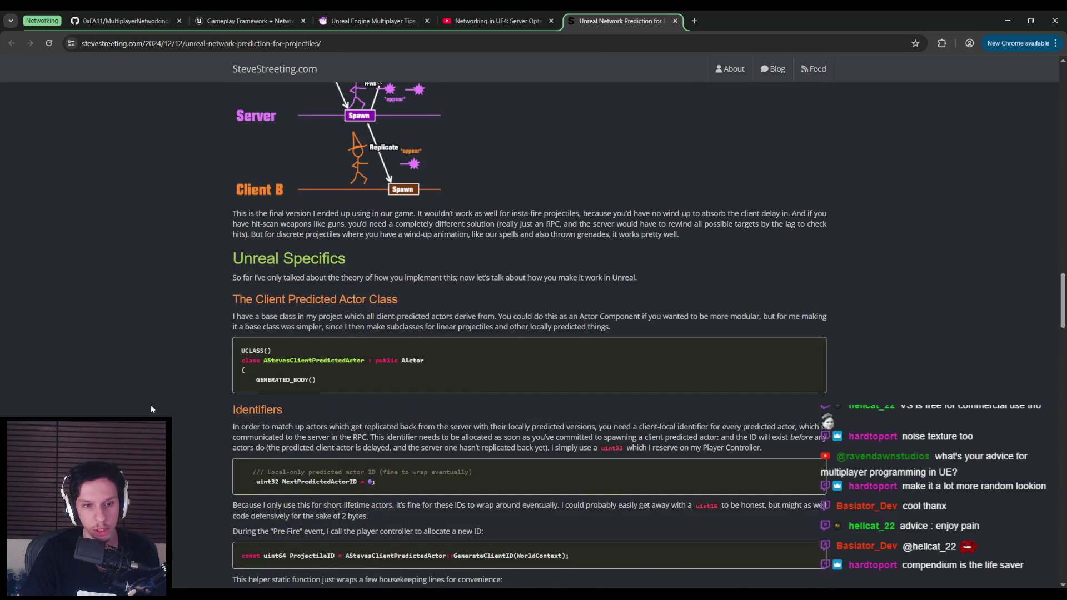
key(Home)
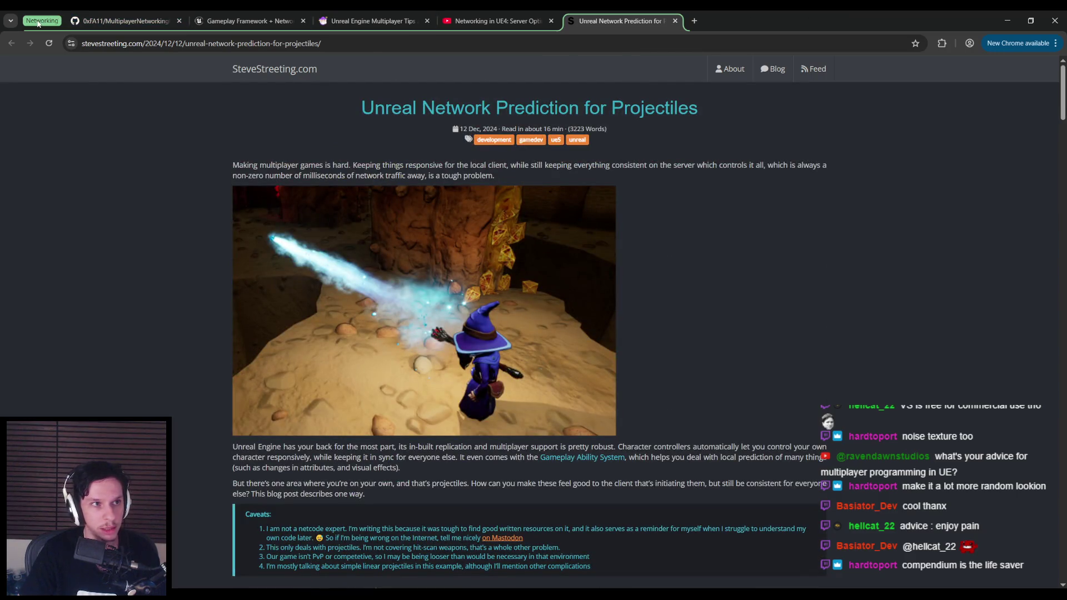
key(alt+Tab)
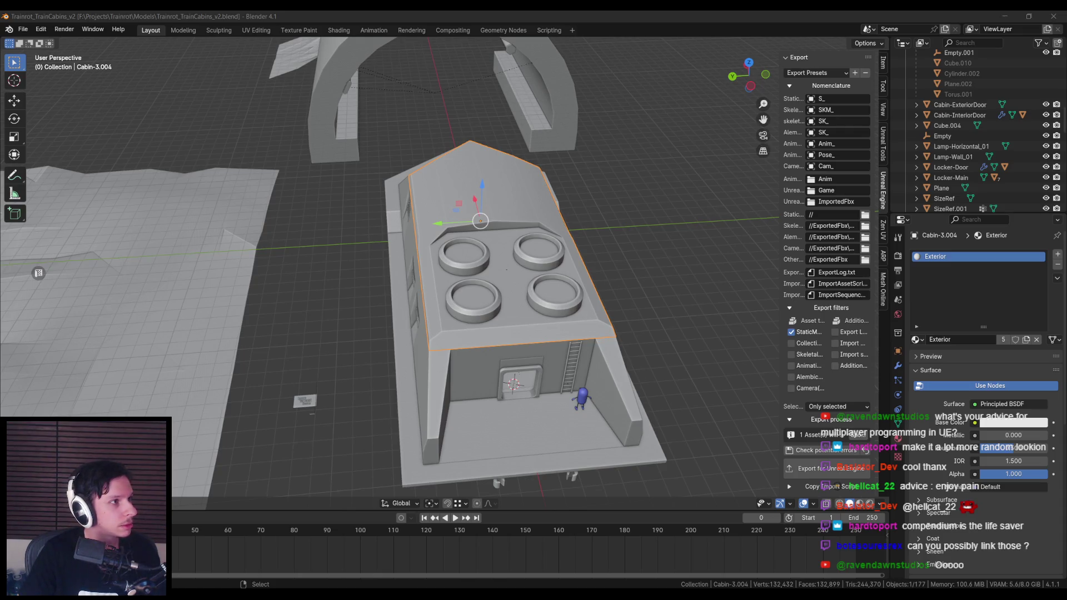
key(alt+Tab)
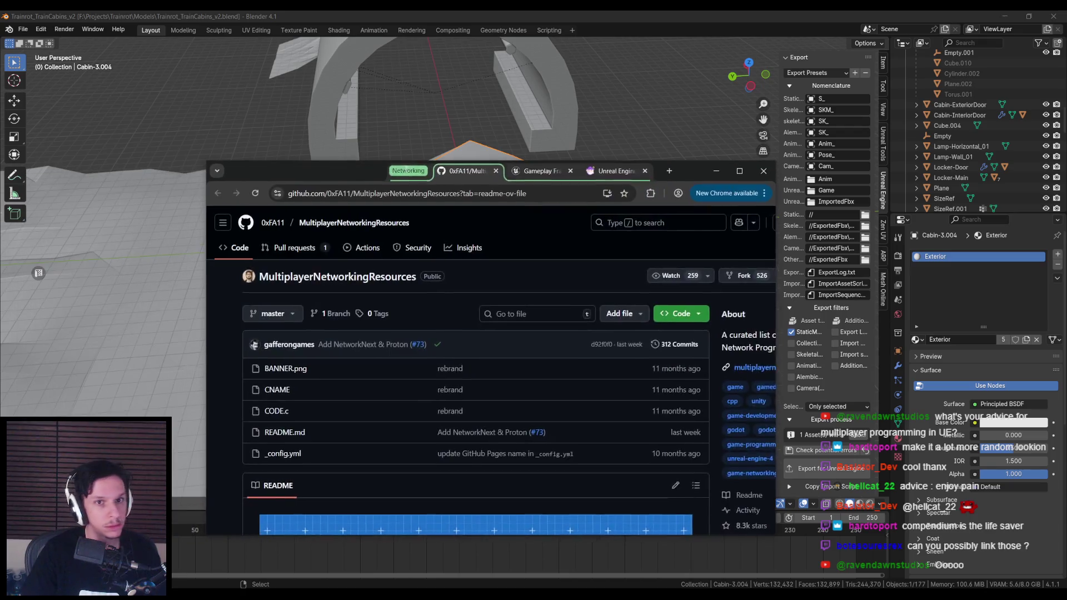
double_click(679, 176)
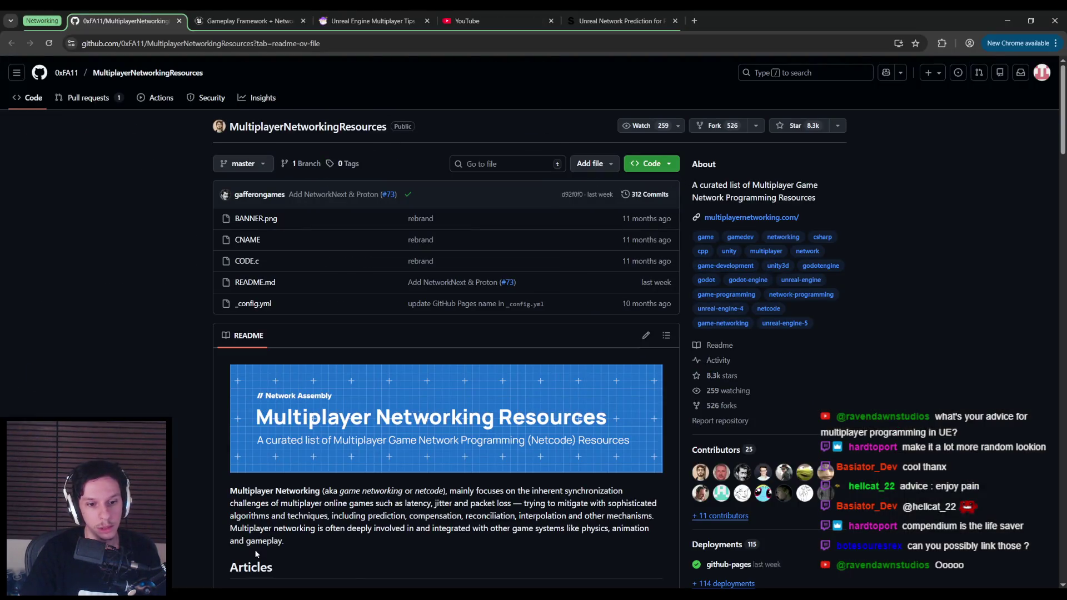
Step: Add a 'Multiplayer and Replication' page to the Lessons gallery of Crimson's Unreal Manual in Notion
key(alt+Tab)
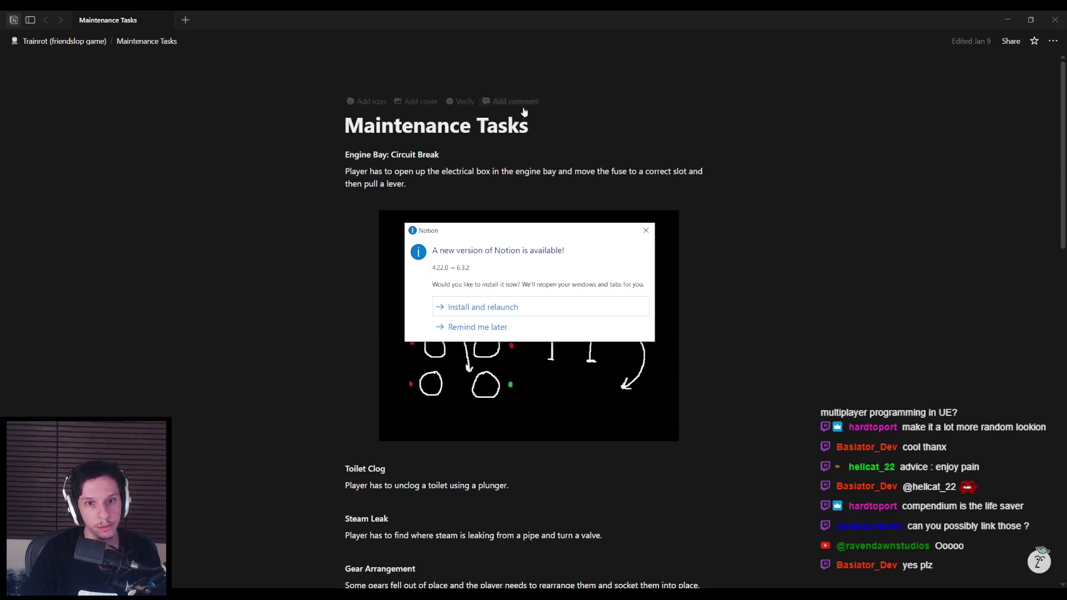
mouse_move(5, 111)
click(55, 196)
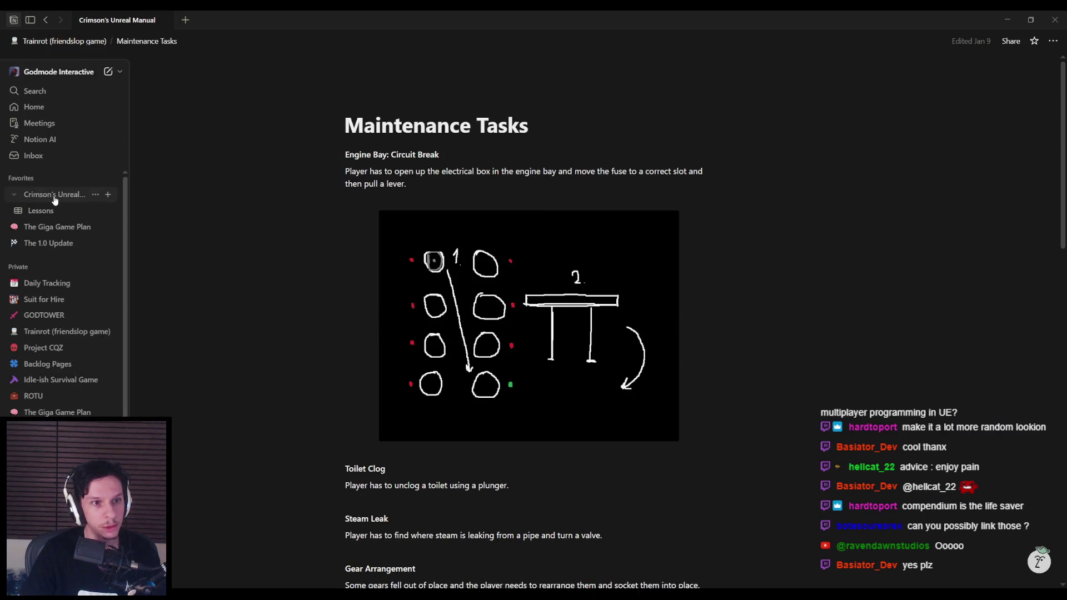
scroll(478, 443, down, 3)
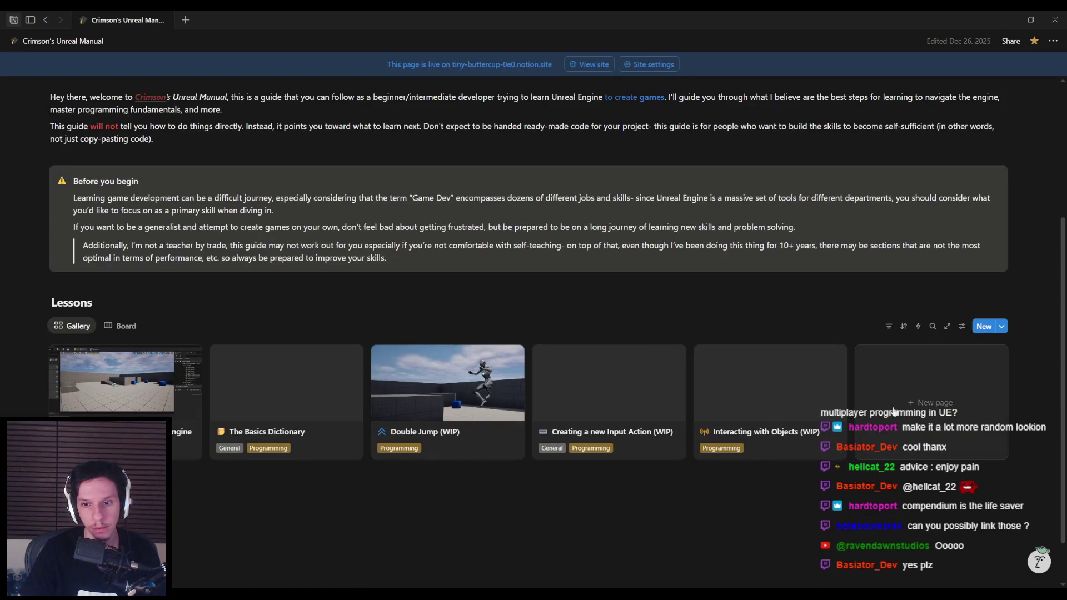
click(894, 411)
text(Multiplayer and Repl)
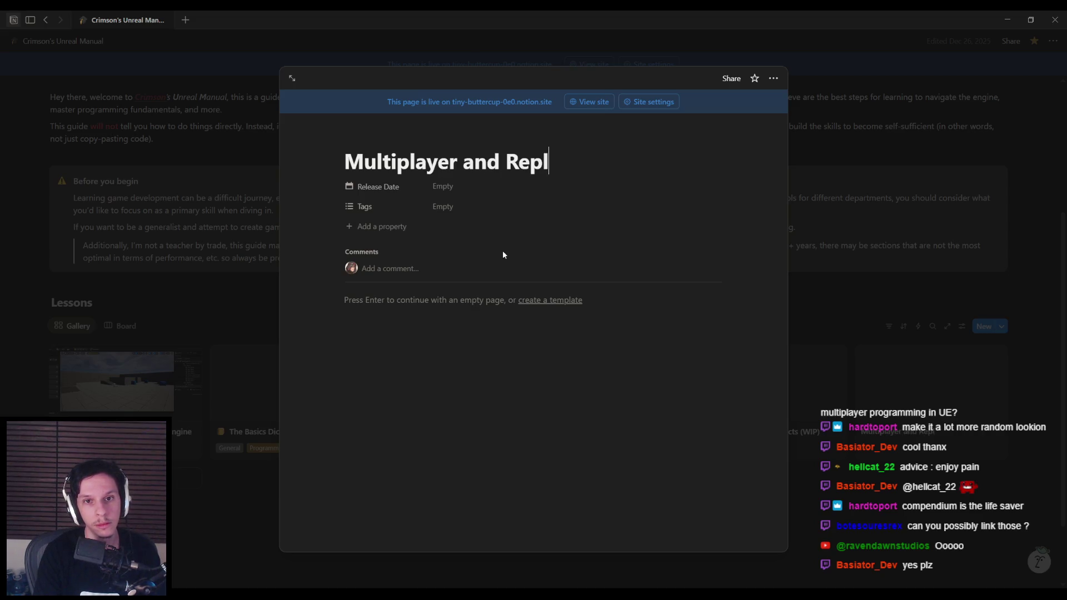
text(ication)
Step: Start an empty body on the new Multiplayer and Replication page, then close its preview
key(alt+Tab)
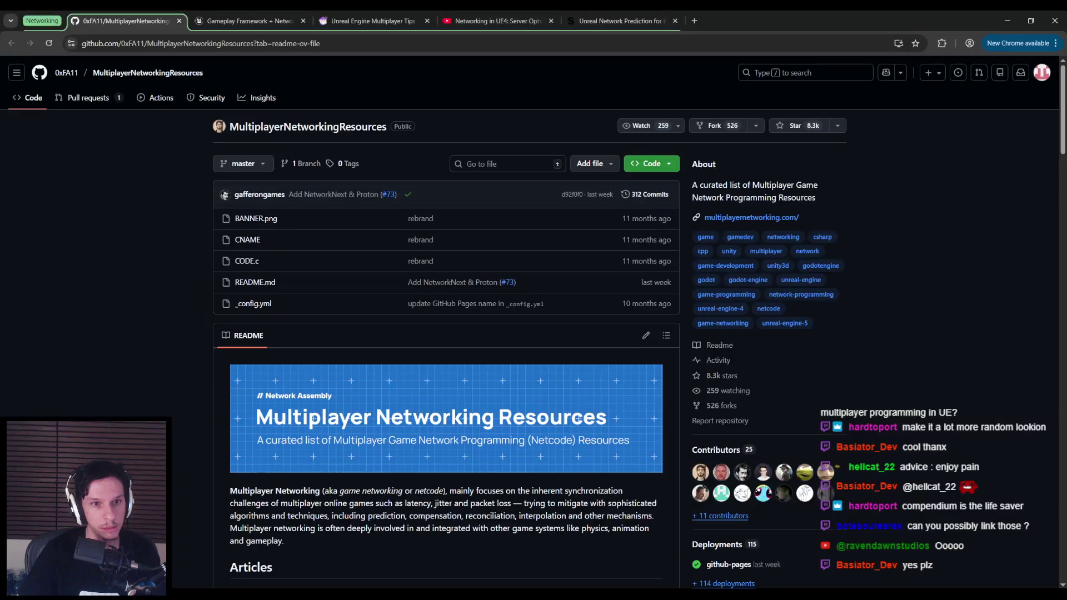
key(alt+Tab)
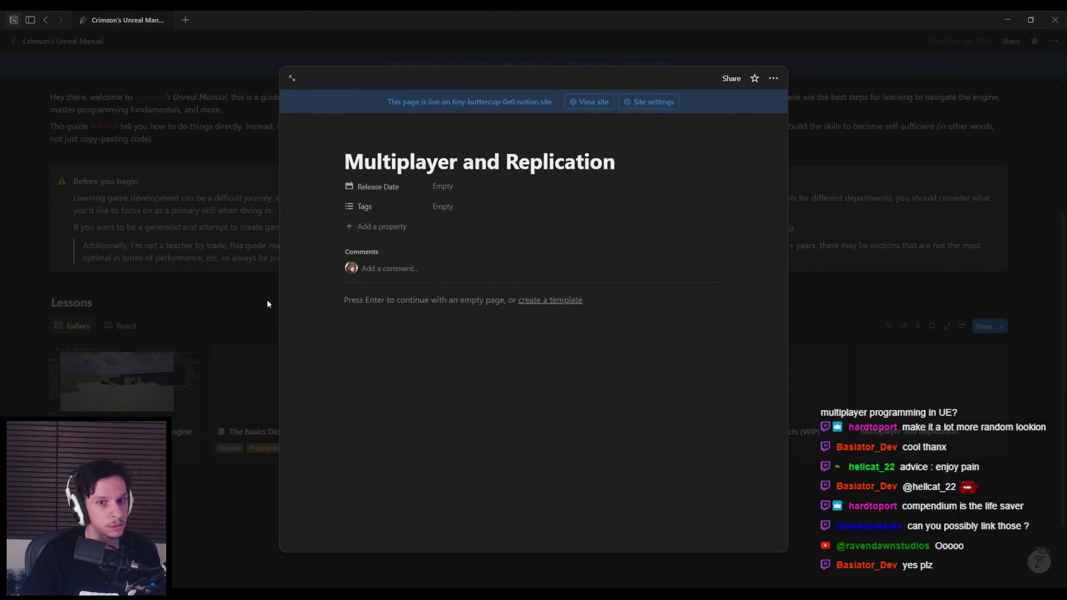
click(423, 309)
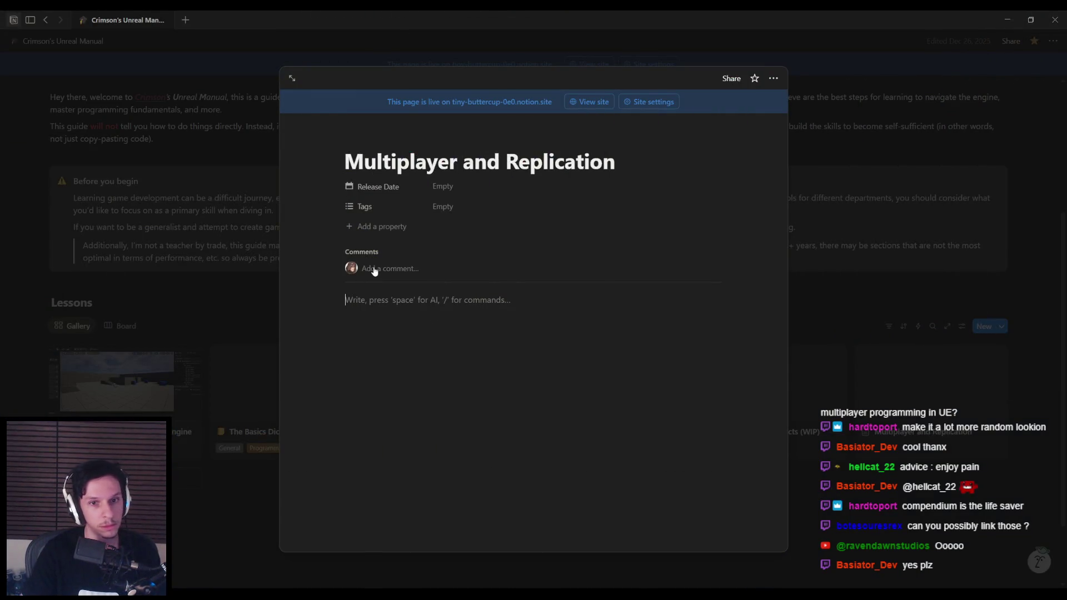
click(209, 300)
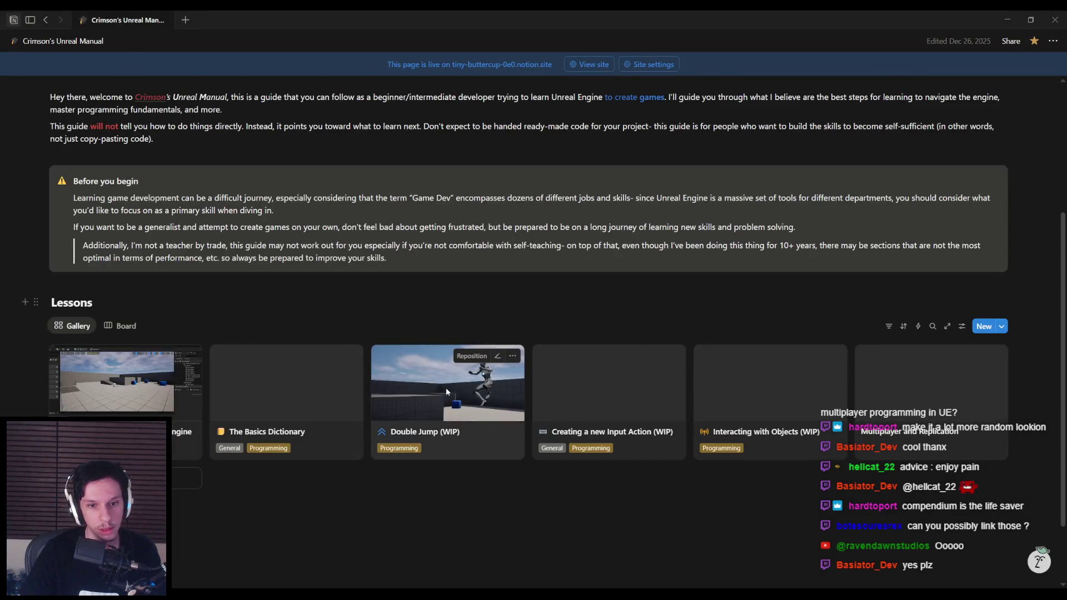
Step: Look through the Double Jump (WIP), Creating a new Input Action (WIP) and other lesson previews
click(446, 388)
scroll(410, 389, down, 15)
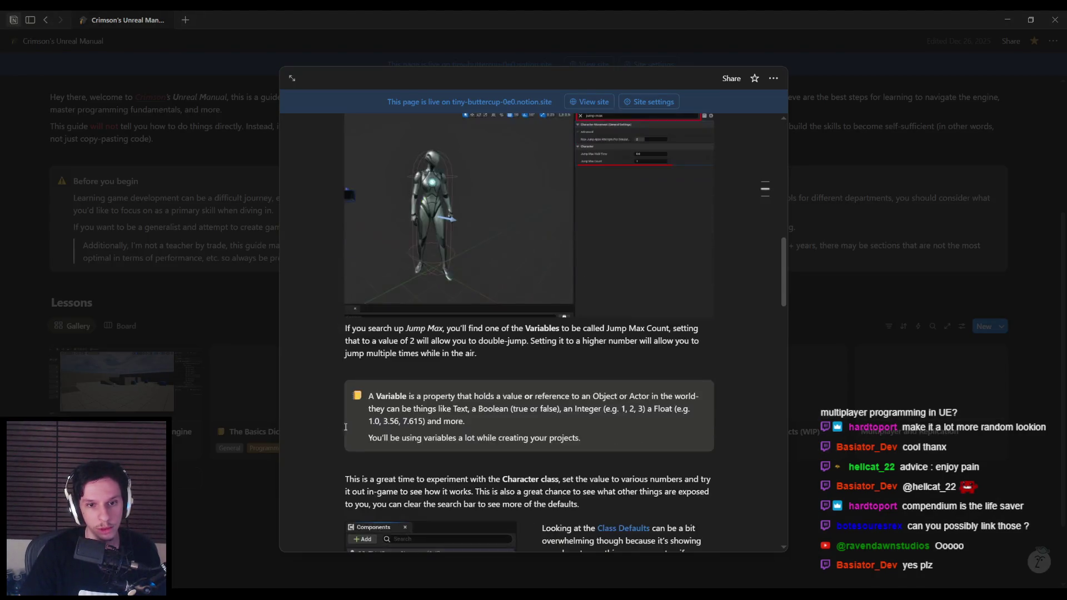
scroll(355, 408, down, 15)
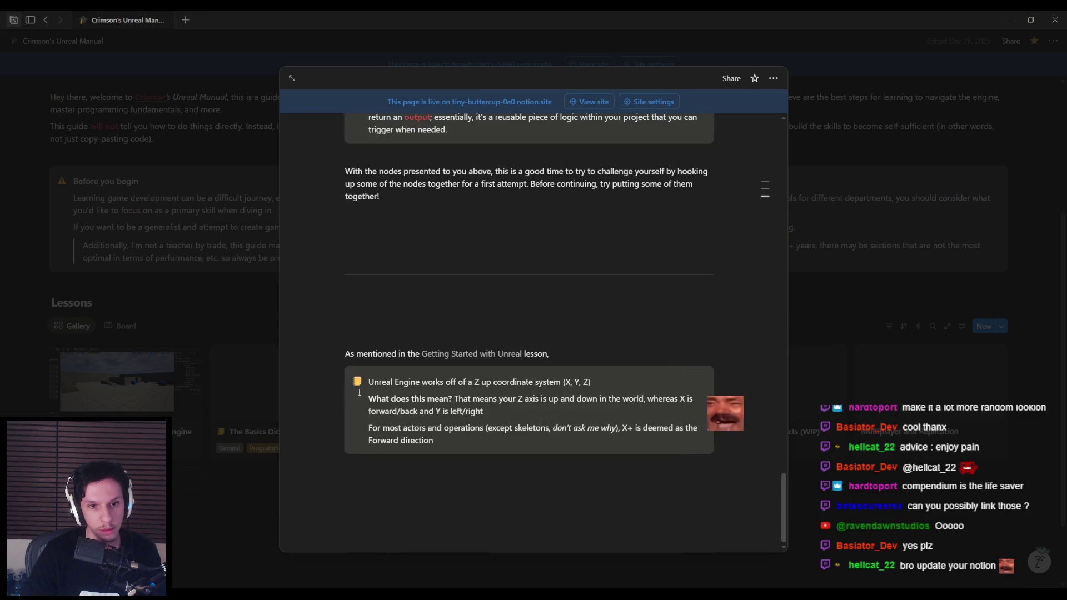
scroll(222, 489, up, 5)
click(217, 479)
click(232, 391)
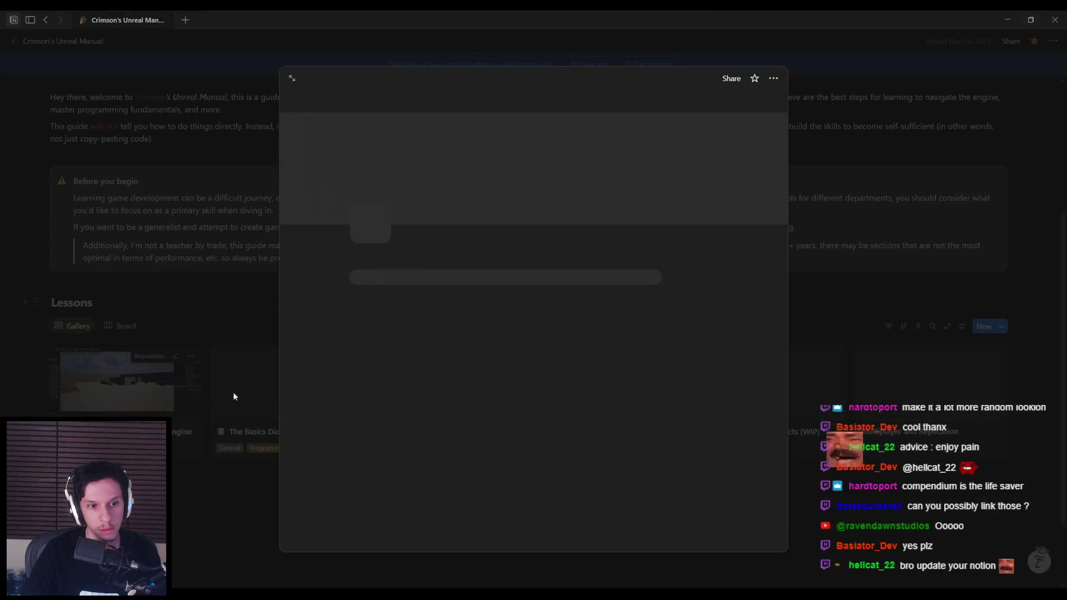
scroll(439, 392, down, 15)
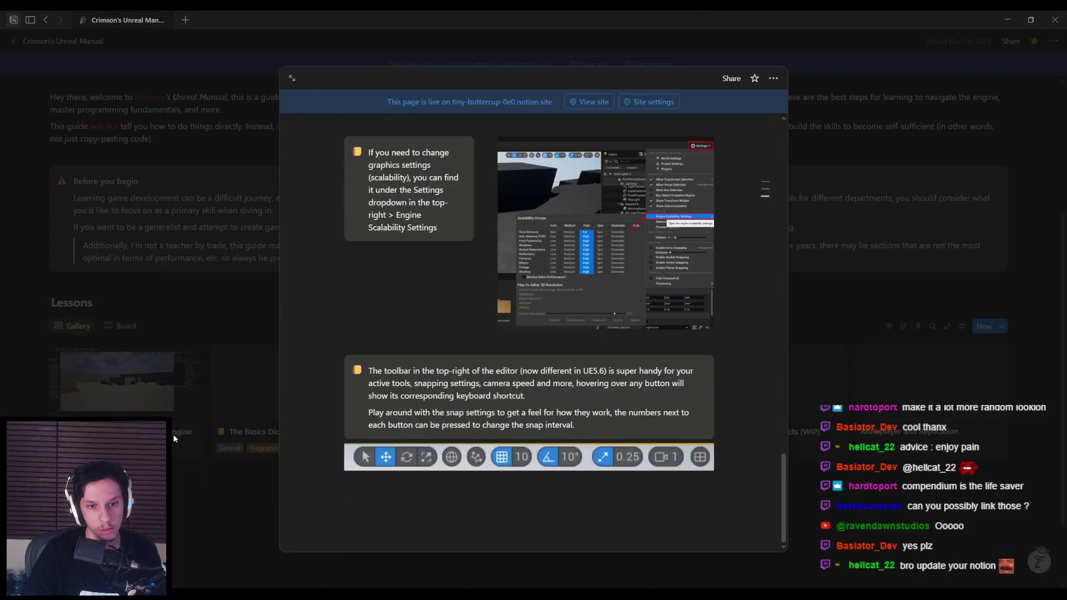
click(177, 437)
click(475, 408)
scroll(476, 395, down, 15)
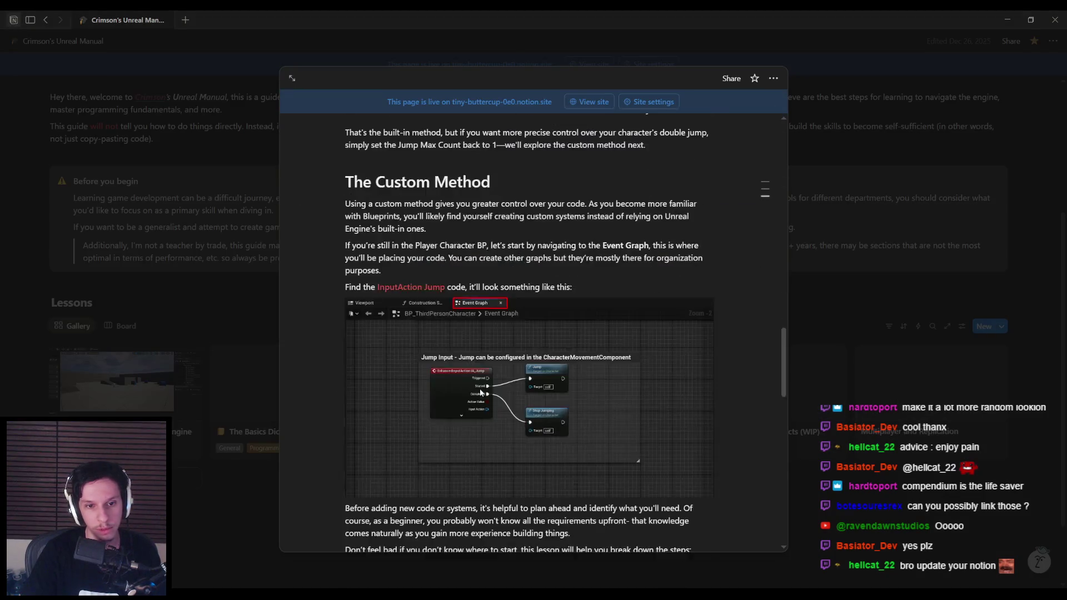
scroll(476, 392, down, 7)
click(298, 402)
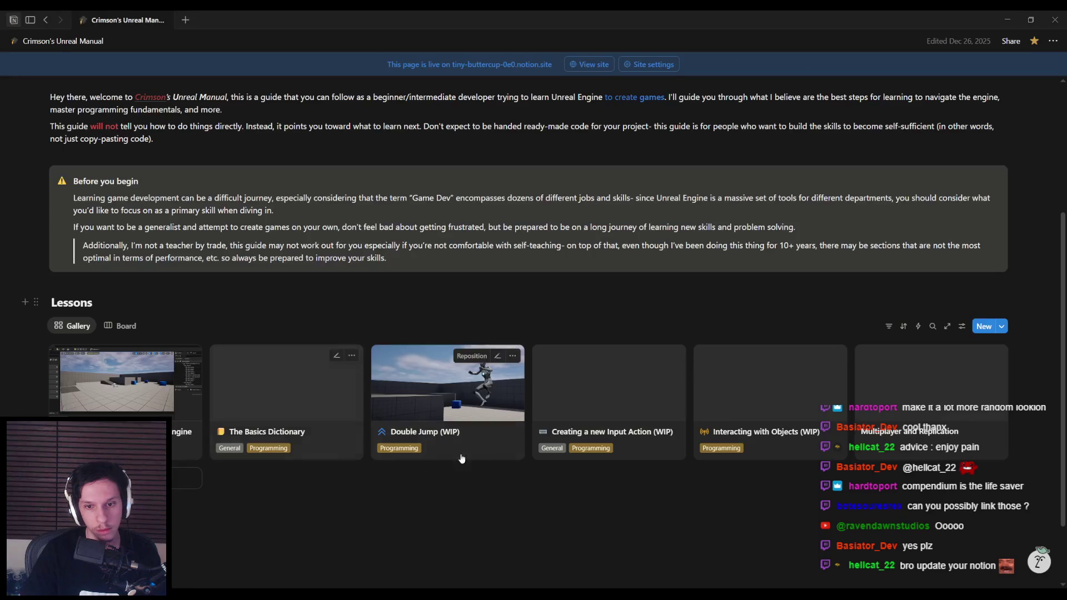
click(592, 384)
key(Escape)
Step: Open the Interacting with Objects (WIP) lesson and bring up its Resources callout actions
click(714, 415)
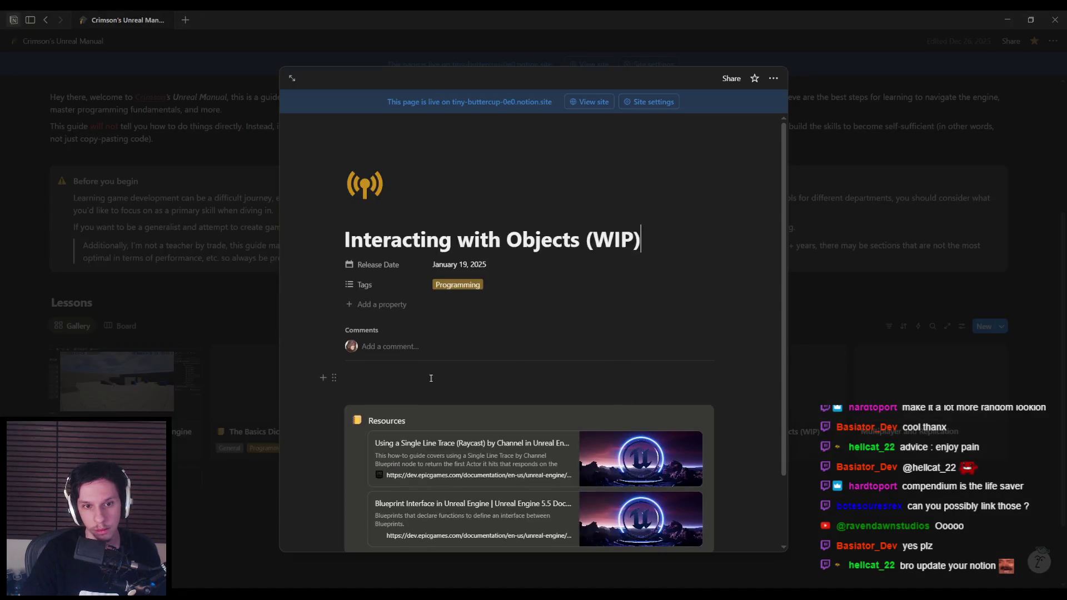
scroll(400, 361, down, 3)
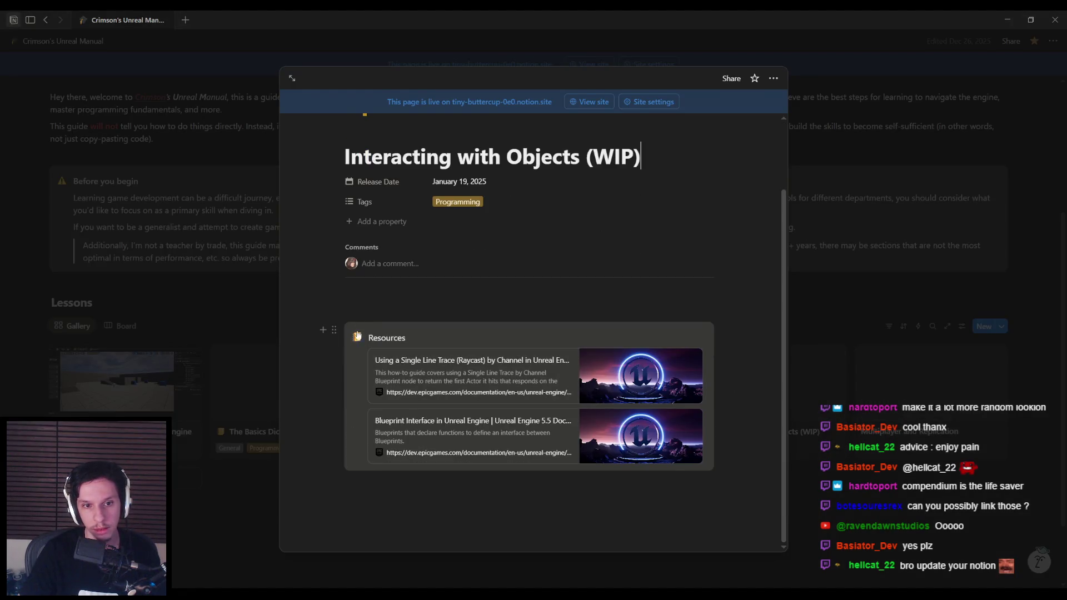
click(335, 331)
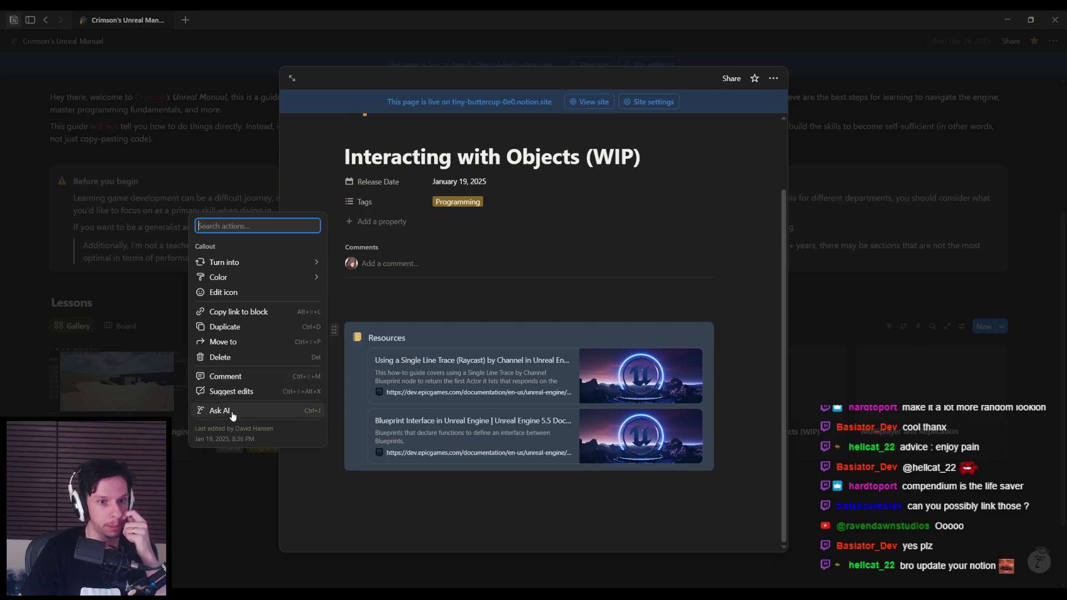
Step: Paste the copied Resources callout into the Multiplayer and Replication lesson's empty body
click(379, 331)
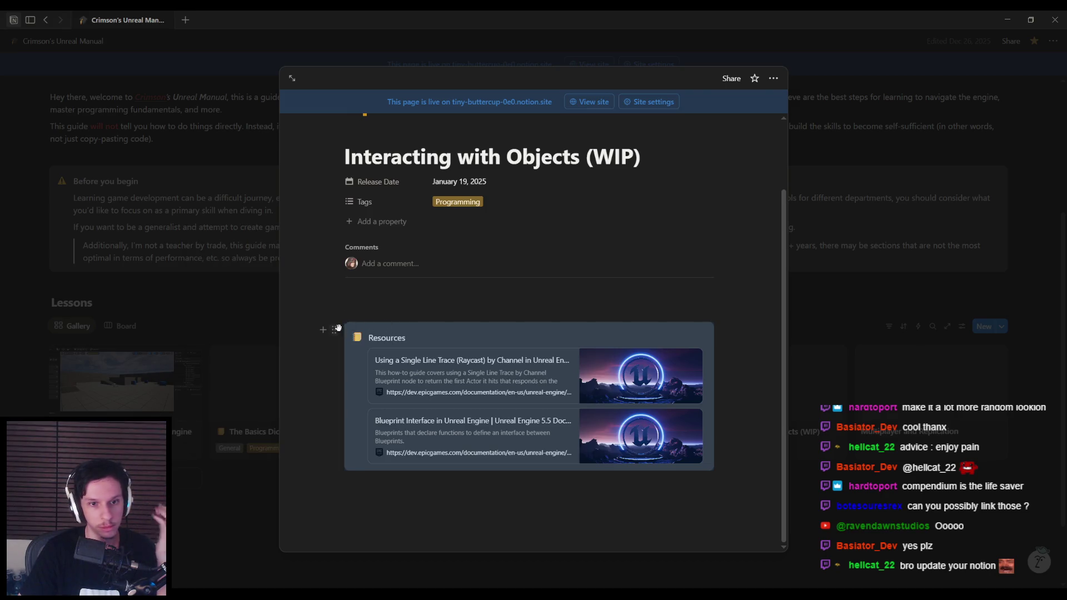
click(880, 394)
click(883, 395)
click(442, 324)
key(ctrl+v)
click(406, 310)
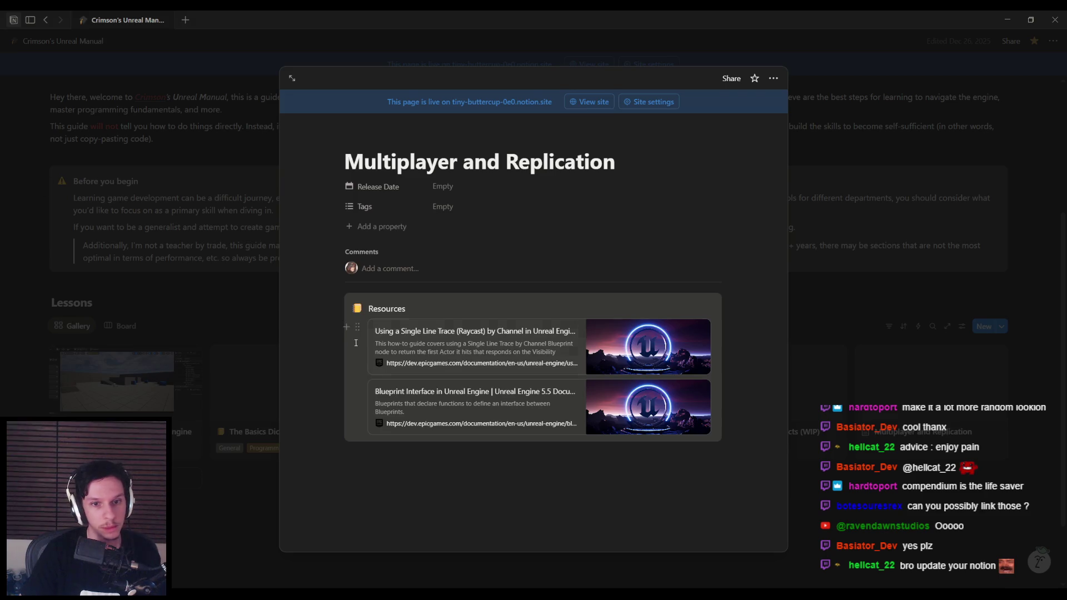
key(Escape)
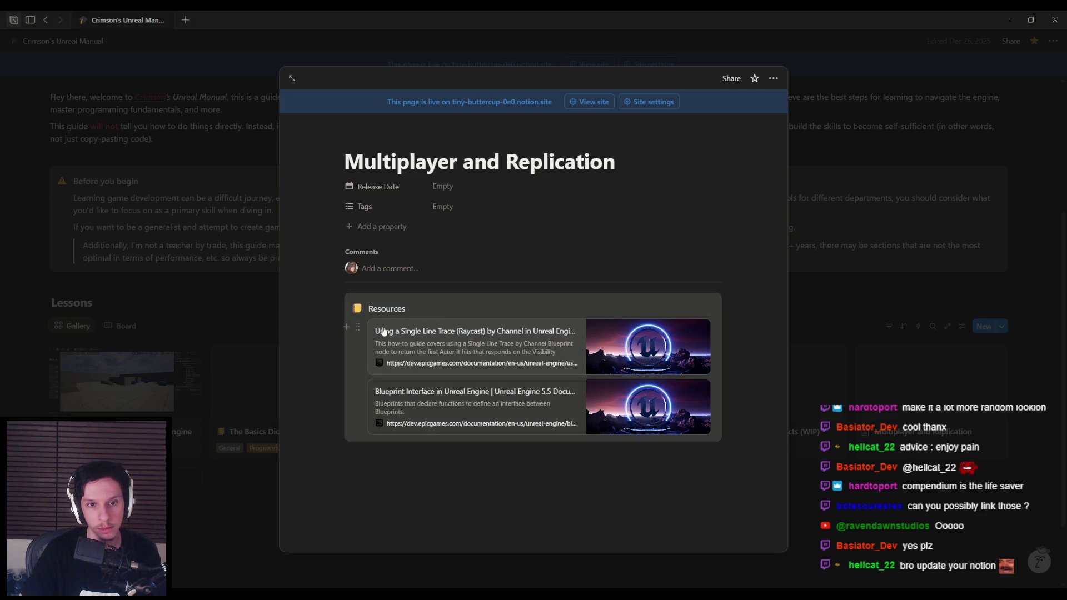
Step: Delete the Single Line Trace bookmark from the Resources callout
click(356, 328)
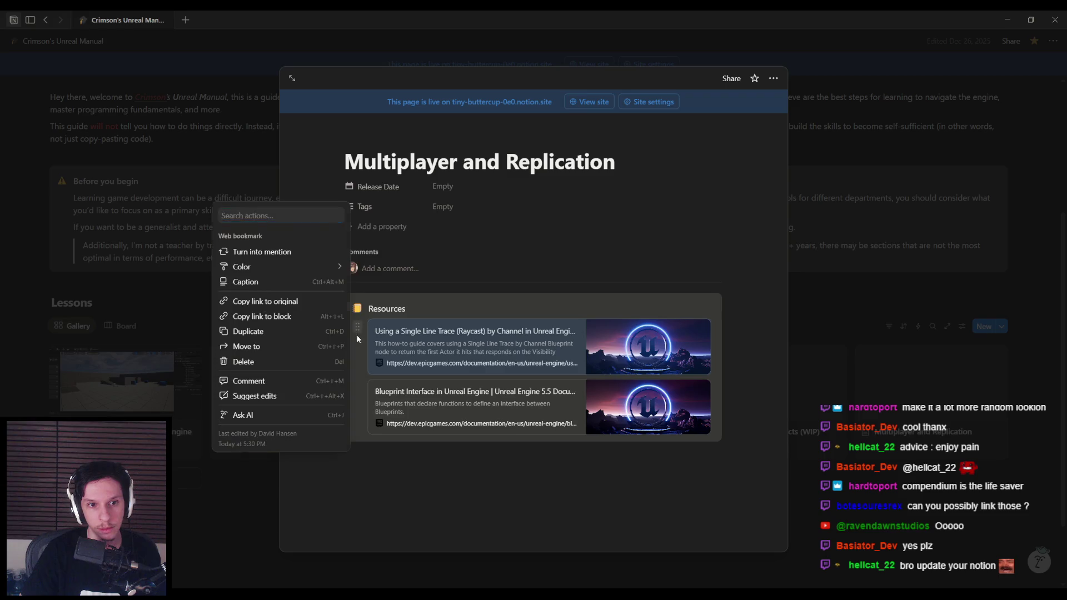
click(357, 329)
click(357, 329)
click(358, 328)
click(358, 328)
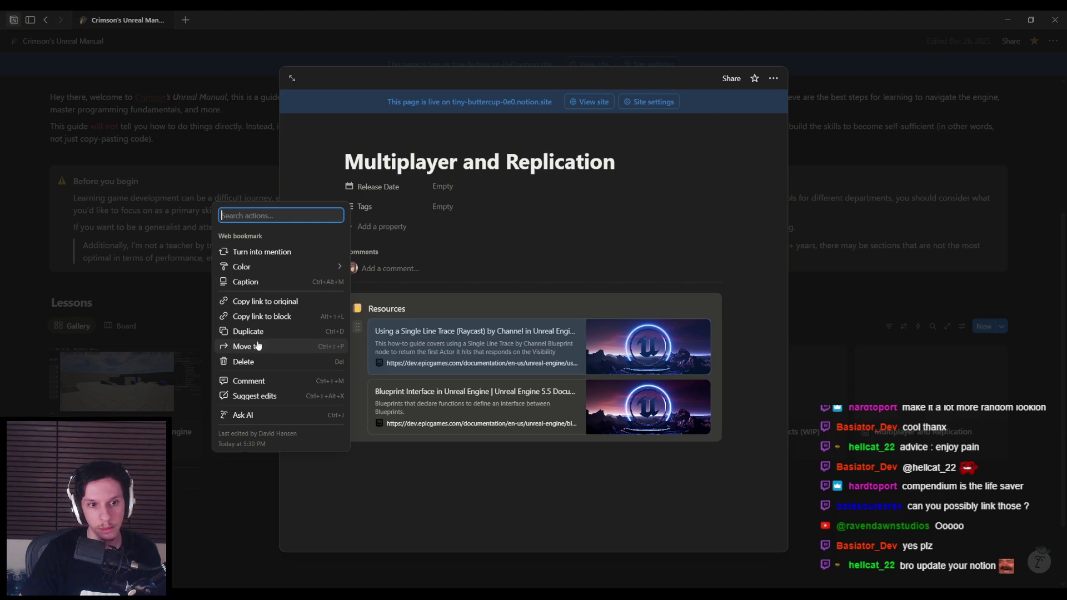
click(261, 362)
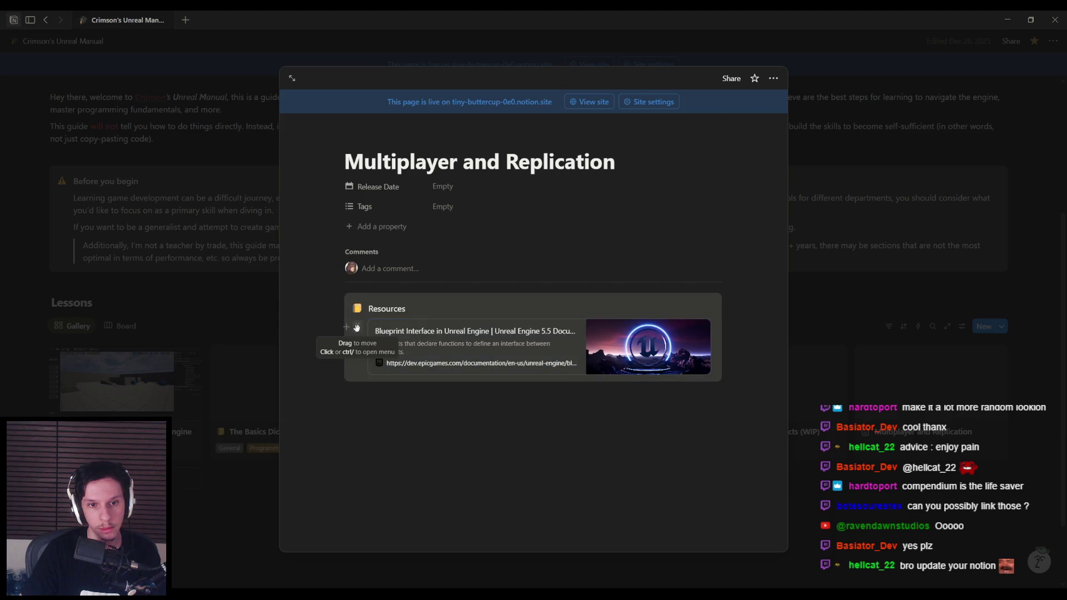
click(347, 326)
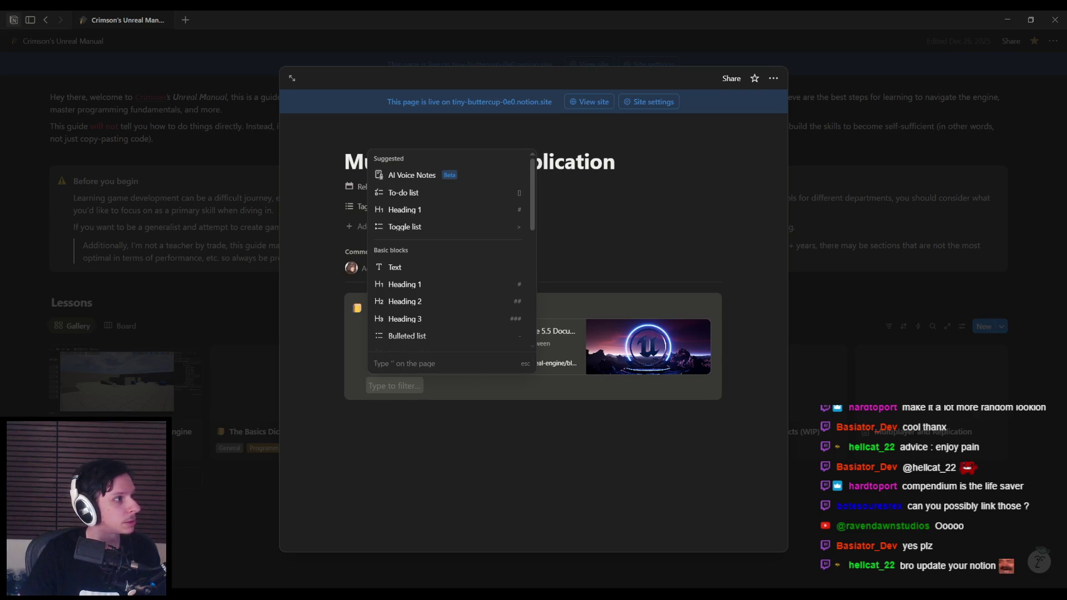
Step: Add the GitHub networking resources link and delete the Blueprint Interface bookmark
click(398, 385)
text(https://github.com/0xFA11/MultiplayerNetworkingResources?tab=readme-ov-file)
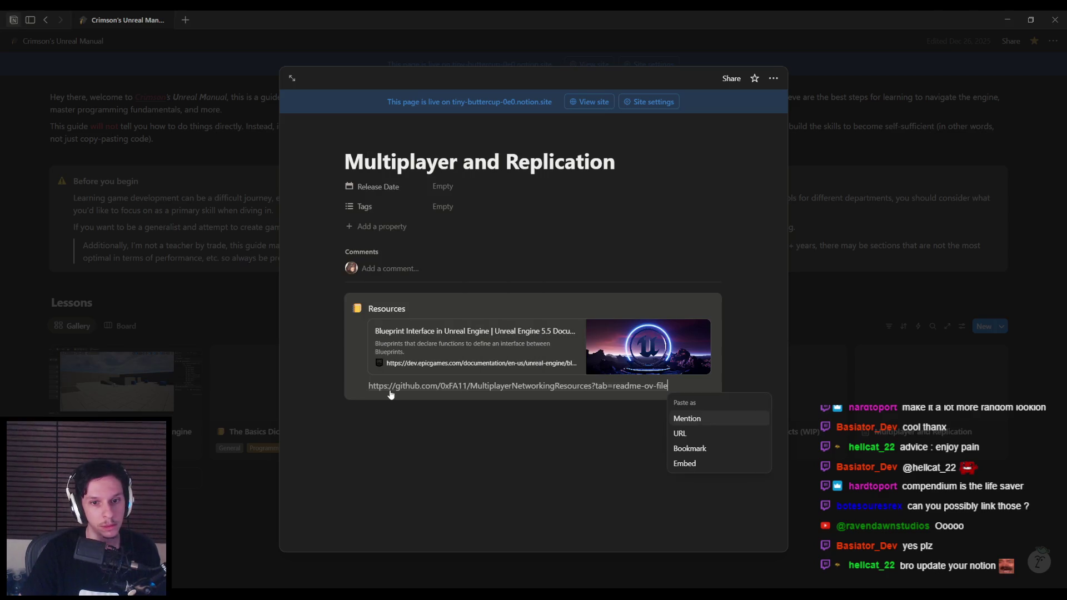
click(691, 465)
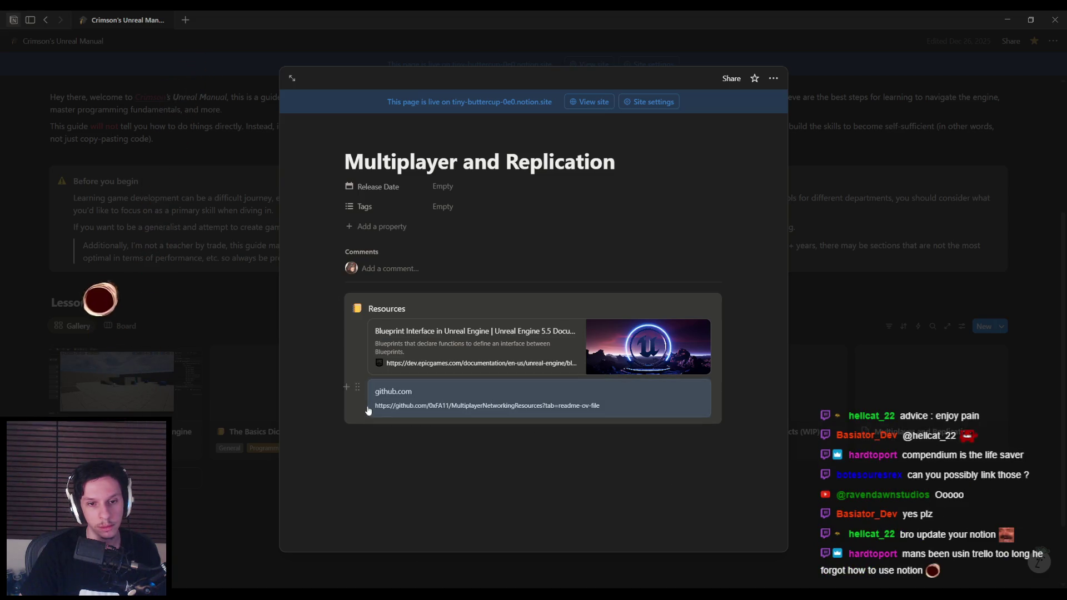
click(355, 328)
click(281, 365)
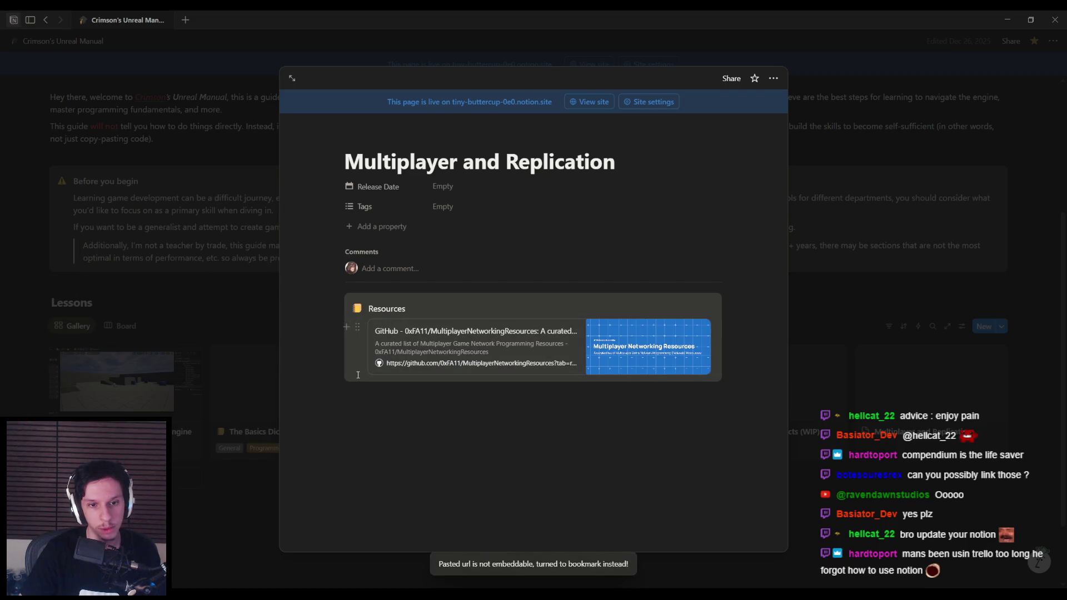
Step: Paste the multiplayer compendium introduction link, then remove the resulting embed
click(346, 327)
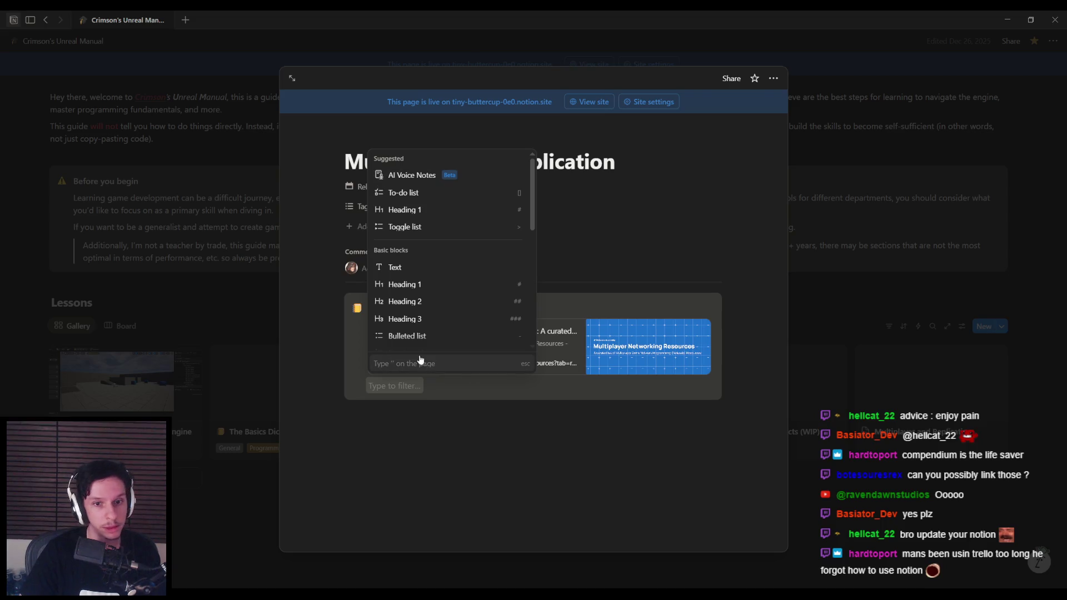
click(395, 385)
text(https://cedric-neukirchen.net/docs/multiplayer-compendium/introduction)
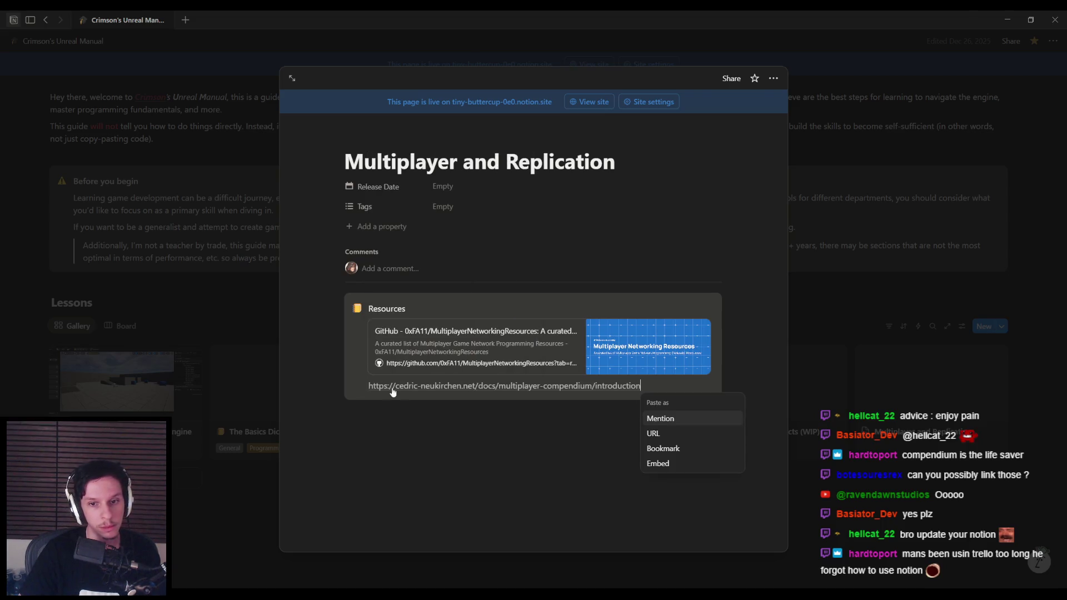
click(675, 453)
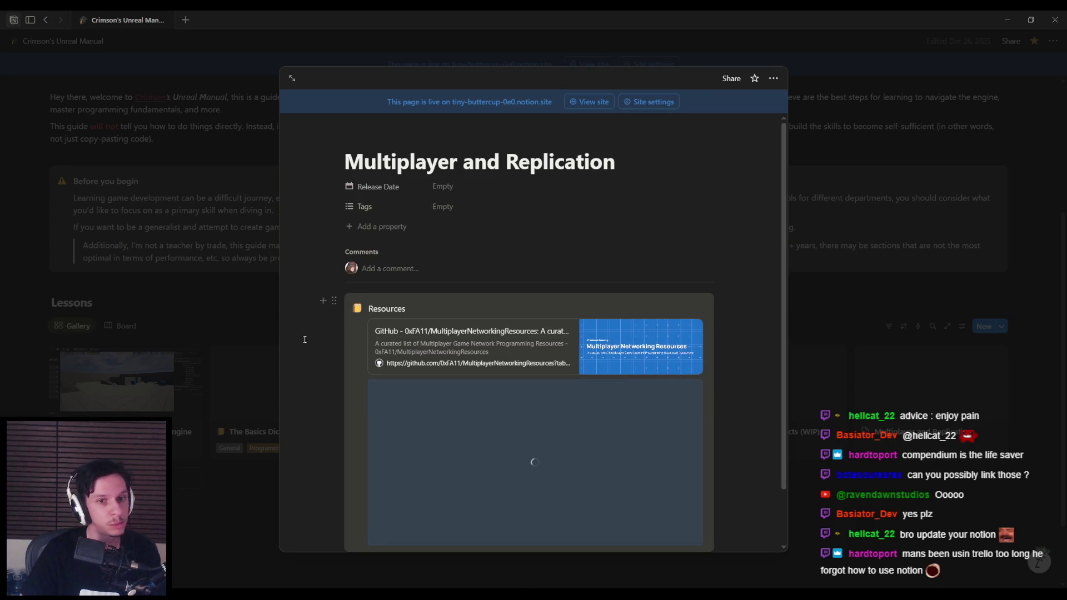
scroll(370, 389, down, 1)
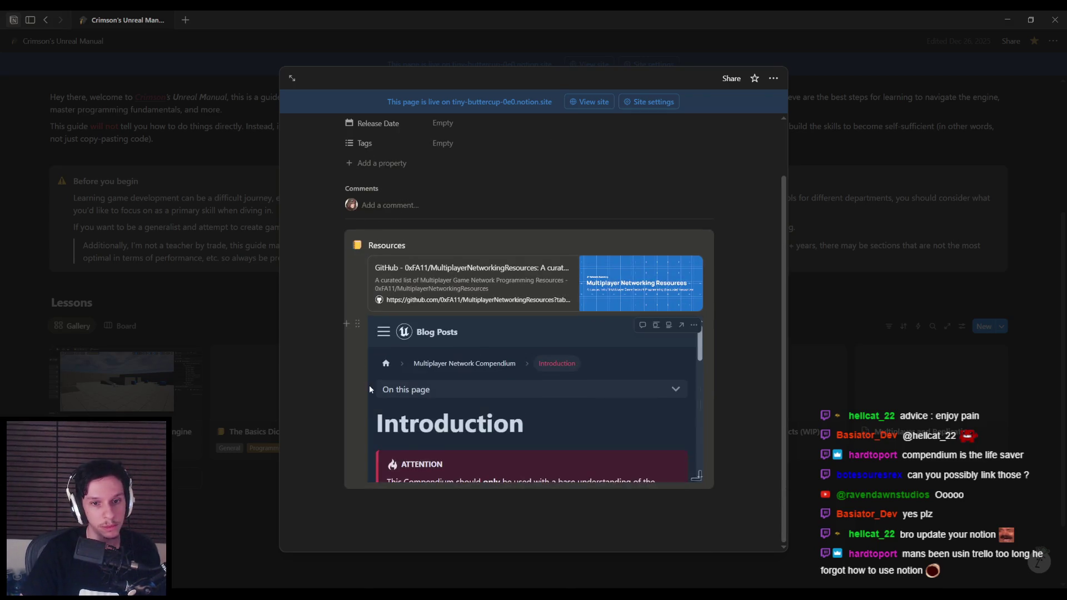
click(358, 323)
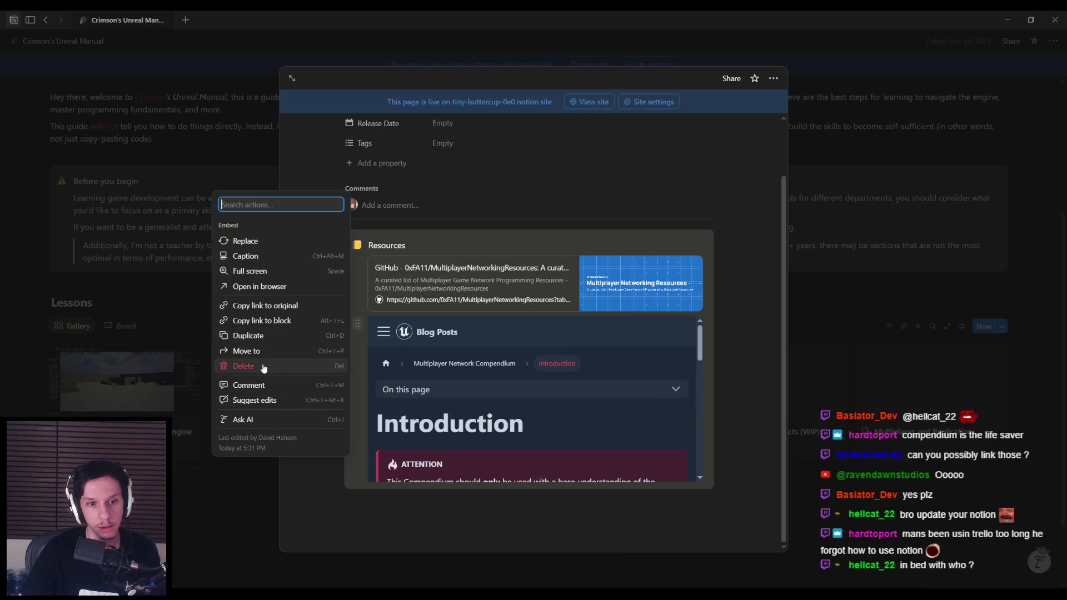
click(261, 366)
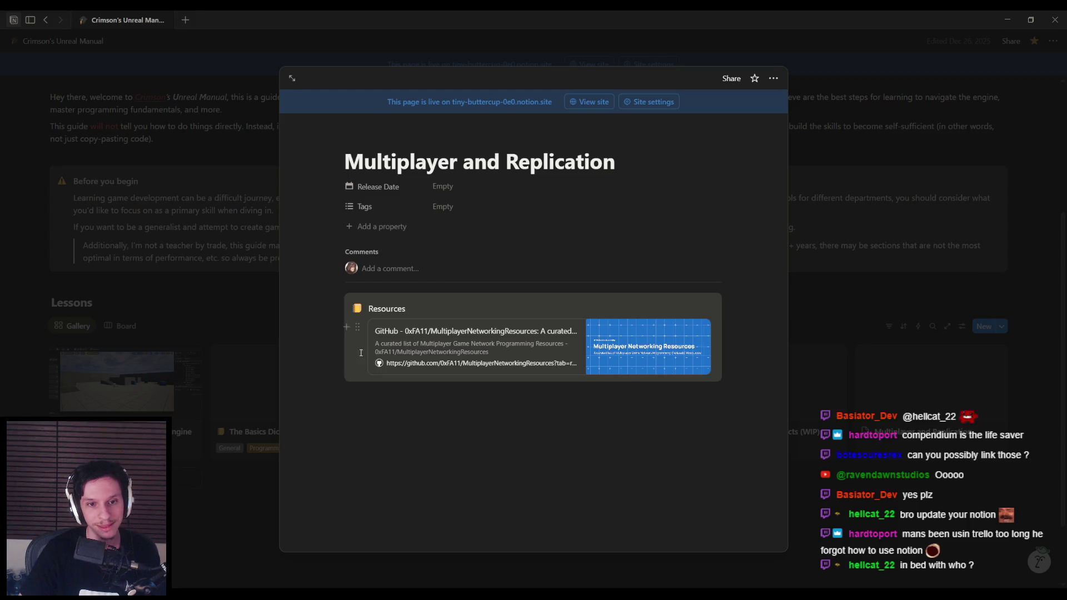
Step: Add the WizardCell multiplayer tips link as a bookmark card
click(345, 328)
text(https://wizardcell.com/unreal/multiplayer-tips-and-tricks/)
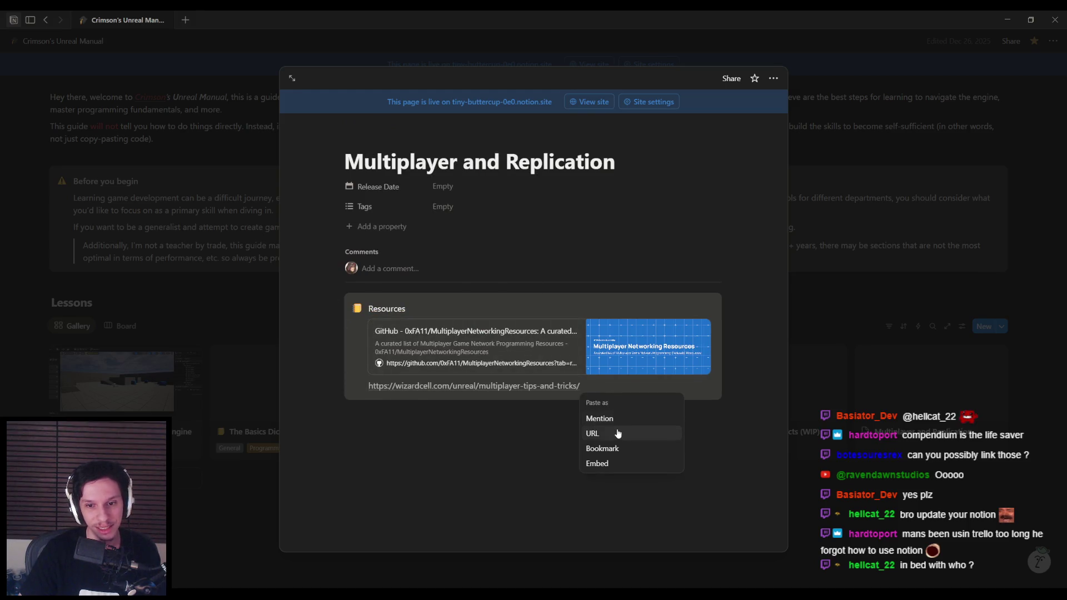
click(618, 434)
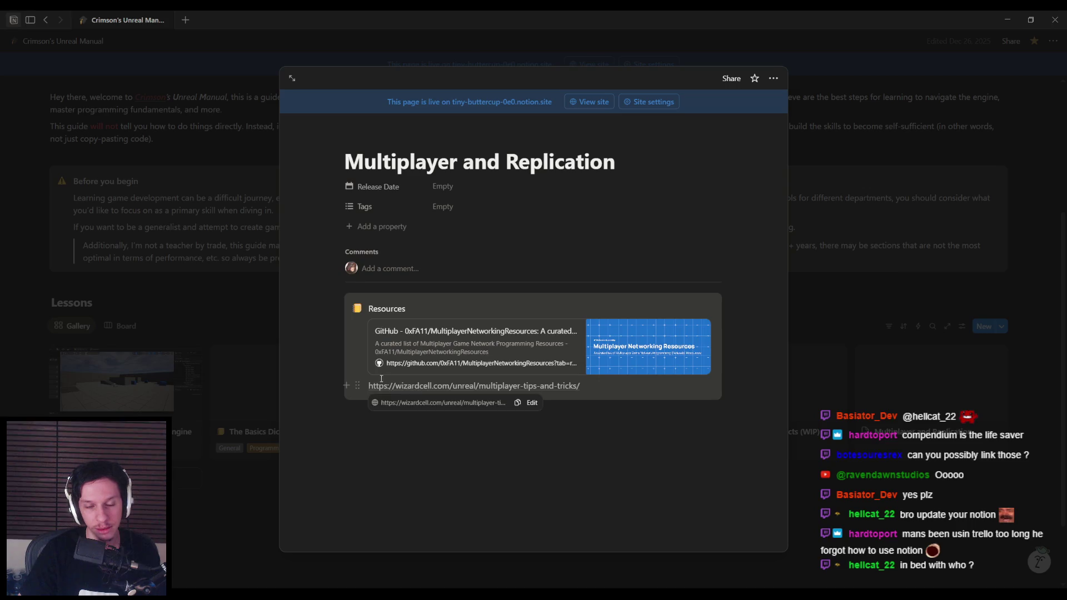
key(ctrl+z)
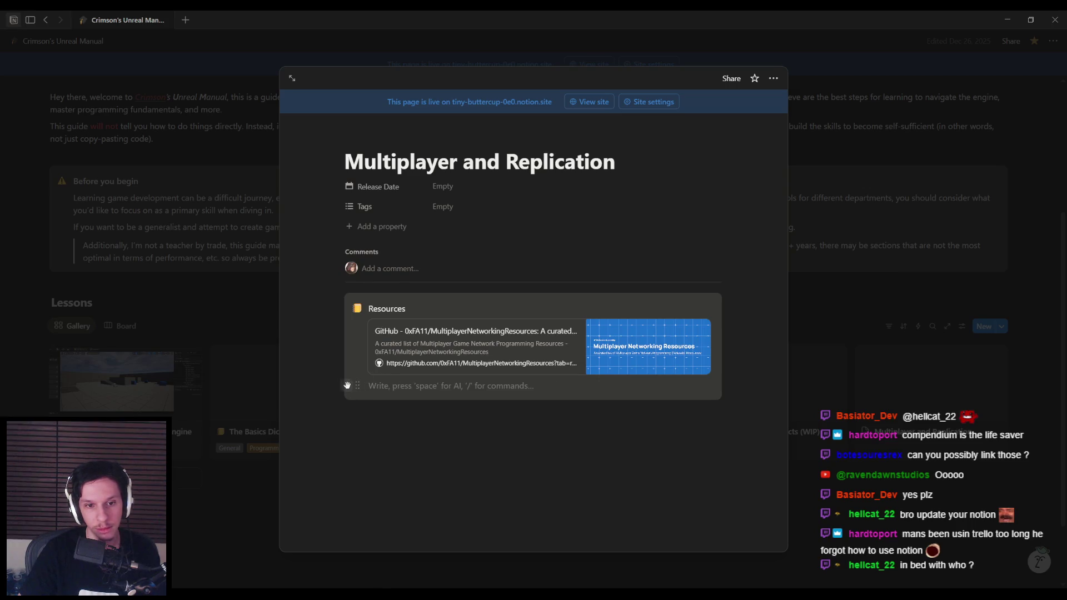
click(347, 385)
text(https://wizardcell.com/unreal/multiplayer-tips-and-tricks/)
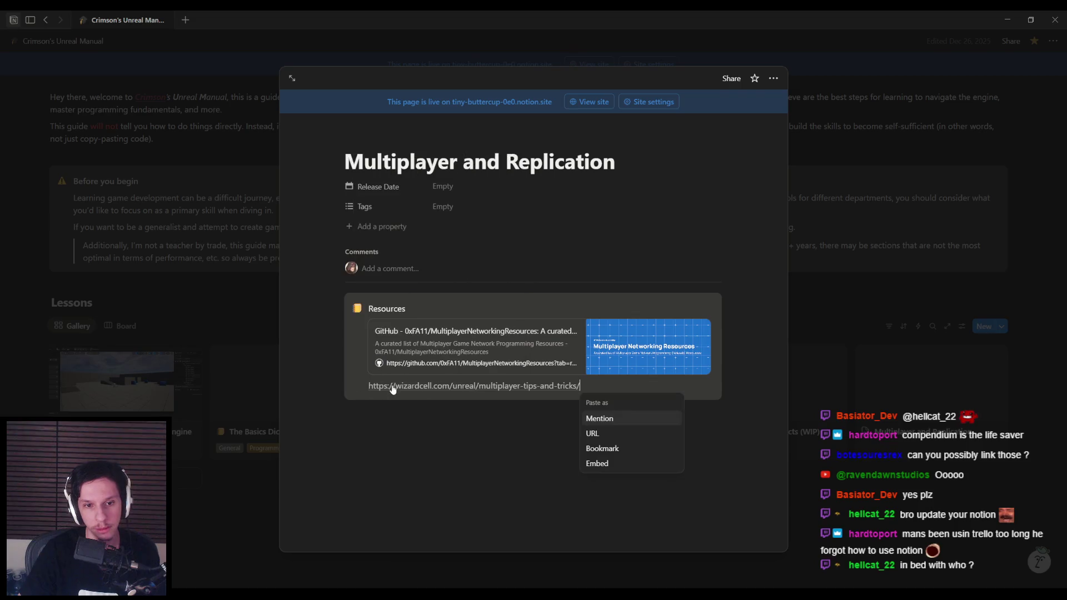
click(602, 421)
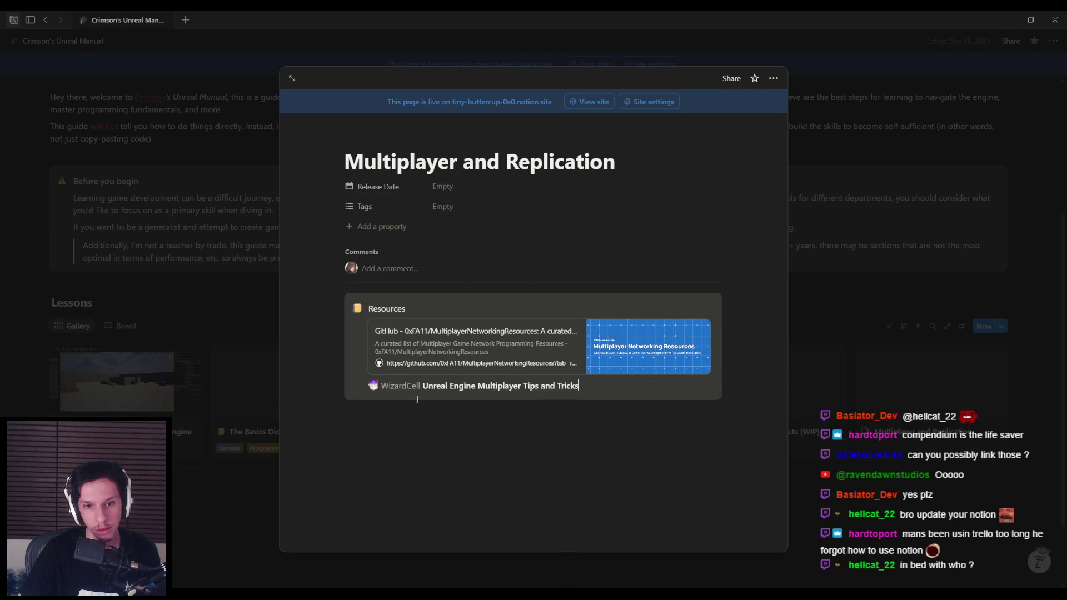
key(ctrl+z)
key(ctrl+z)
text(https://wizardcell.com/unreal/multiplayer-tips-and-tricks/)
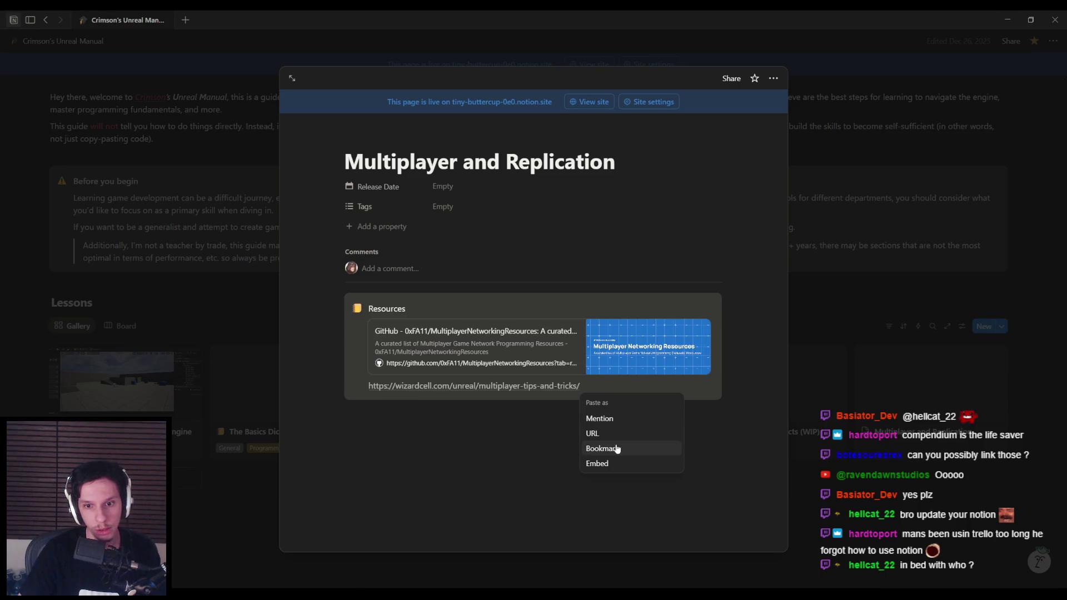
click(611, 448)
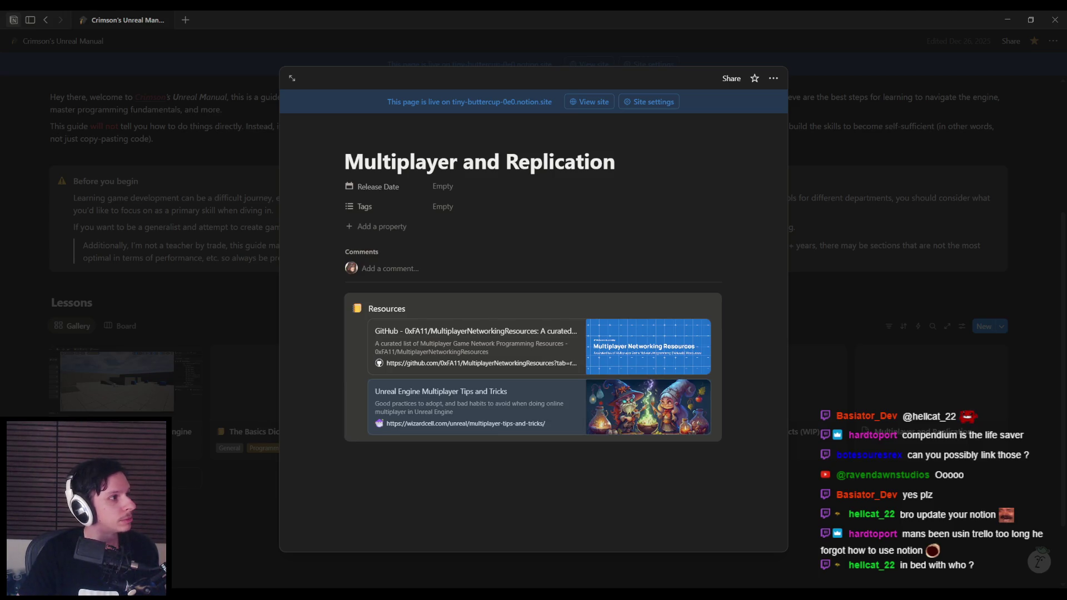
Step: Add the compendium introduction and UE4 server optimizations video links as bookmarks
click(346, 385)
text(https://cedric-neukirchen.net/docs/multiplayer-compendium/introduction)
click(670, 508)
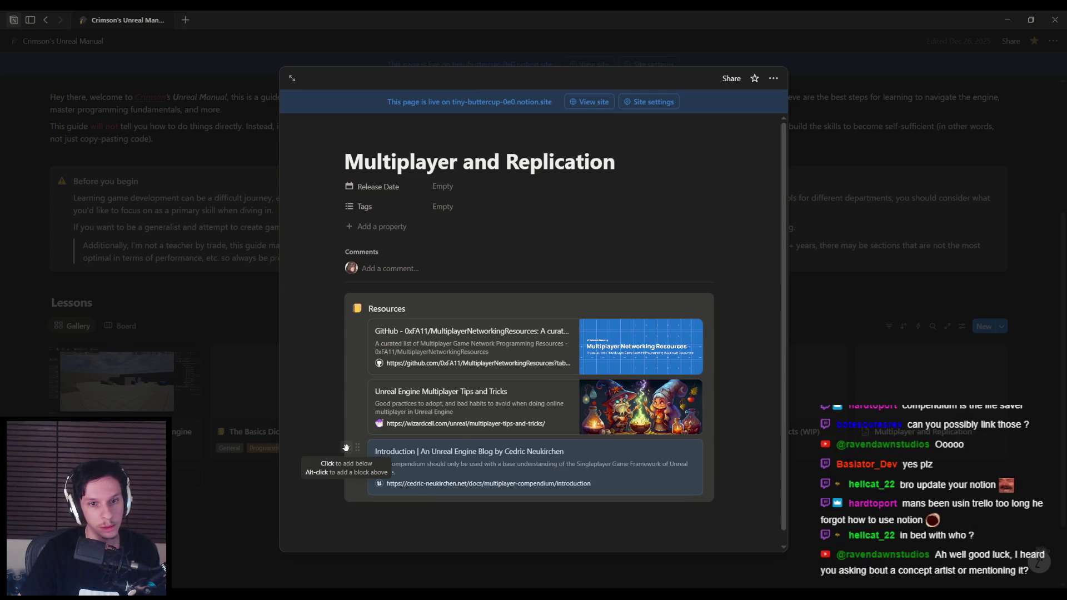
click(345, 447)
text(https://www.youtube.com/watch?v=mT8VUVuk-CY)
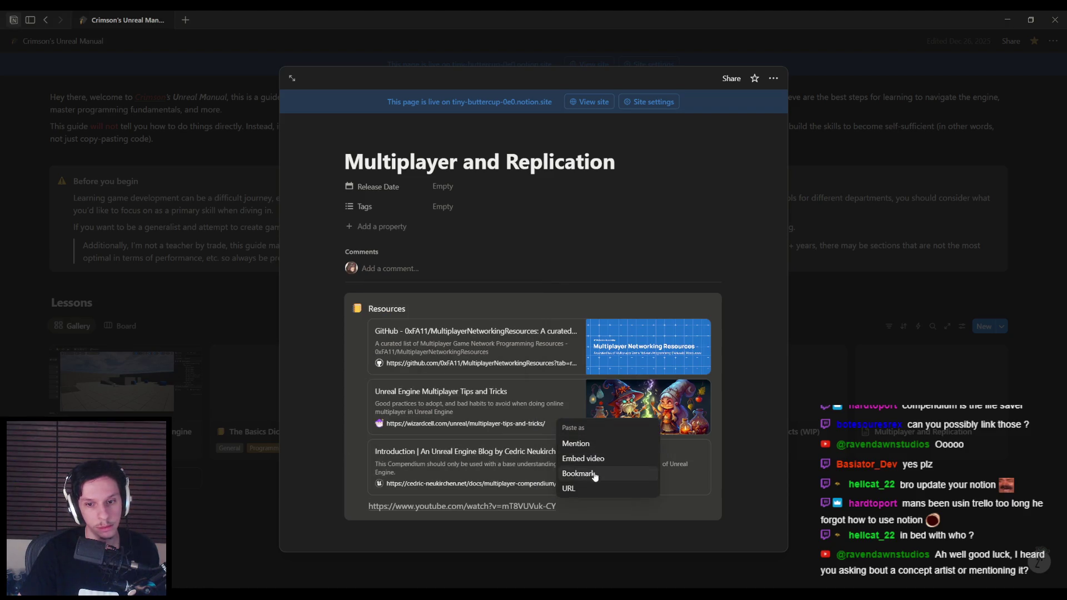
click(578, 473)
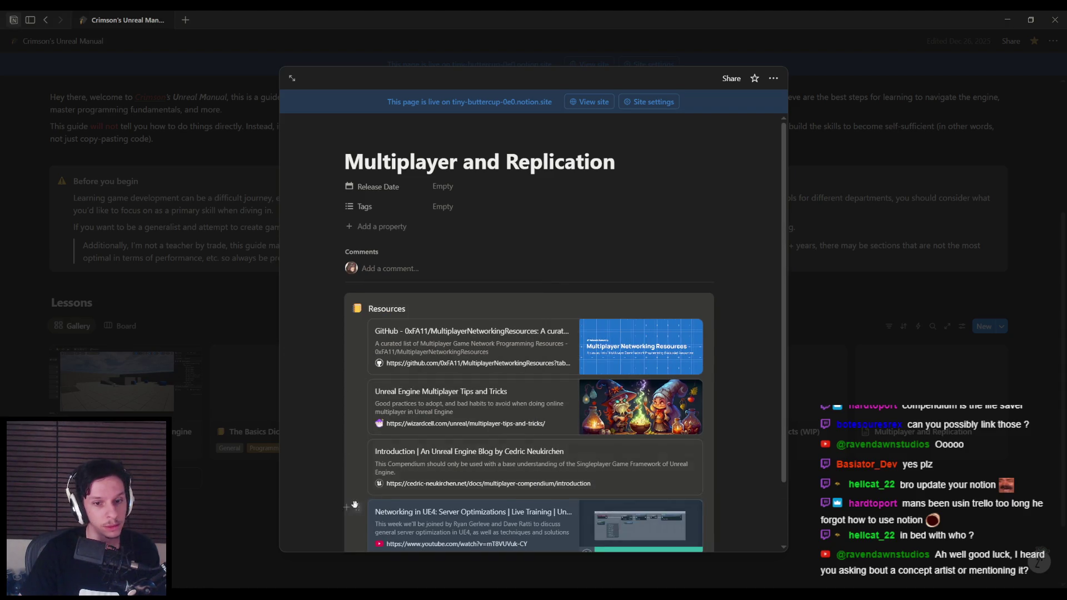
Step: Add the projectile network prediction article link as a bookmark
scroll(347, 455, down, 1)
click(347, 455)
text(https://www.stevestreeting.com/2024/12/12/unreal-network-prediction-for-projectiles/)
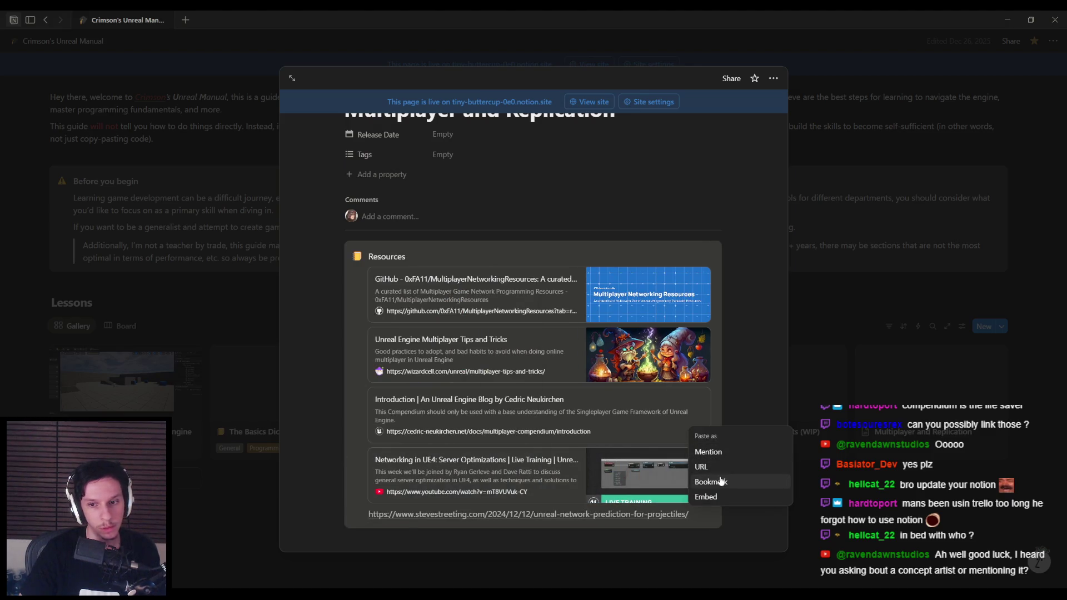
click(709, 478)
scroll(352, 456, down, 1)
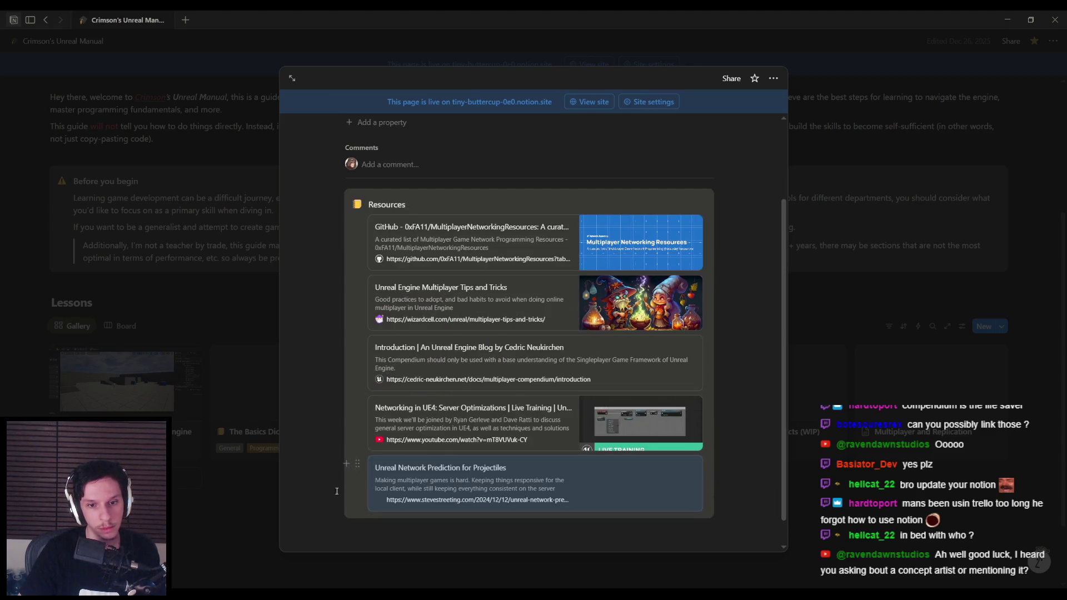
scroll(324, 497, up, 2)
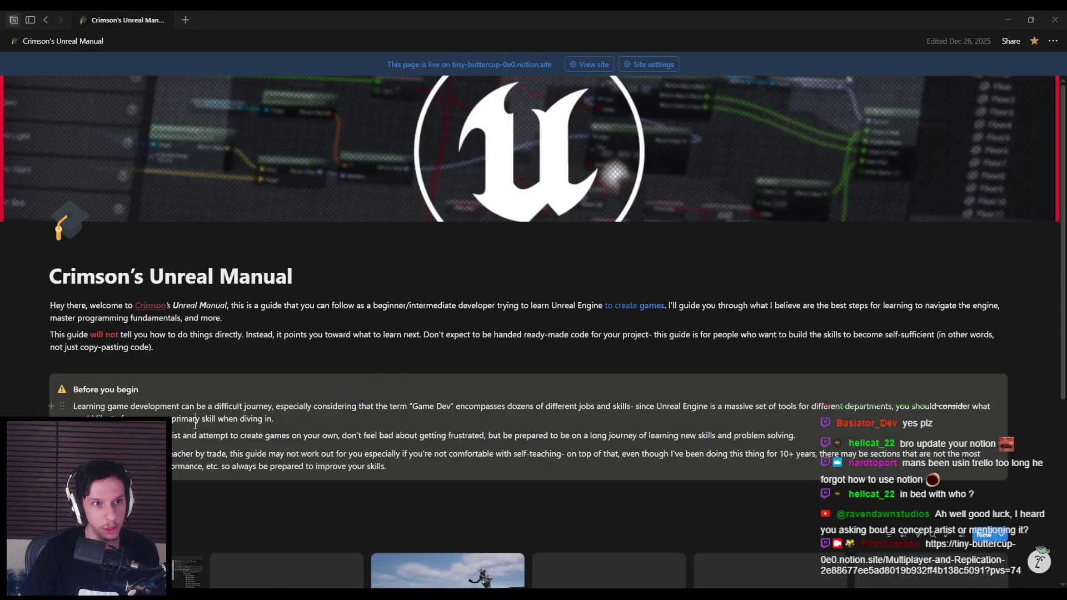
Step: Close the lesson preview, open the Trainrot (friendslop game) page, and minimize Notion
key(ctrl+shift+k)
click(181, 422)
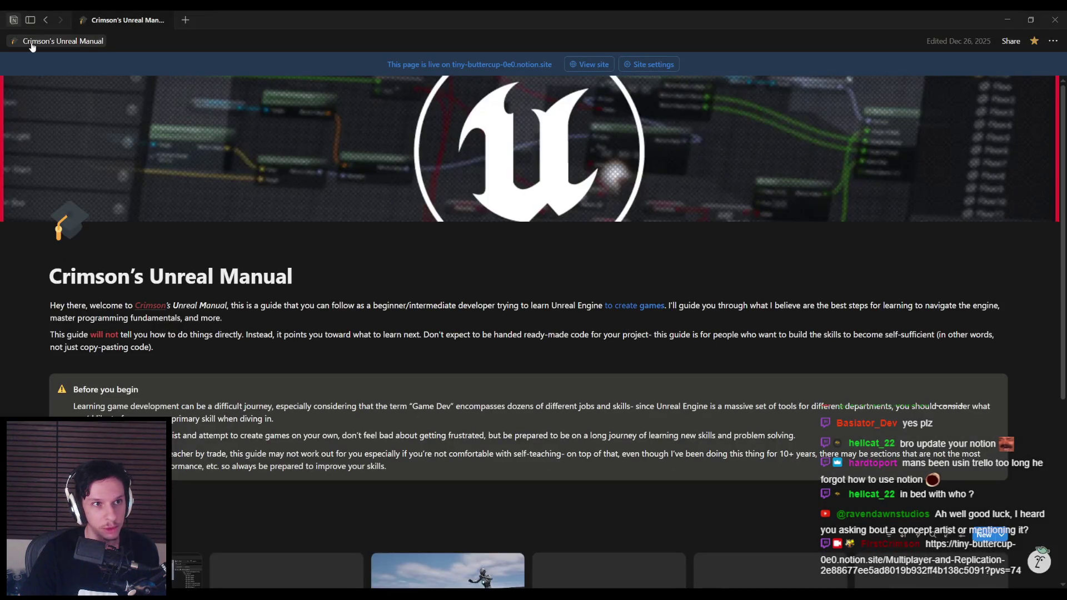
click(31, 45)
click(31, 22)
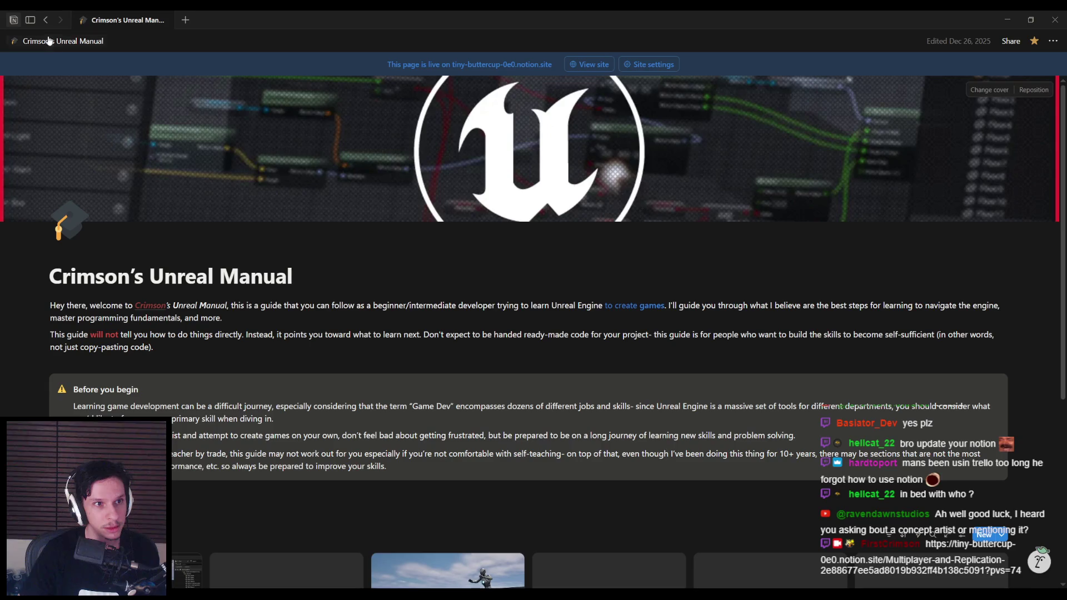
mouse_move(31, 27)
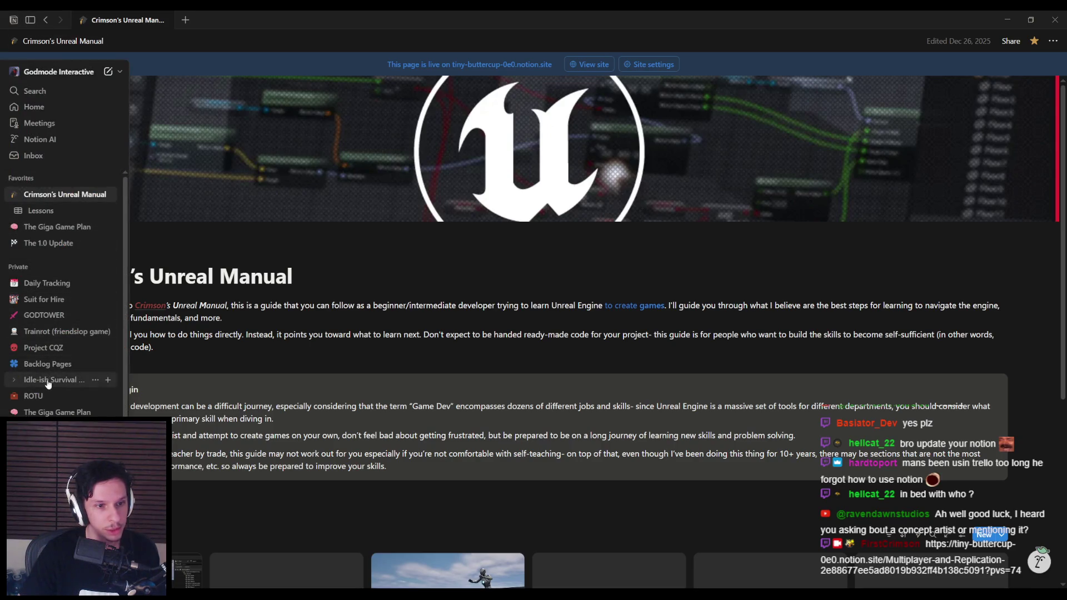
click(50, 331)
scroll(634, 171, down, 10)
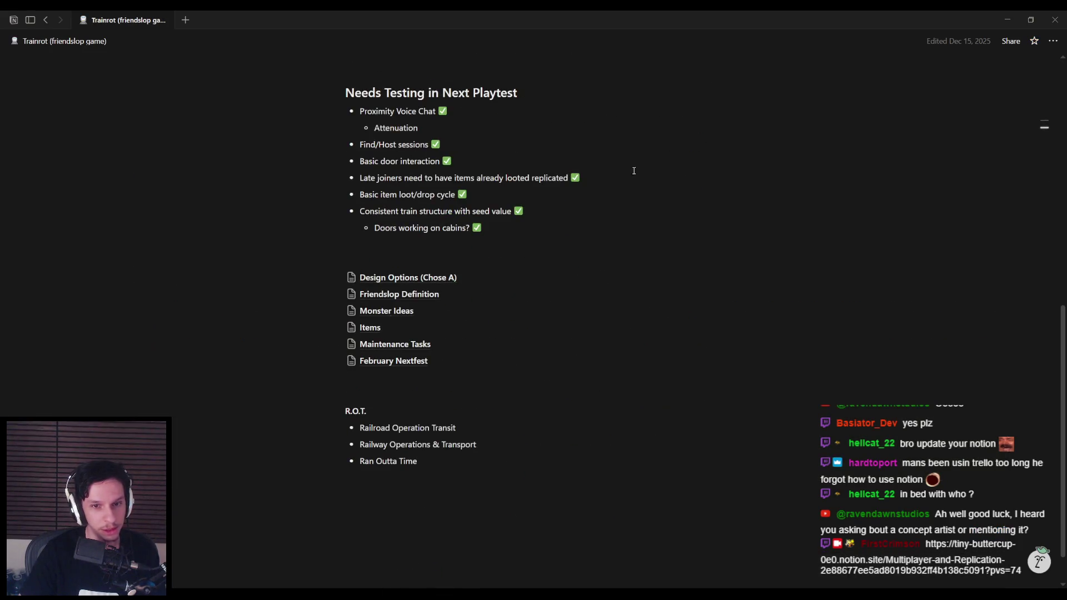
click(1011, 20)
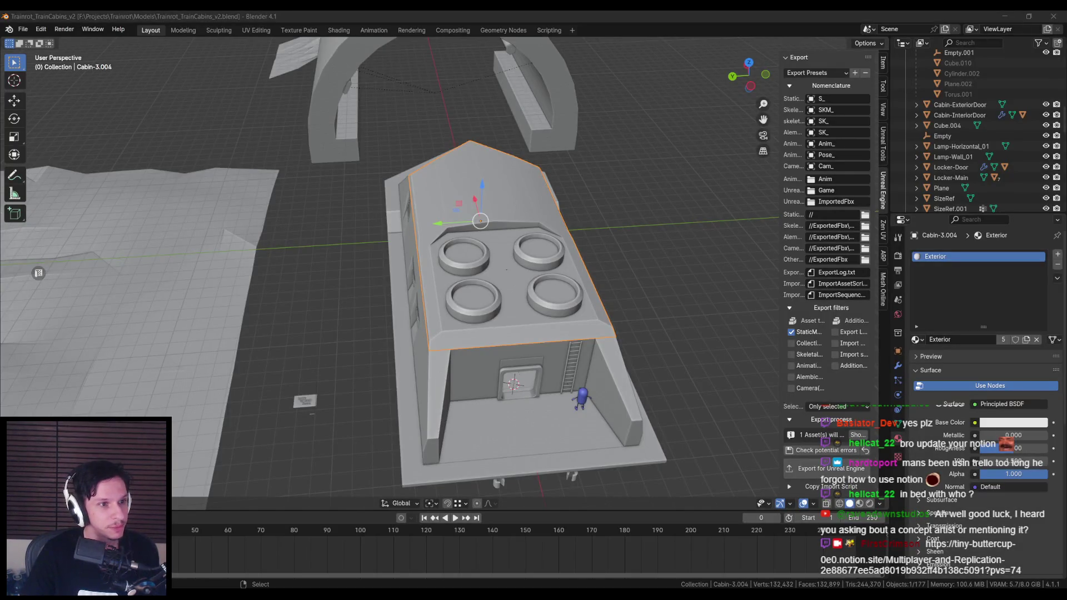
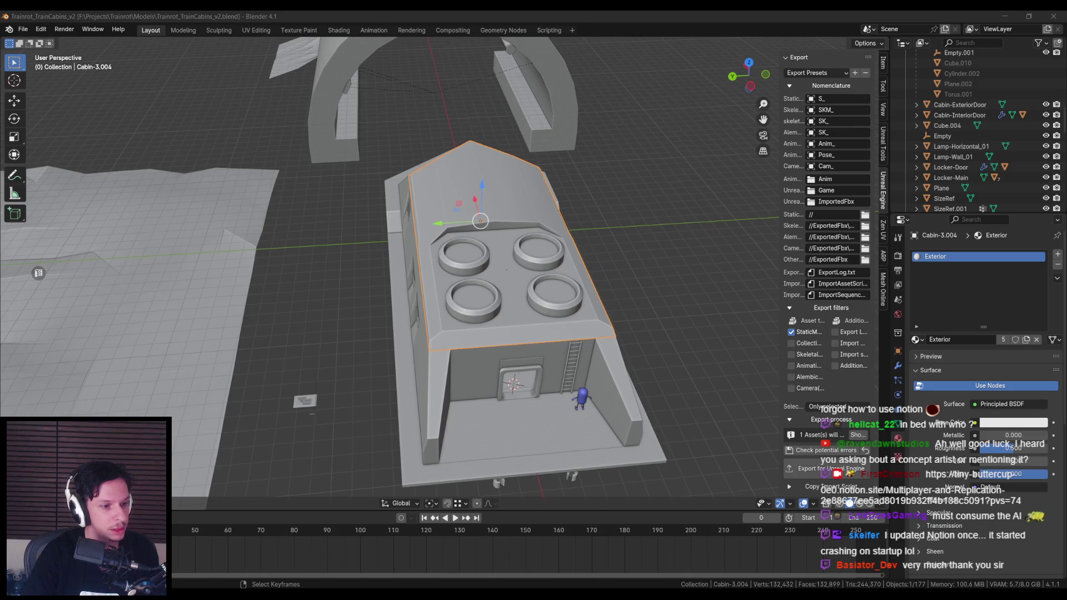
Step: Save the train cabins file and export the selected Cabin-Engine mesh to Unreal Engine
key(ctrl+s)
mouse_move(429, 371)
mouse_down()
mouse_move(399, 319)
mouse_move(456, 326)
mouse_move(465, 353)
mouse_move(303, 552)
mouse_up()
click(399, 307)
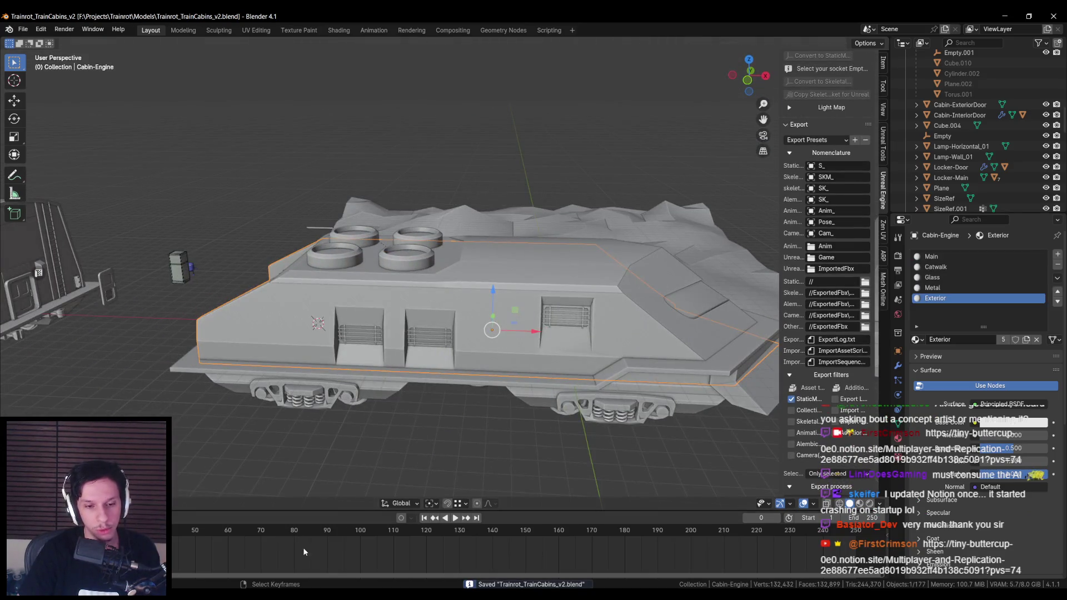
drag(456, 390, 405, 436)
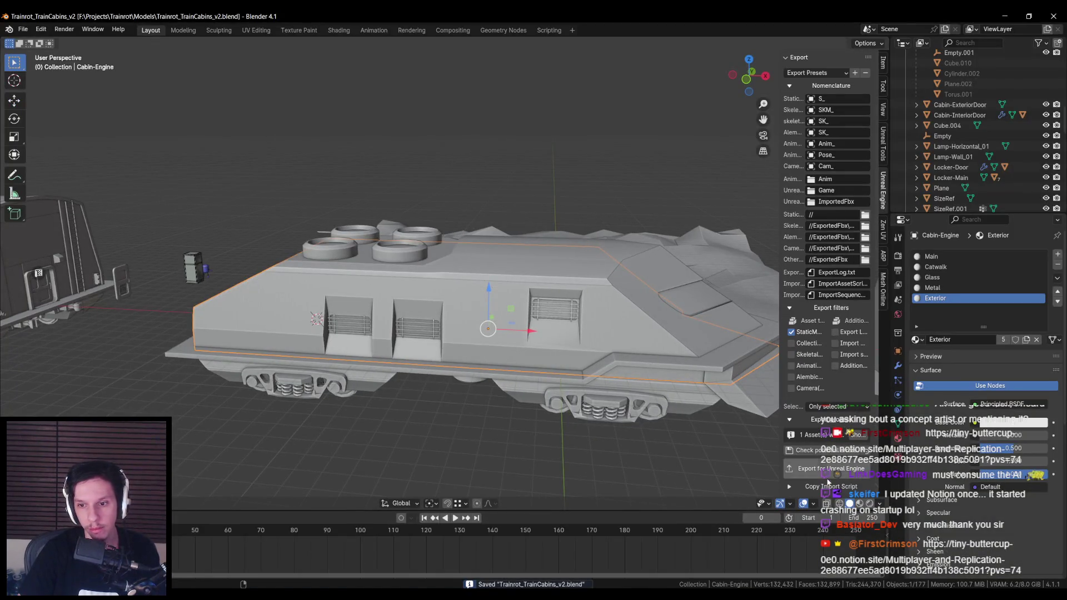
click(826, 476)
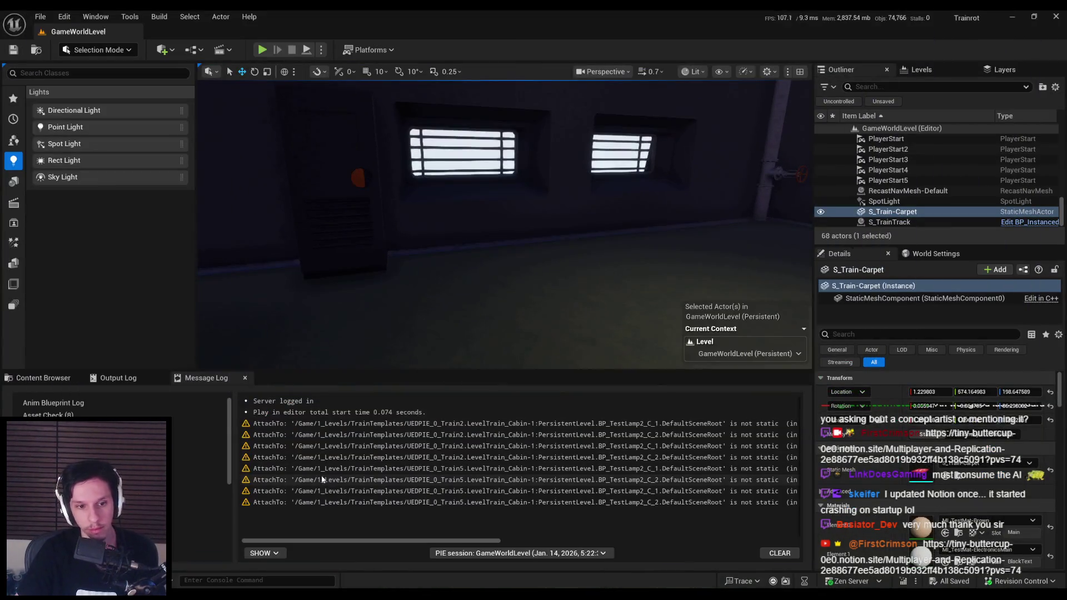
Step: Reimport S_Cabin-Engine, save all modified assets, and select LevelTrain_MainEngine in the level
click(43, 378)
scroll(303, 484, down, 1)
right_click(312, 489)
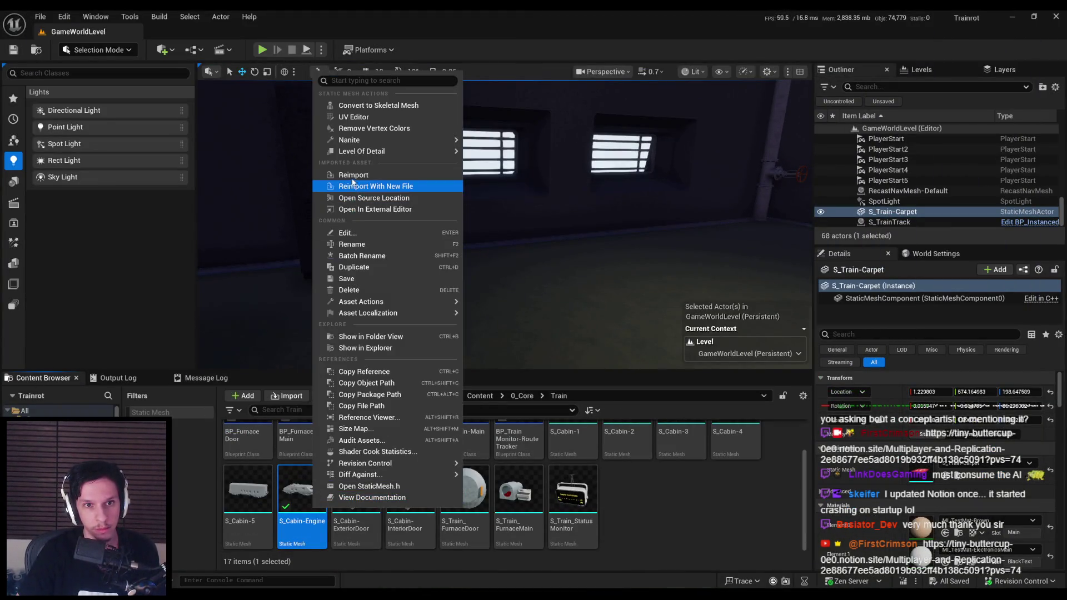
click(353, 175)
key(ctrl+shift+s)
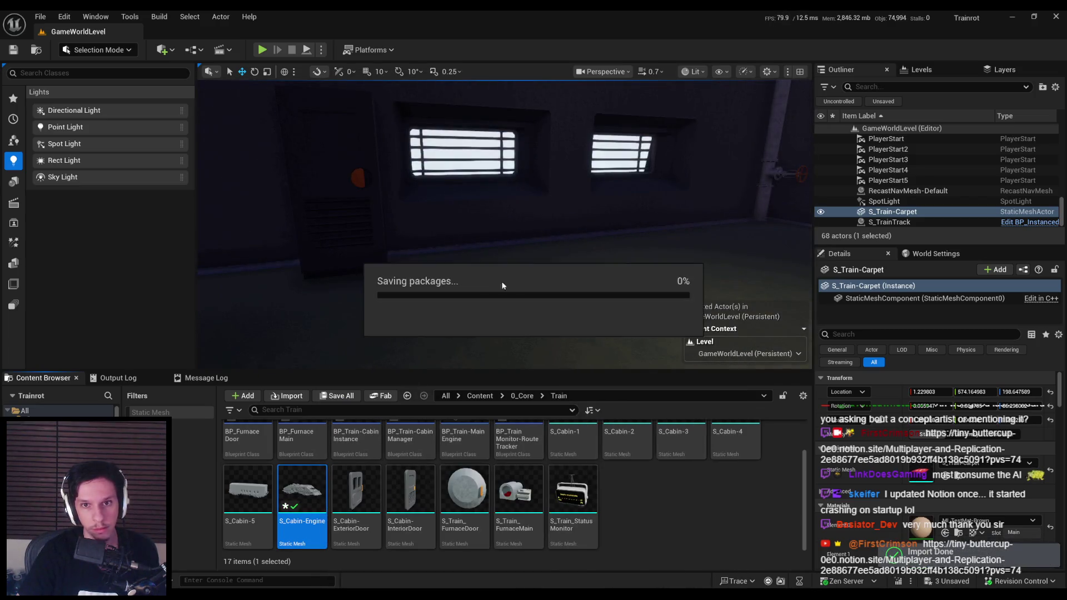
click(576, 252)
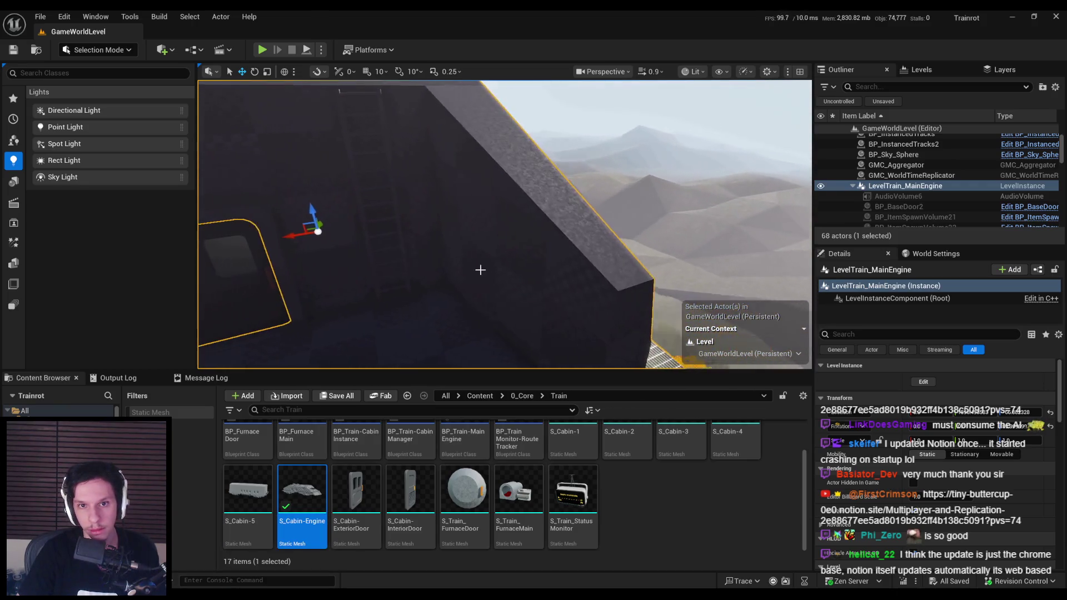
click(270, 579)
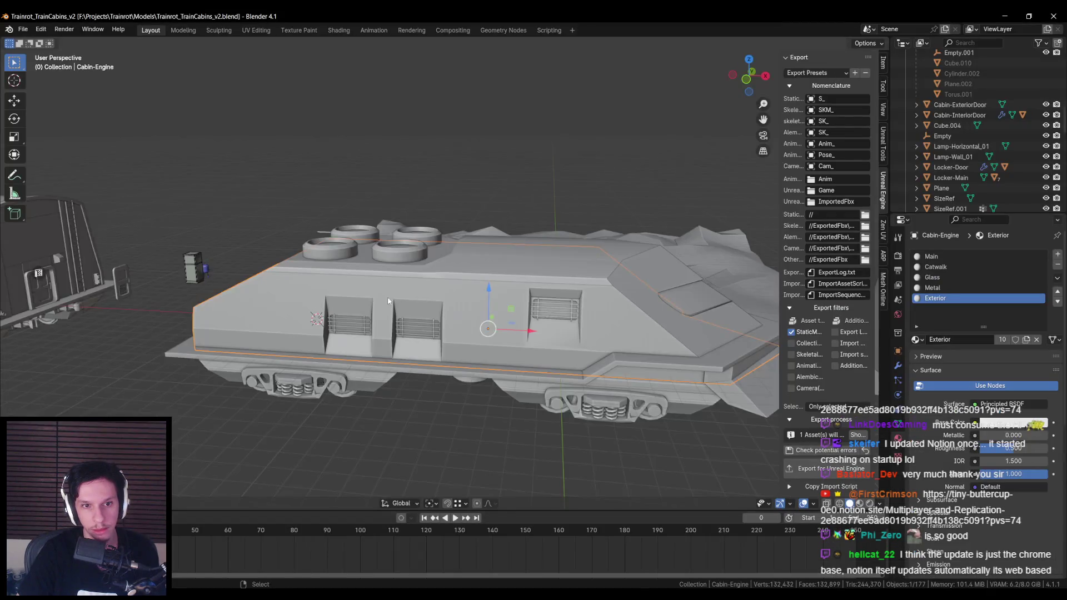
Step: Select the Cabin-Engine.001 object and enter Edit Mode on its mesh
click(585, 337)
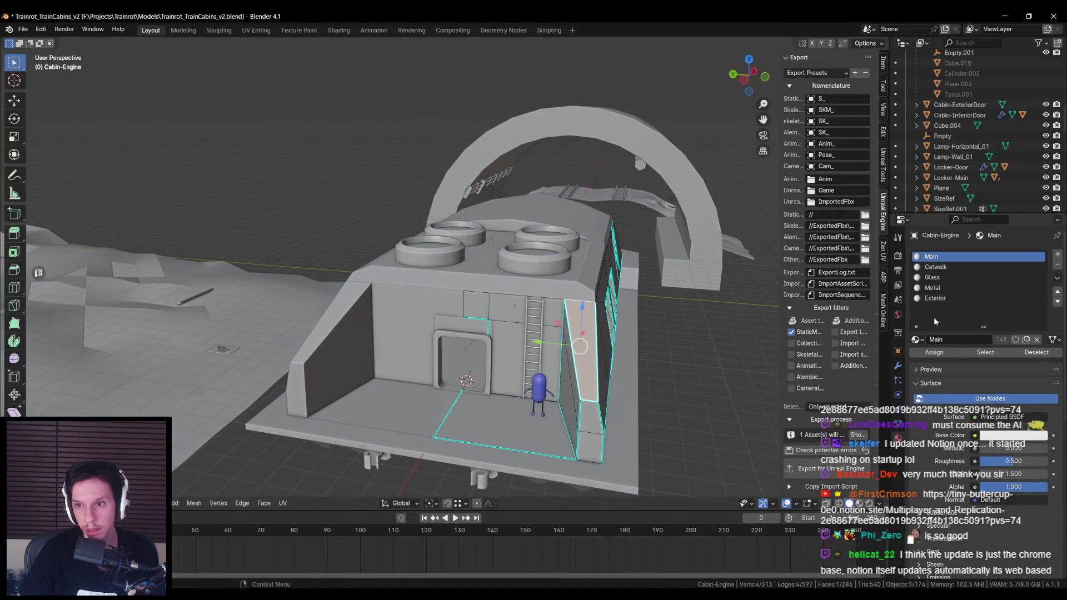
click(935, 299)
mouse_move(561, 350)
mouse_down()
mouse_move(513, 349)
mouse_move(533, 344)
mouse_up()
key(Tab)
click(611, 322)
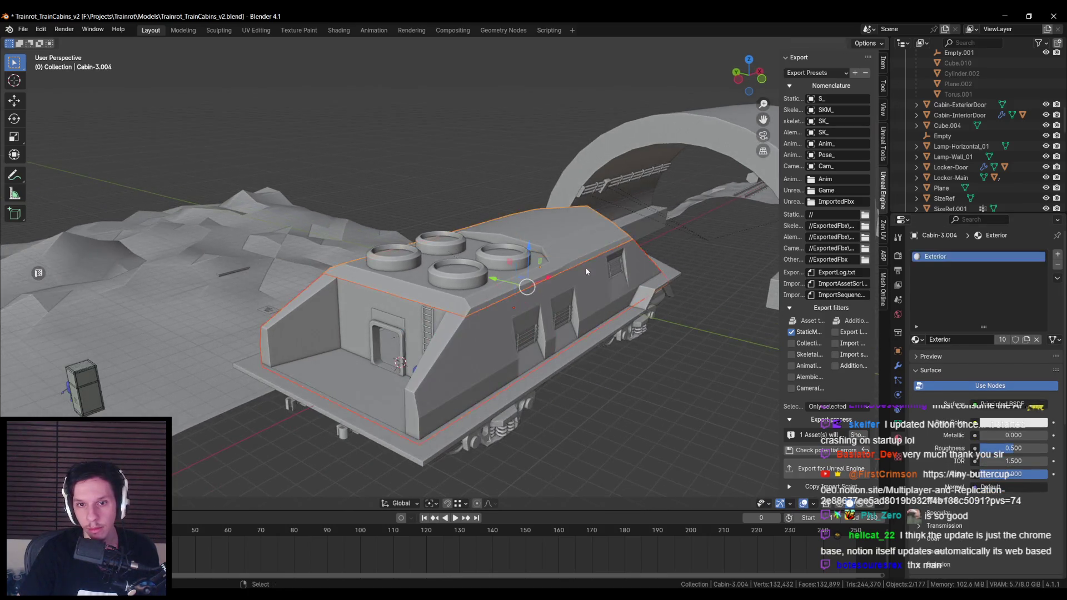
drag(611, 322, 641, 314)
click(524, 351)
key(Tab)
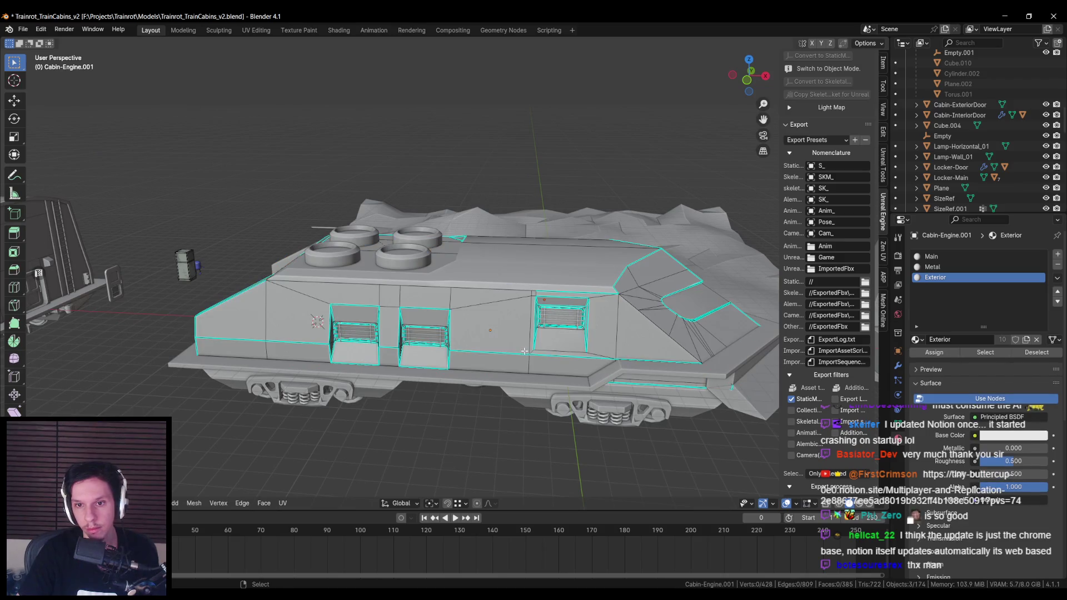
Step: Select all Exterior-material faces, cube-project their UVs, and save the train cabins file
click(984, 352)
right_click(615, 334)
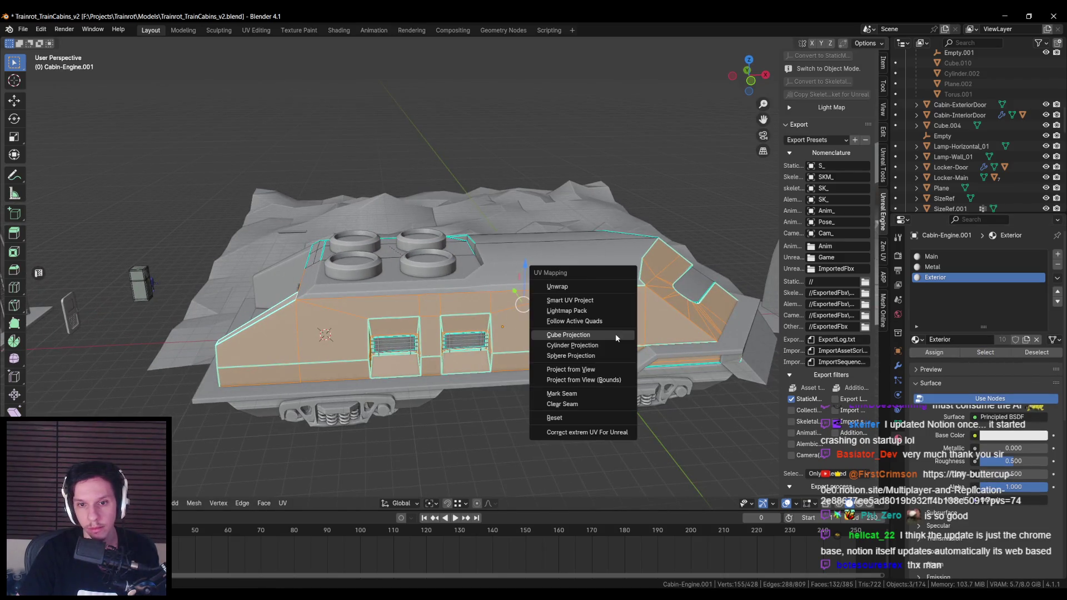
key(Escape)
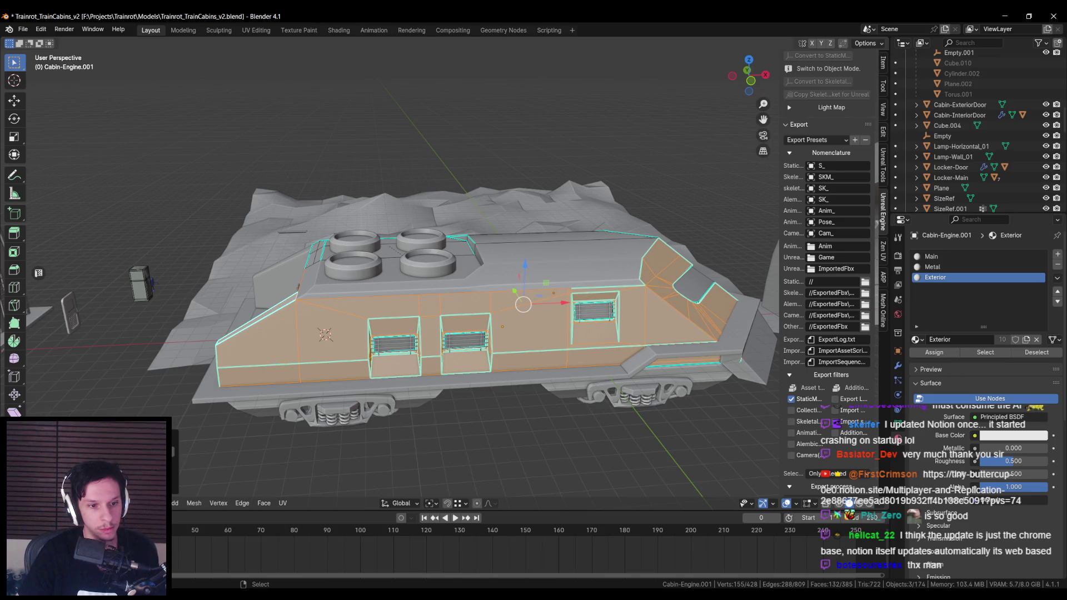
drag(383, 386, 380, 391)
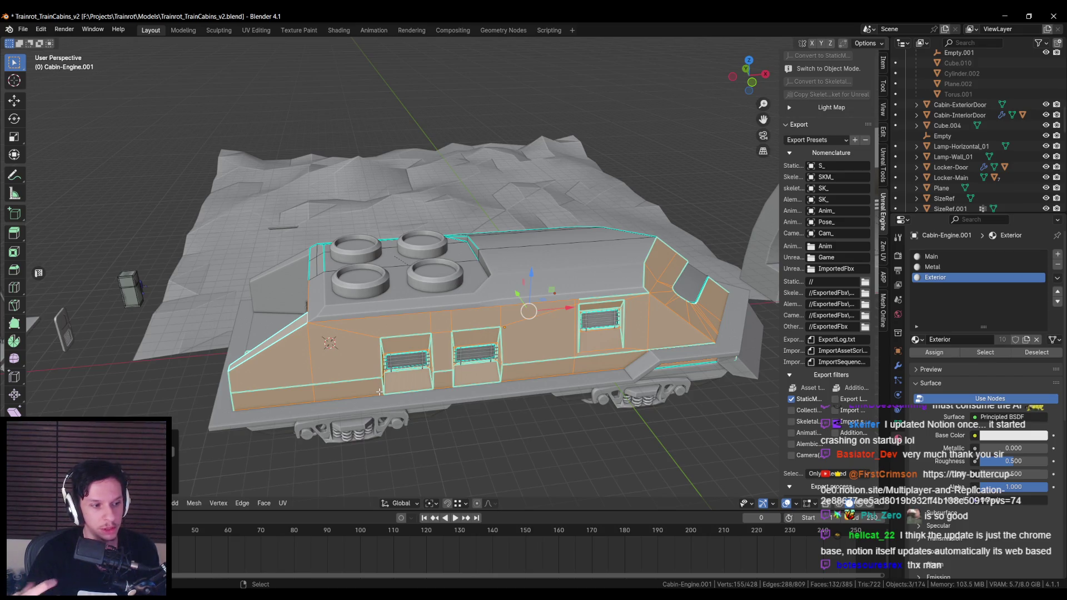
drag(380, 392, 466, 389)
key(Tab)
key(ctrl+s)
scroll(825, 420, down, 4)
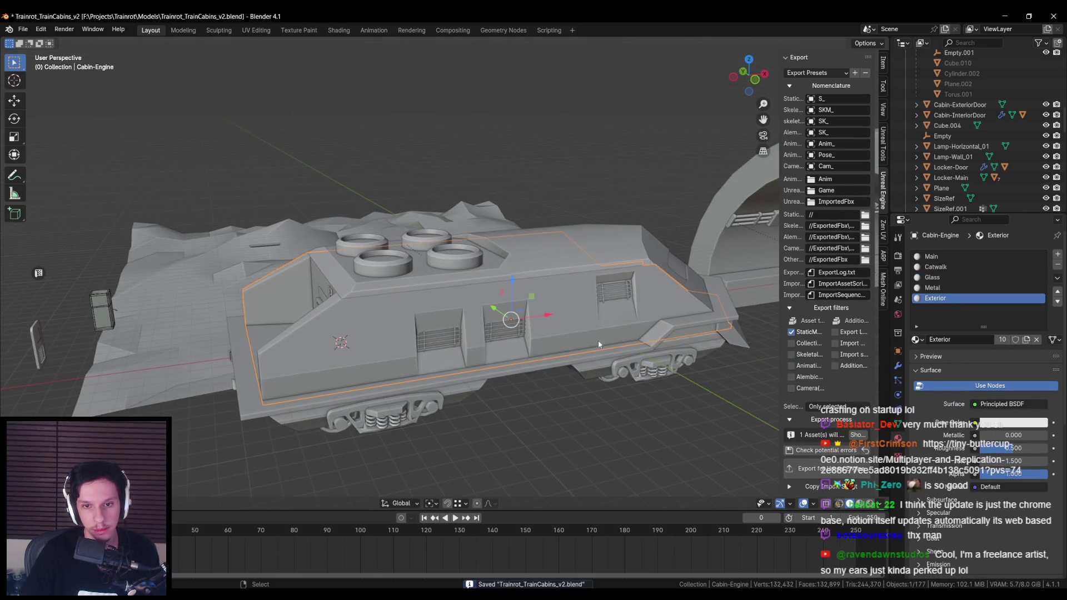
click(828, 468)
key(alt+Tab)
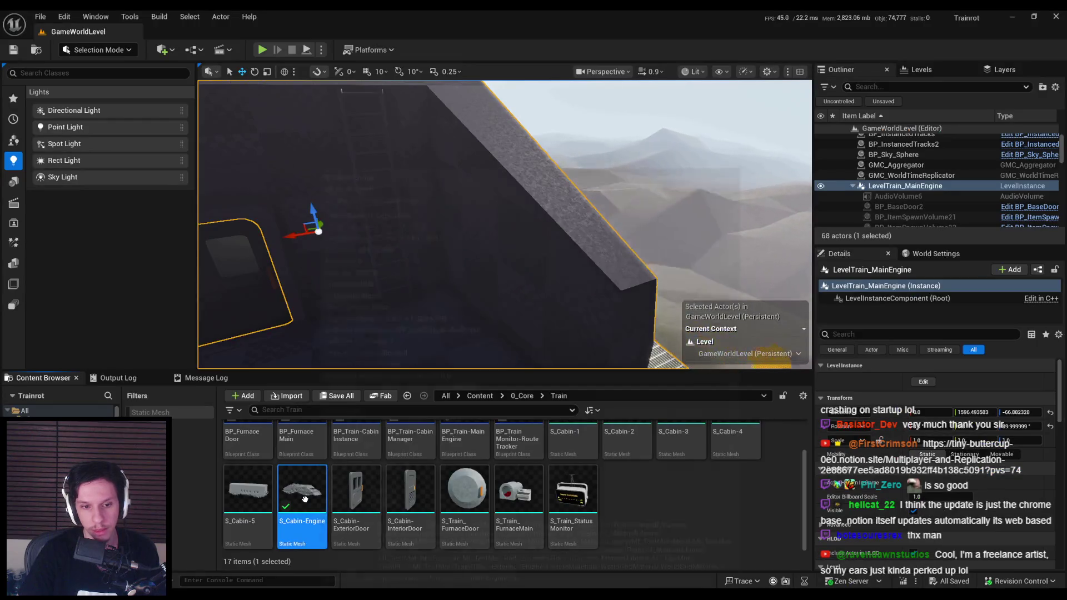
Step: Reimport S_Cabin-Engine with its new UVs and open Content > 3_MaterialLibrary
right_click(306, 489)
click(343, 168)
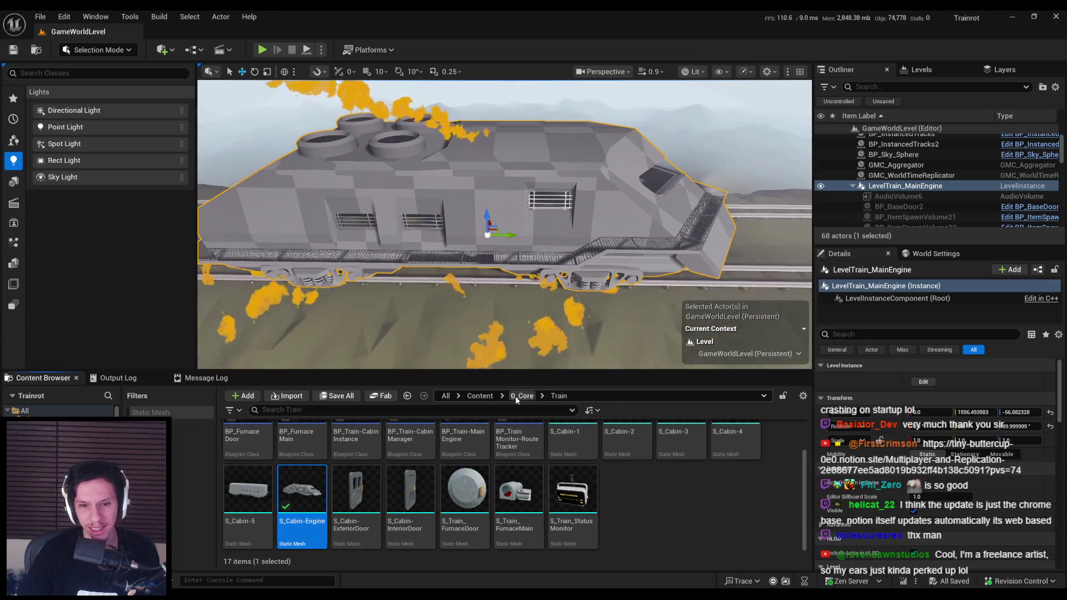
click(520, 395)
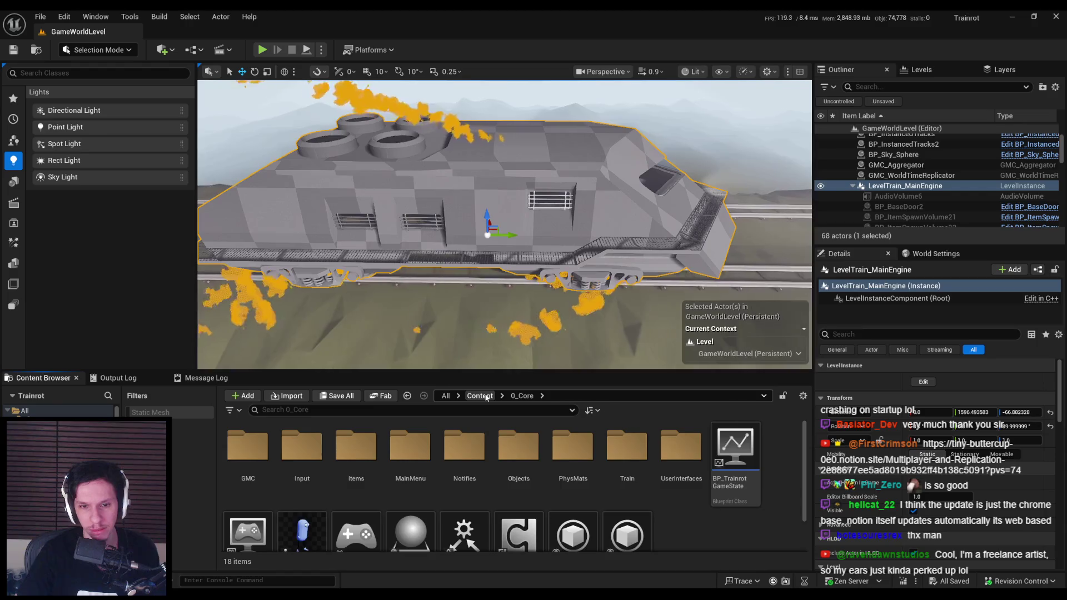
click(480, 396)
click(250, 468)
double_click(250, 468)
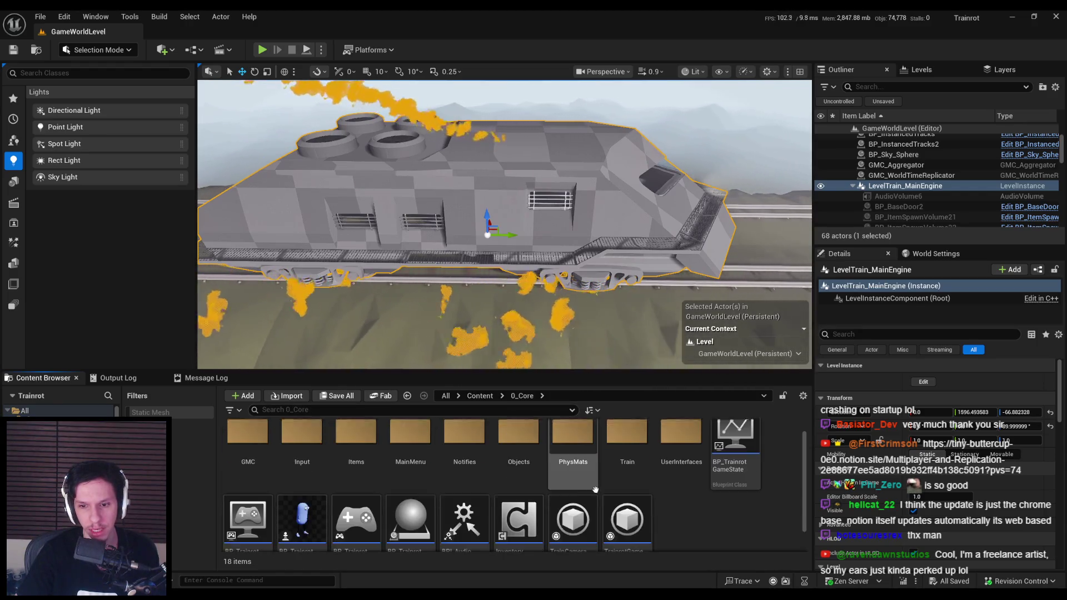
key(alt+Left)
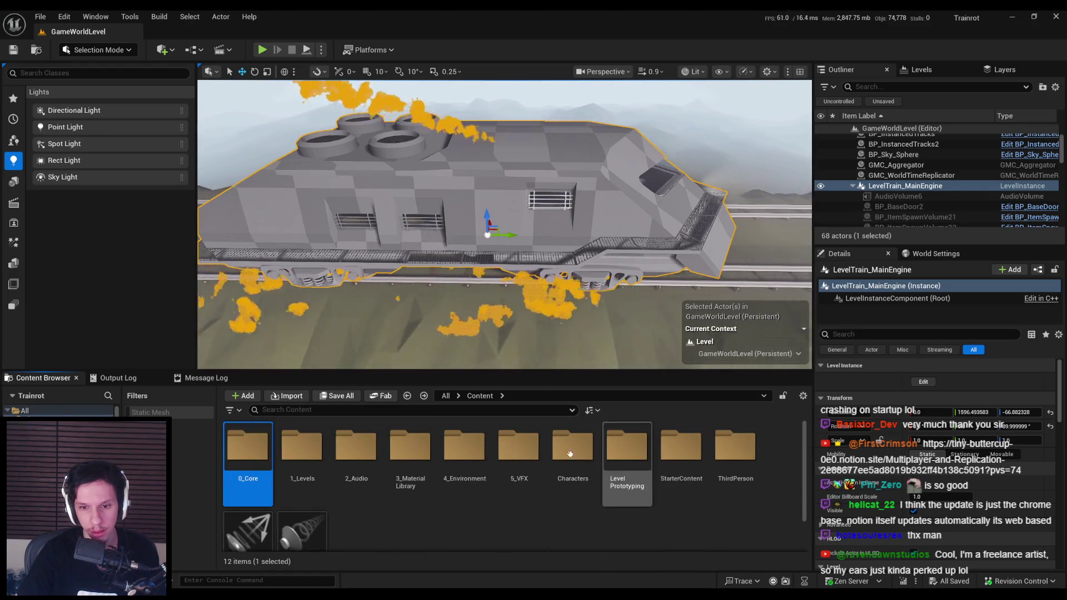
double_click(416, 456)
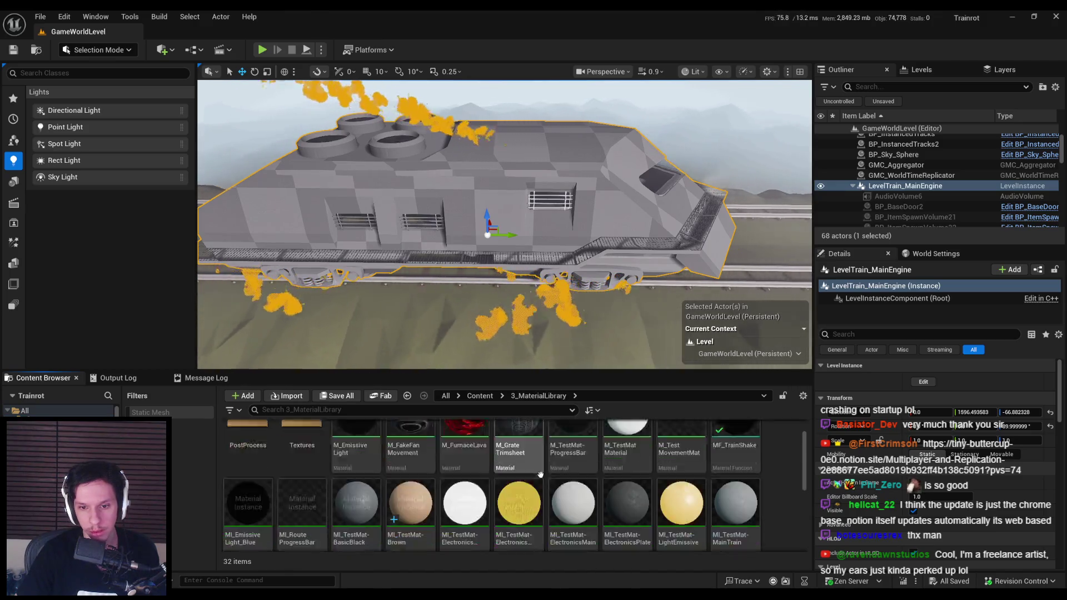
Step: Enlarge the asset browser and select the MI_TestMat-MainTrain material instance
drag(538, 371, 525, 225)
scroll(414, 441, up, 3)
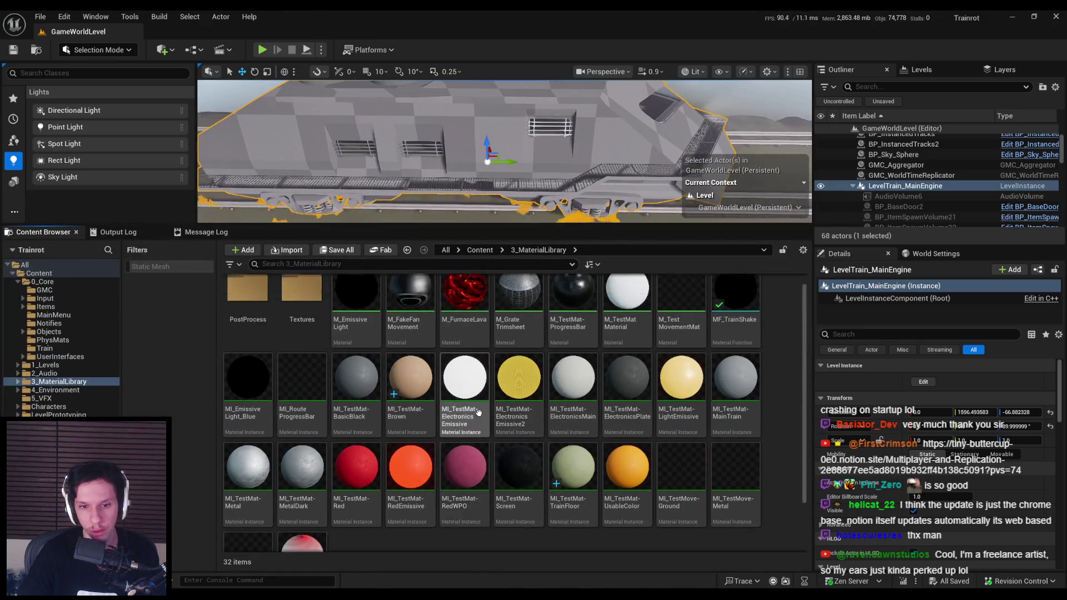
click(587, 425)
drag(578, 184, 584, 207)
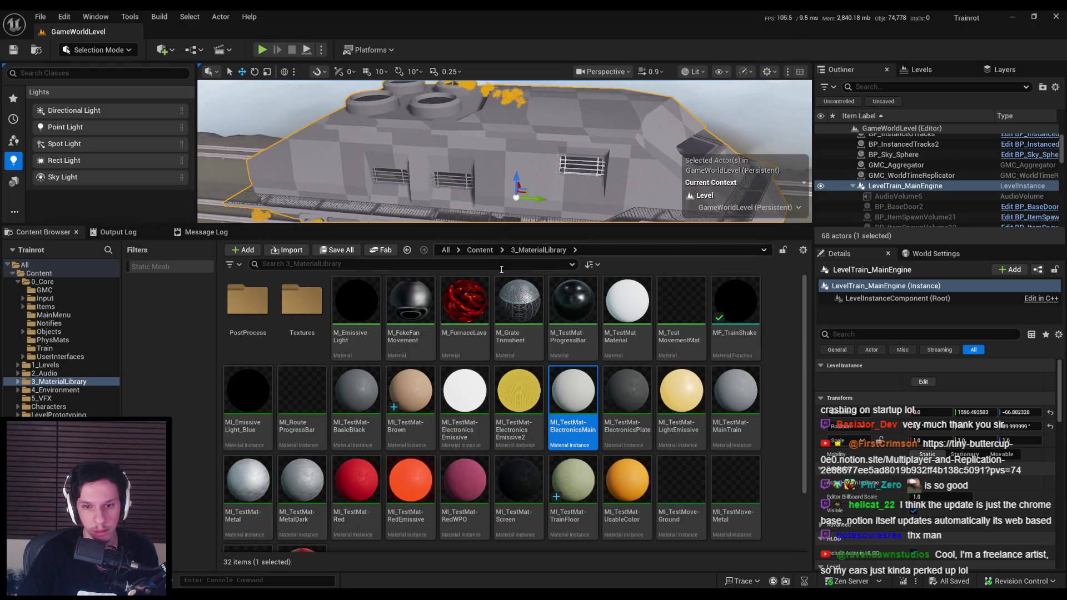
mouse_move(374, 487)
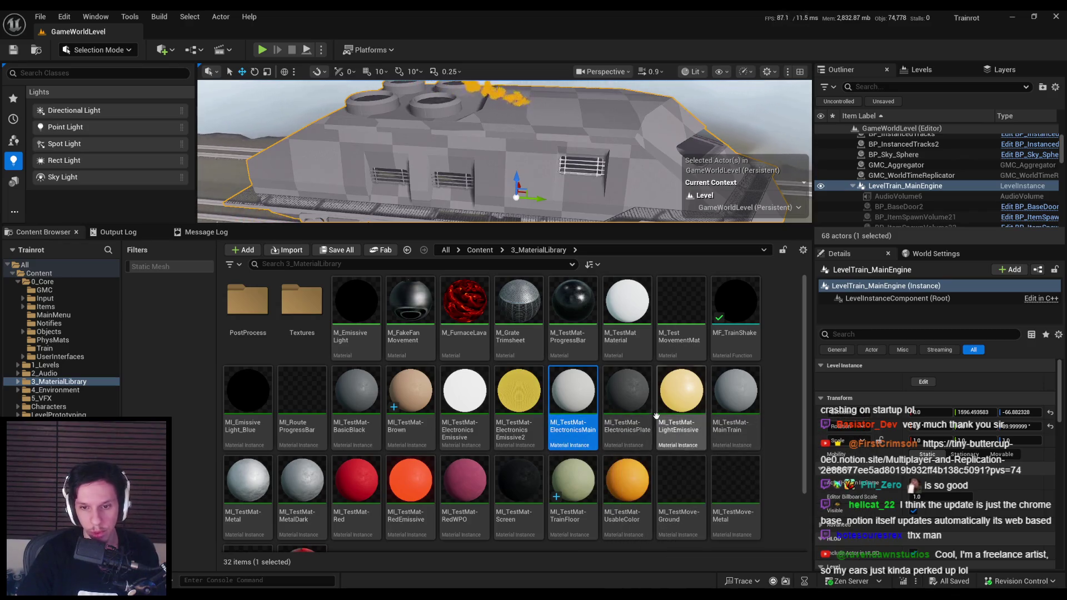
click(739, 430)
right_click(746, 435)
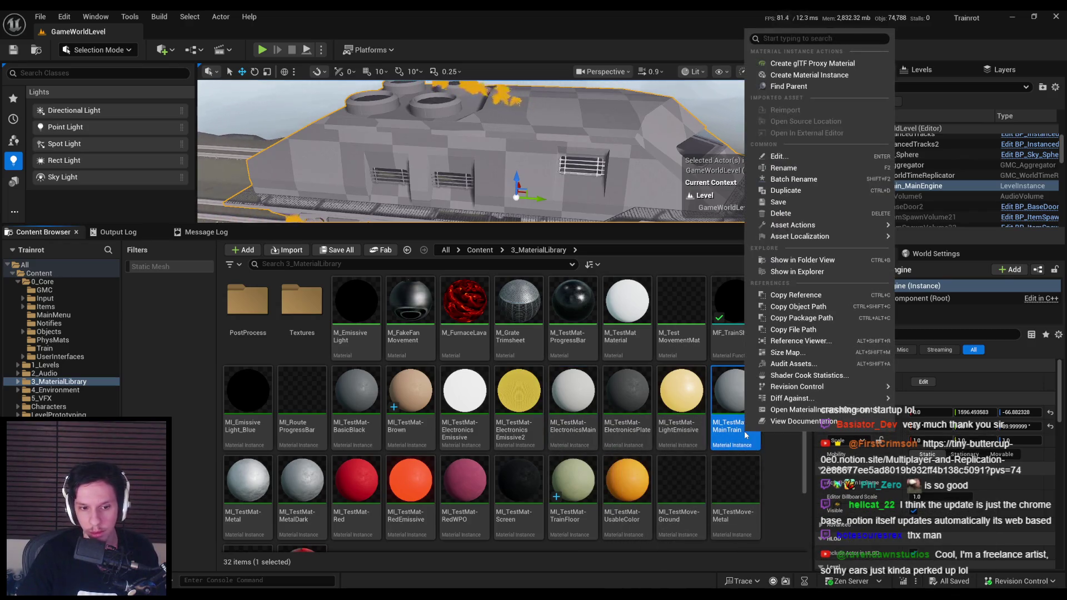
Step: Duplicate MI_TestMat-MainTrain, name the copy MI_TestMat-TrainExterior, and save it
click(784, 190)
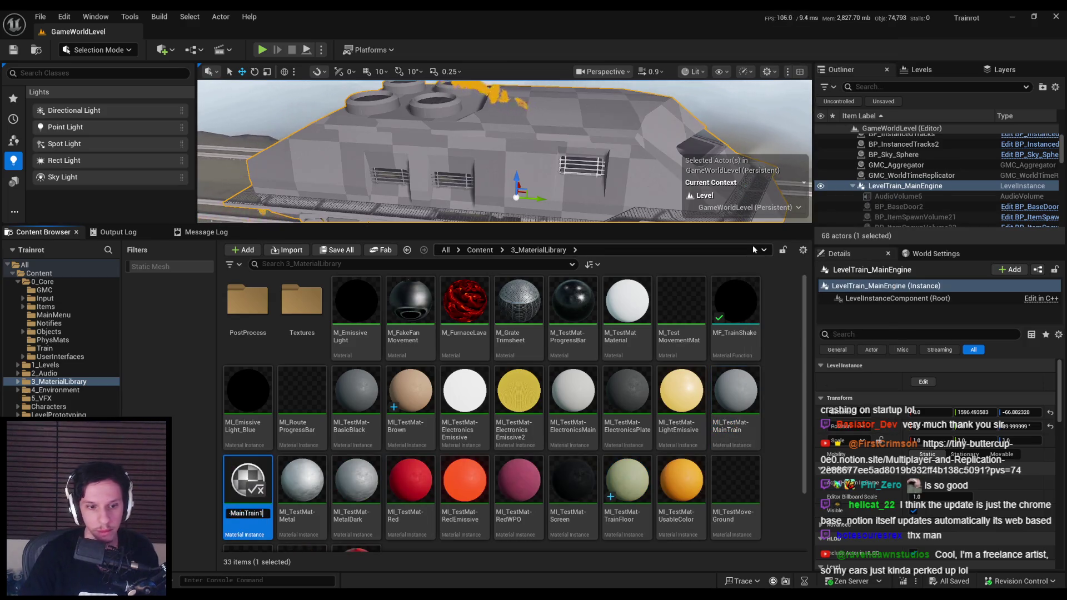
key(BackSpace)
key(BackSpace)
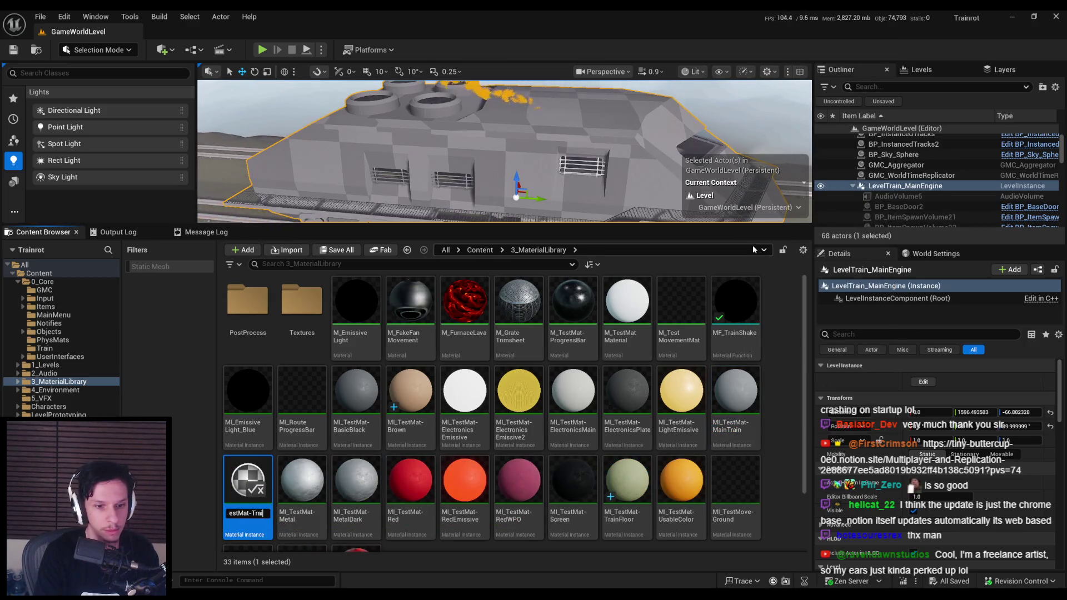
key(Return)
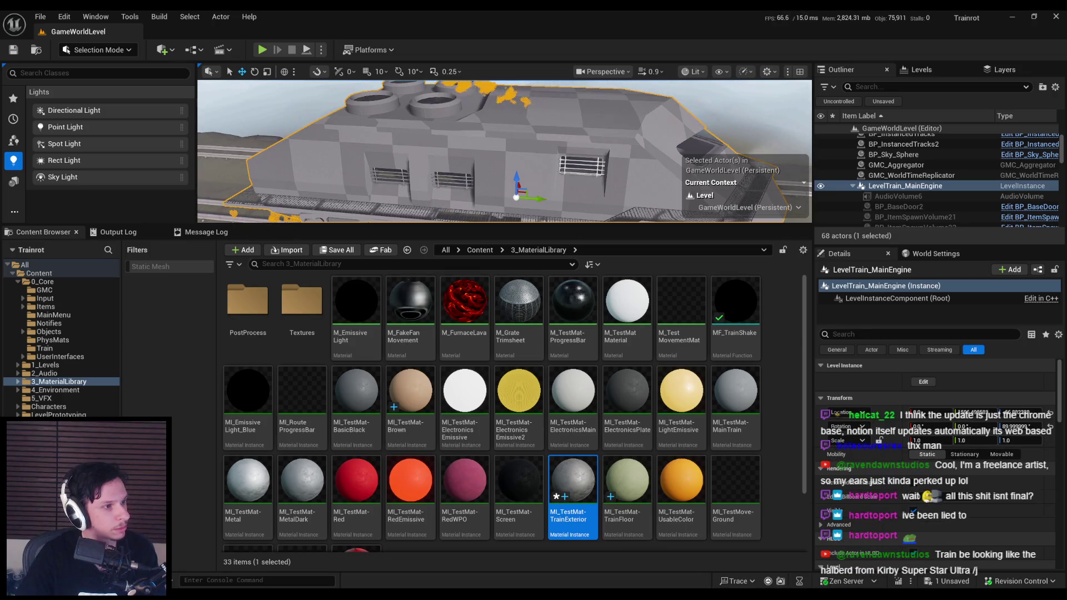
key(ctrl+s)
drag(480, 225, 480, 386)
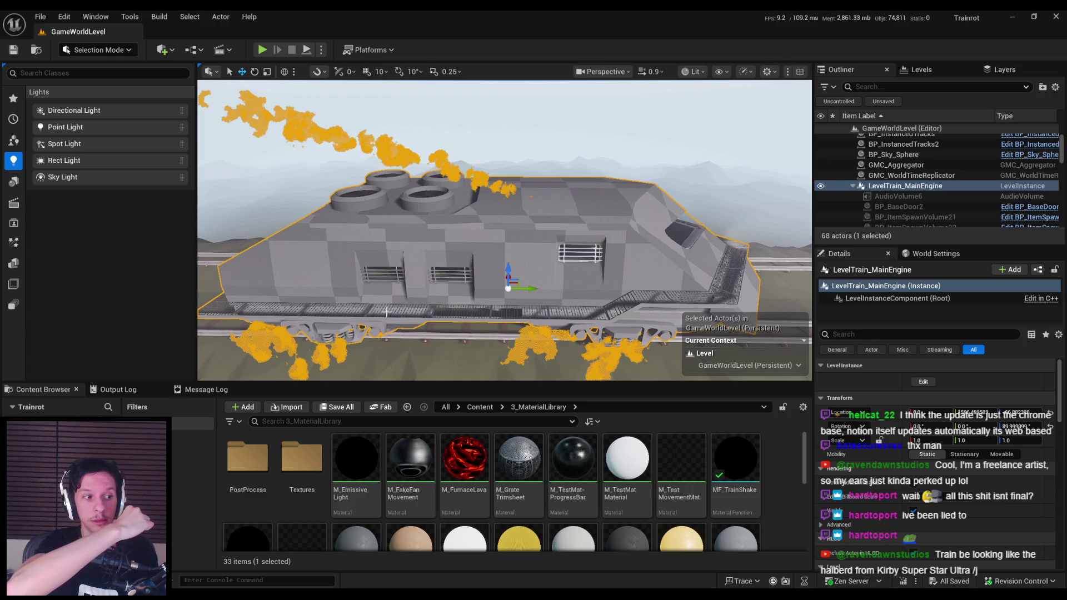
Step: Fly the camera around the train engine's front and back at camera speed 1.4
key(w)
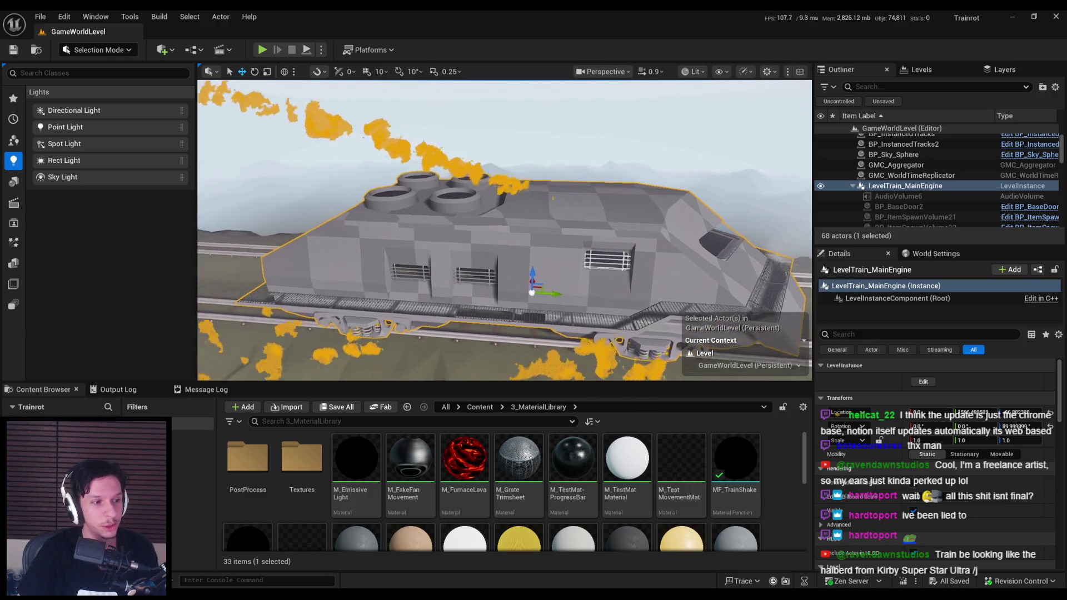
key(w)
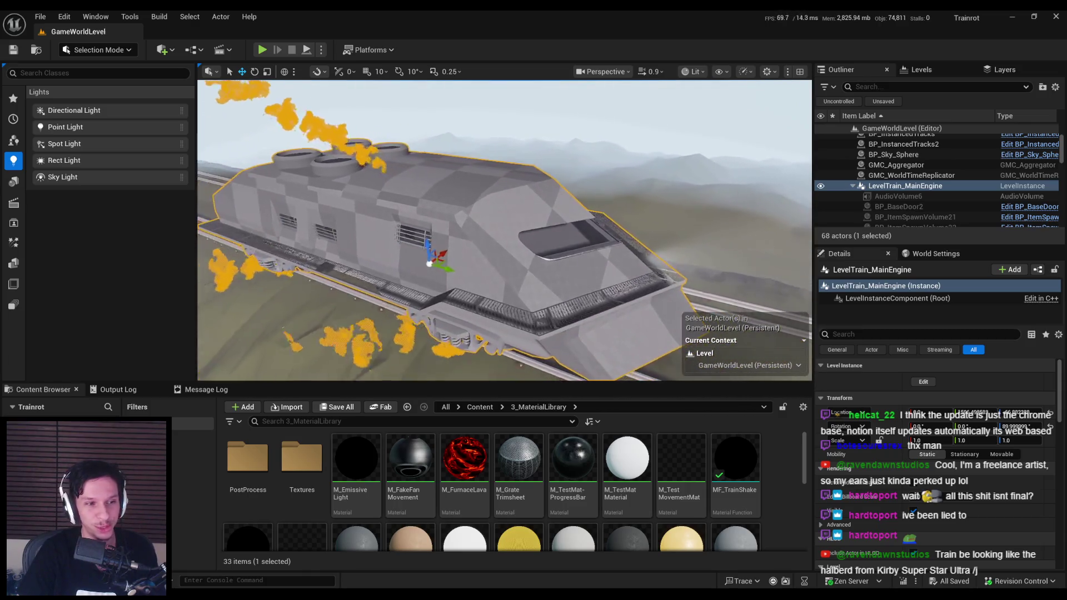
key(w)
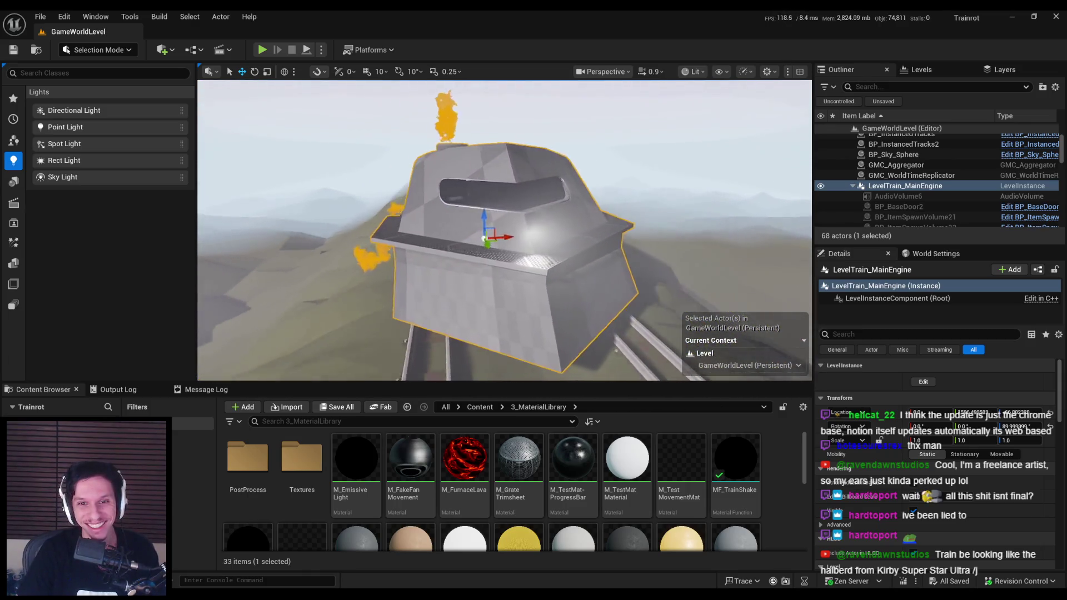
scroll(504, 231, up, 2)
key(w)
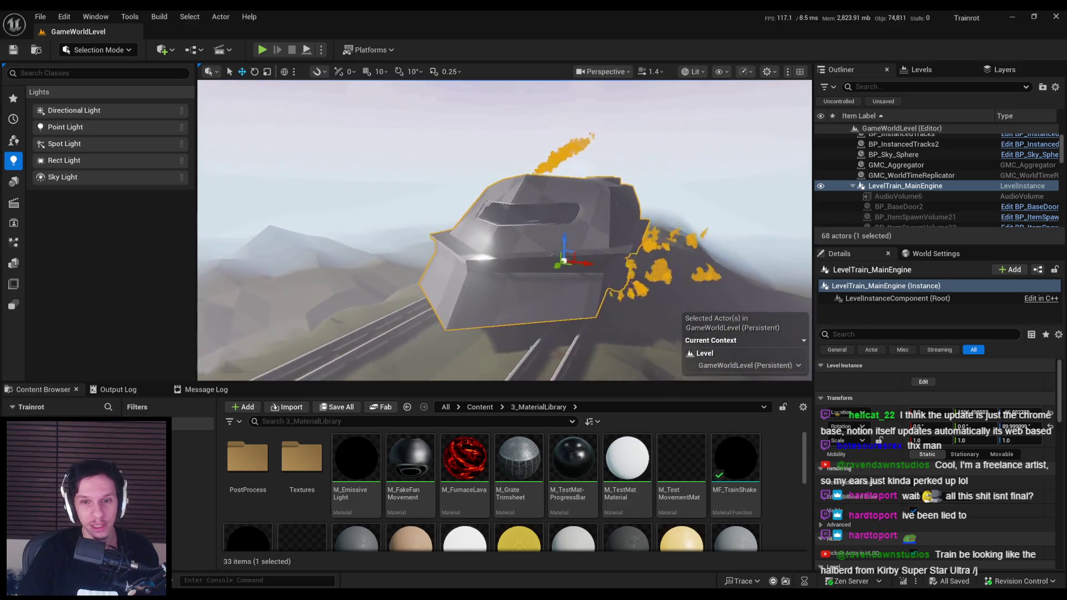
key(ctrl+space)
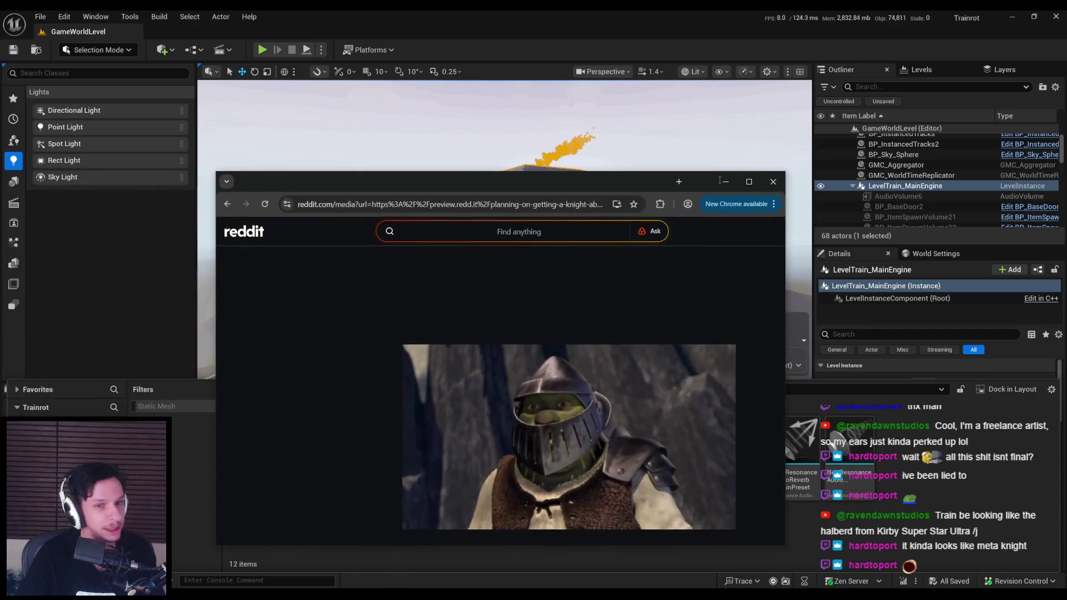
Step: Move the Reddit Chrome window aside and close its tab
mouse_move(638, 179)
mouse_down()
mouse_move(958, 308)
mouse_move(952, 197)
mouse_move(1002, 204)
mouse_up()
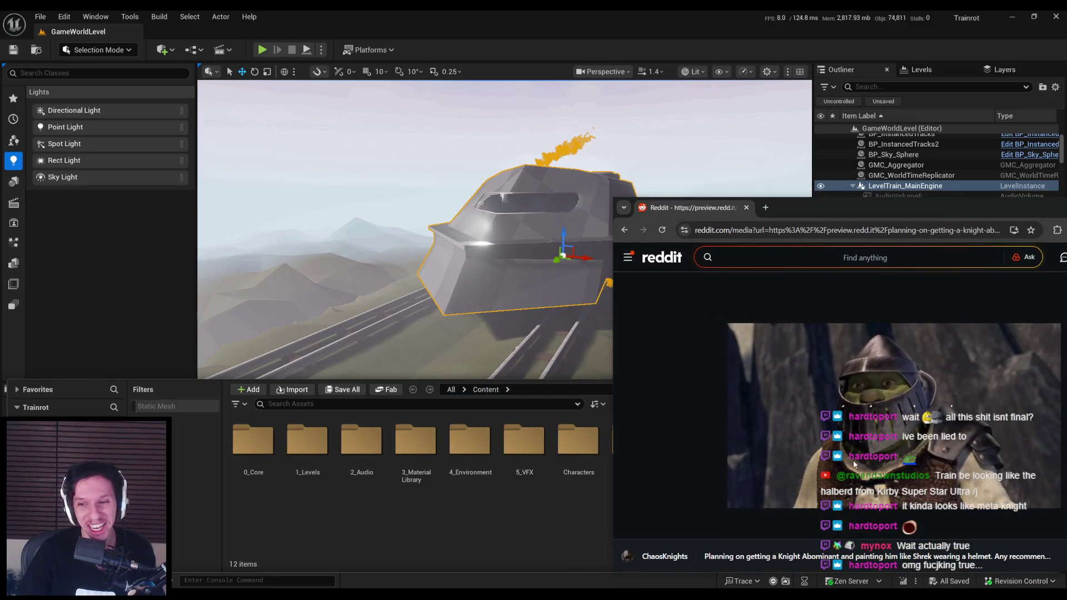
middle_click(692, 210)
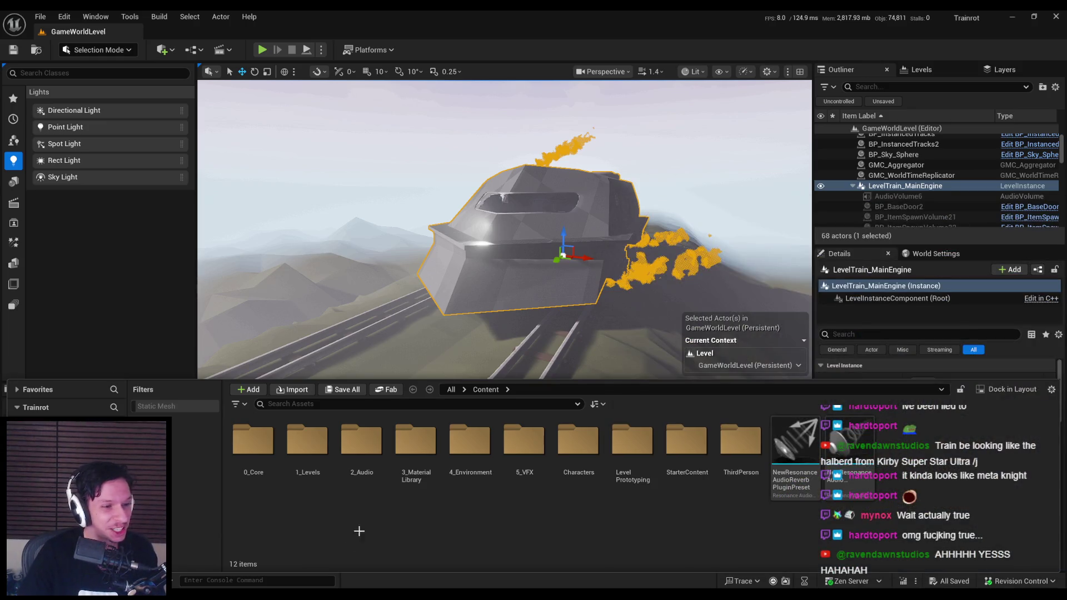
Step: Open 3_MaterialLibrary and fly the camera around and above the engine's top hatch
double_click(415, 442)
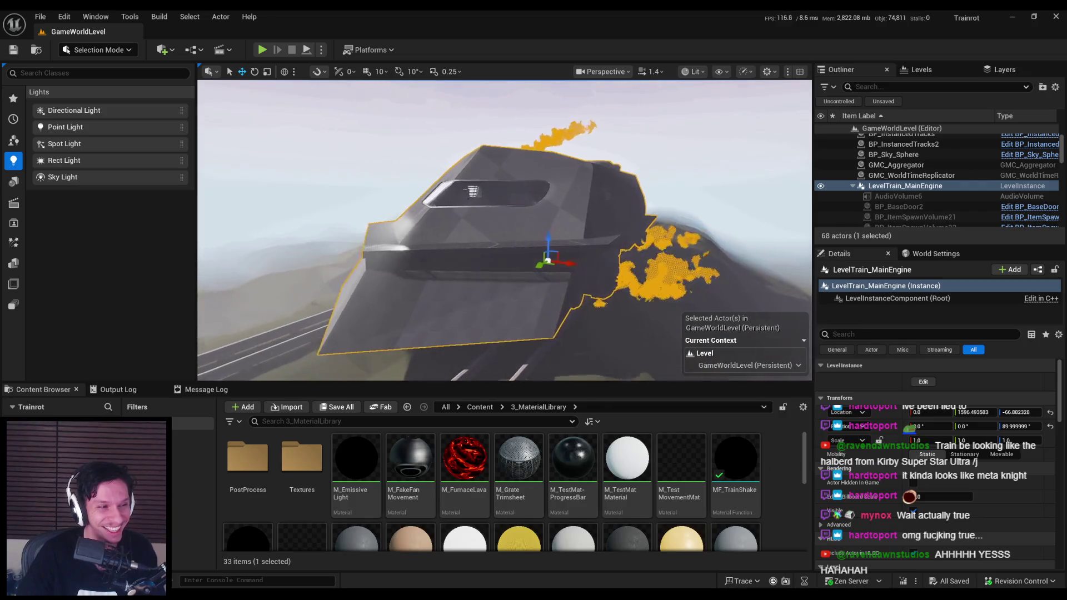
key(w)
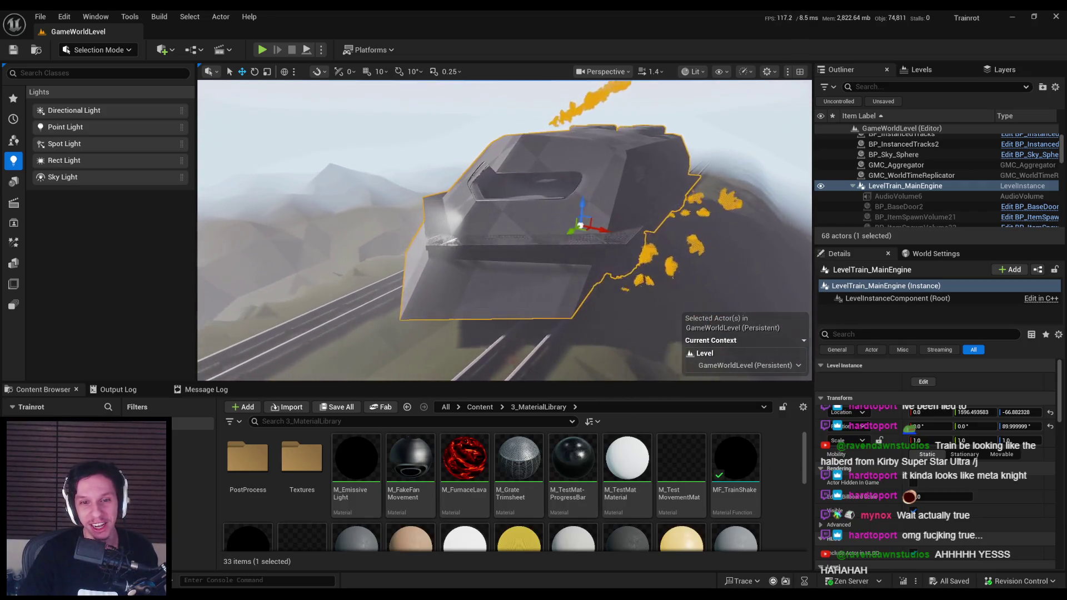
key(s)
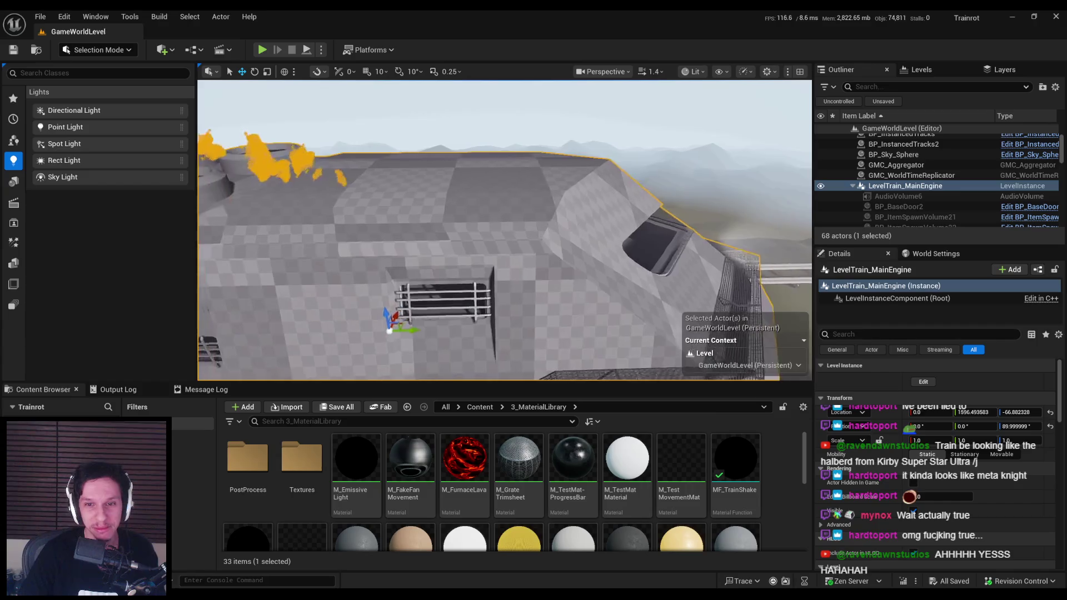
key(w)
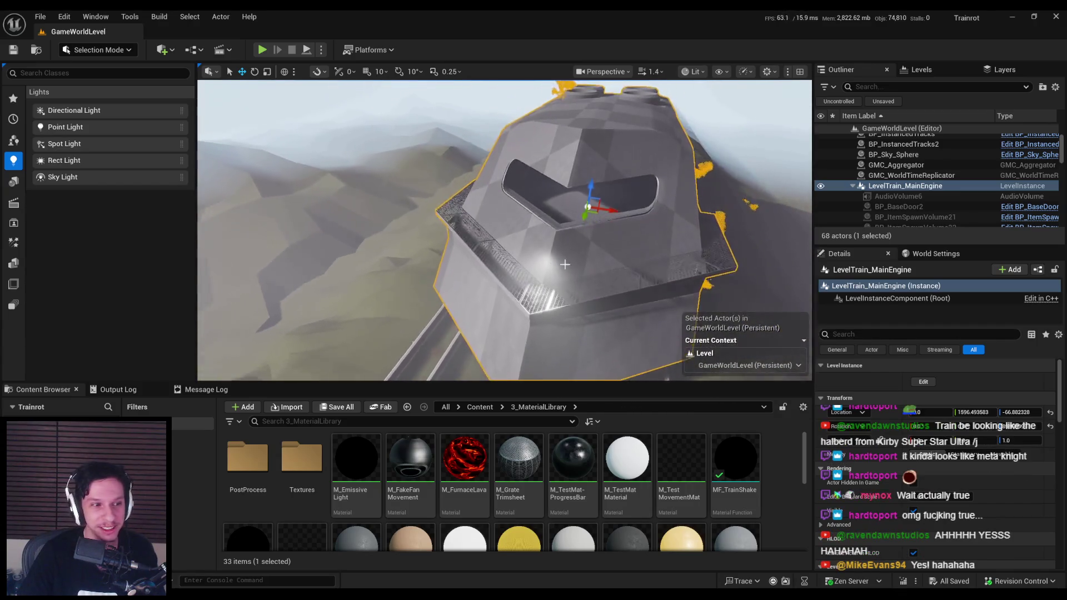
key(s)
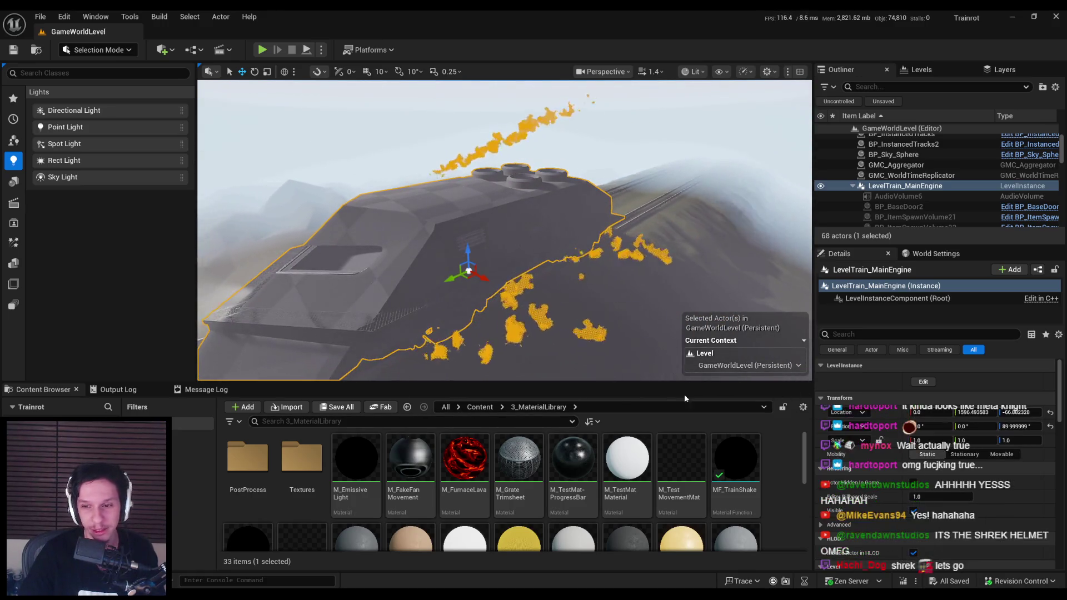
Step: Open the Train folder under Content > 0_Core and bring Blender to the front
click(480, 407)
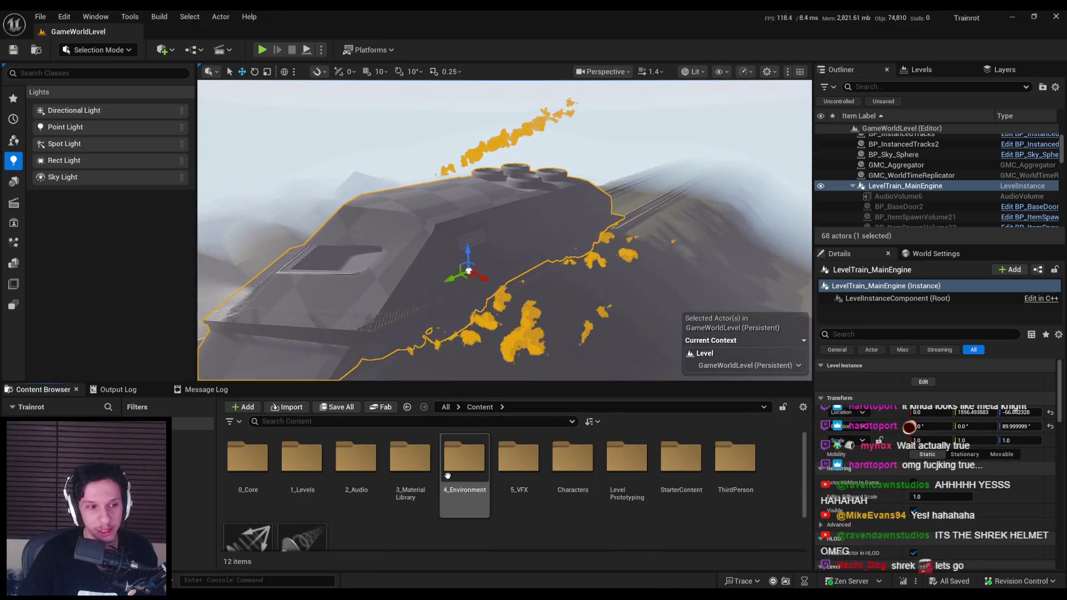
double_click(250, 464)
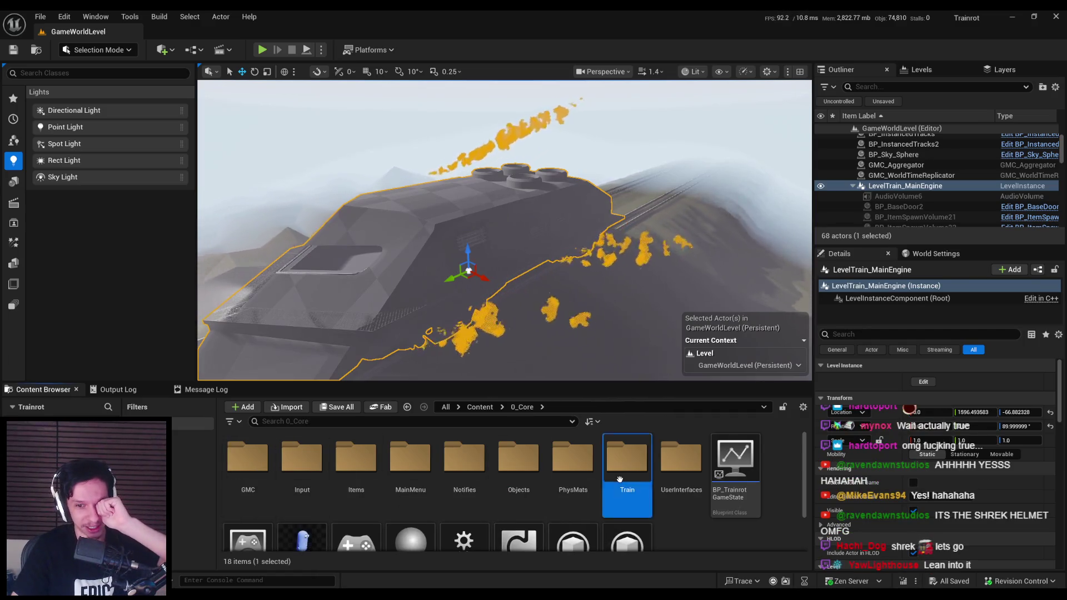
double_click(627, 456)
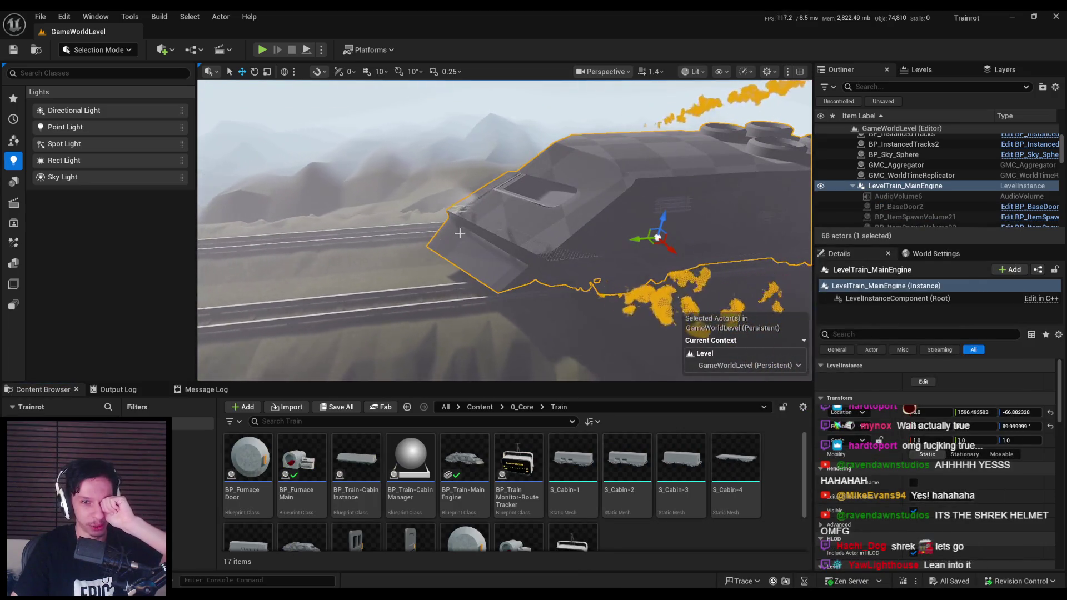
mouse_move(251, 598)
click(276, 555)
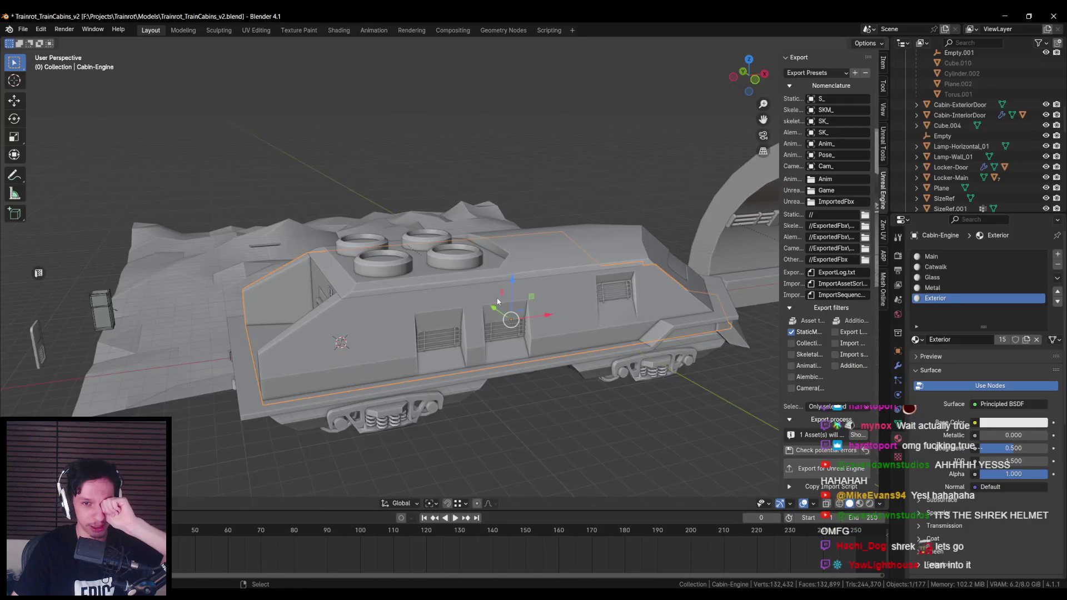
Step: Isolate the plow part and add seven vertical plus two horizontal loop cuts across its panel
scroll(665, 384, up, 3)
key(KP_Divide)
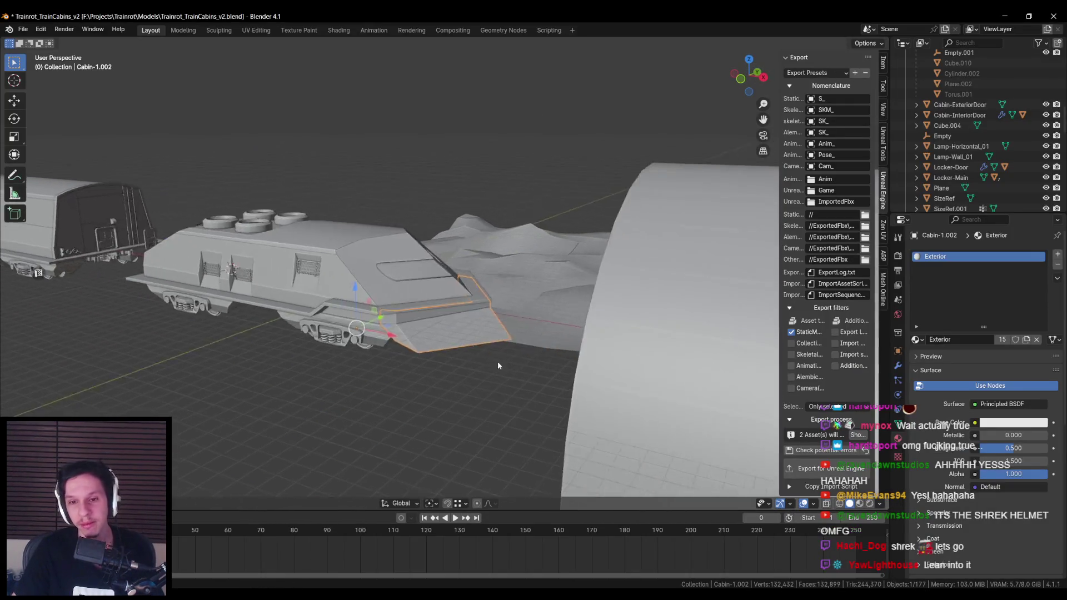
key(Tab)
mouse_move(479, 357)
mouse_down()
mouse_move(443, 274)
mouse_move(462, 268)
mouse_up()
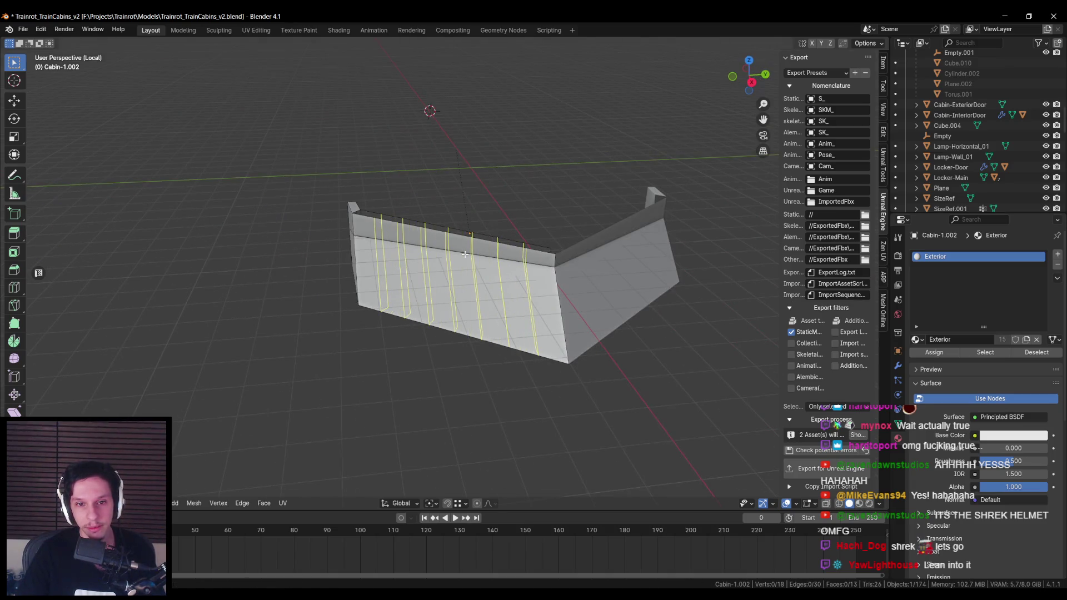
click(465, 254)
key(ctrl+b)
key(Escape)
key(ctrl+r)
click(457, 266)
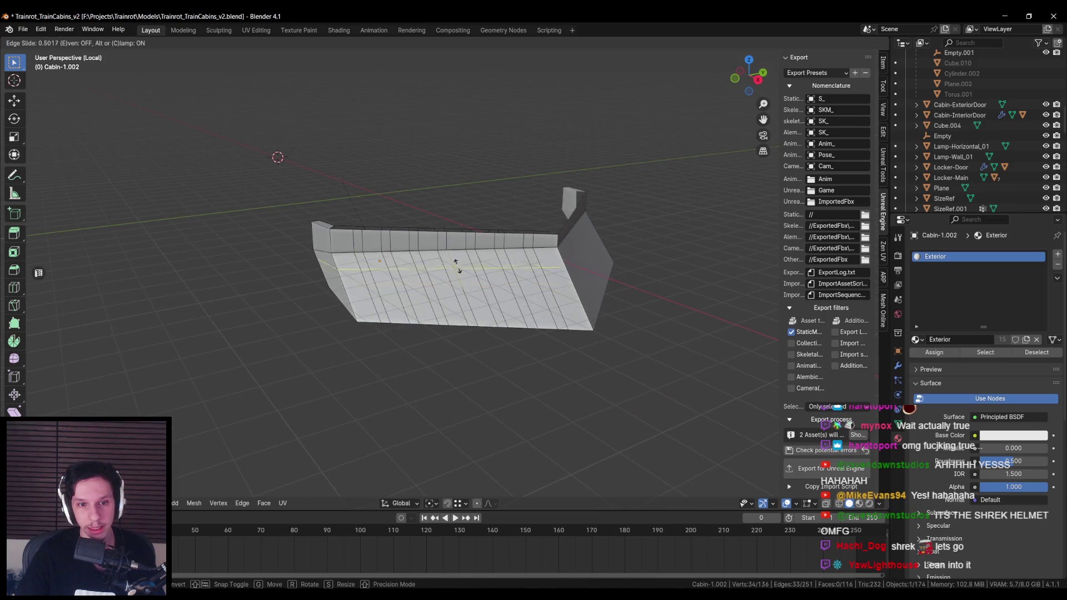
click(451, 255)
key(ctrl+r)
click(473, 295)
click(482, 330)
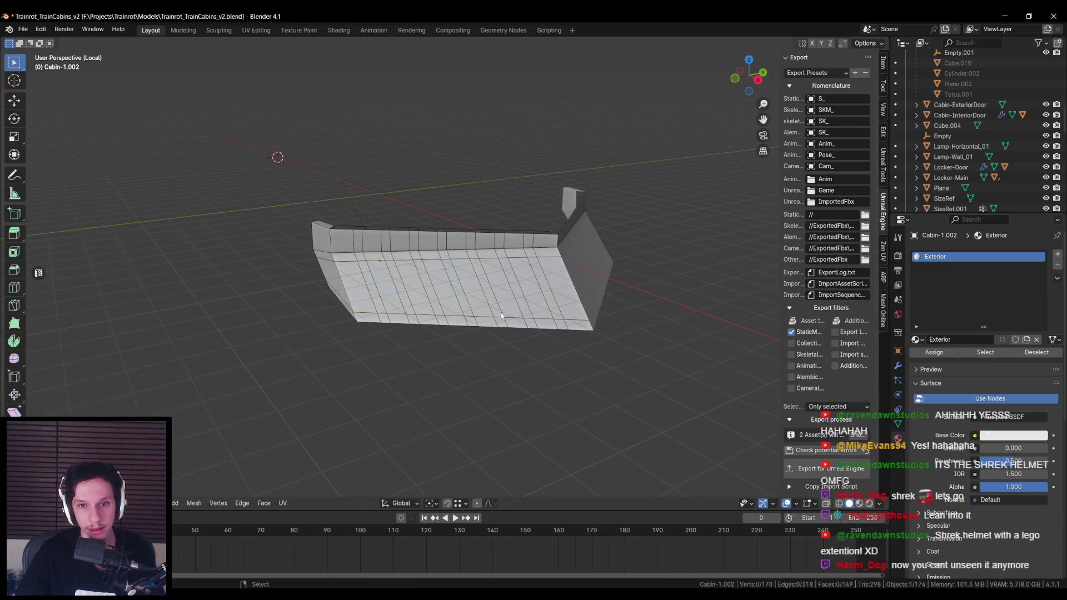
Step: Select the row of face strips and delete them to open the vent slots
scroll(444, 278, up, 2)
key(3)
click(592, 295)
shift+click(549, 294)
shift+click(506, 295)
shift+click(463, 293)
shift+click(422, 293)
shift+click(360, 293)
key(ctrl+z)
shift+click(383, 295)
shift+click(337, 298)
drag(337, 298, 560, 299)
shift+click(471, 284)
shift+click(430, 282)
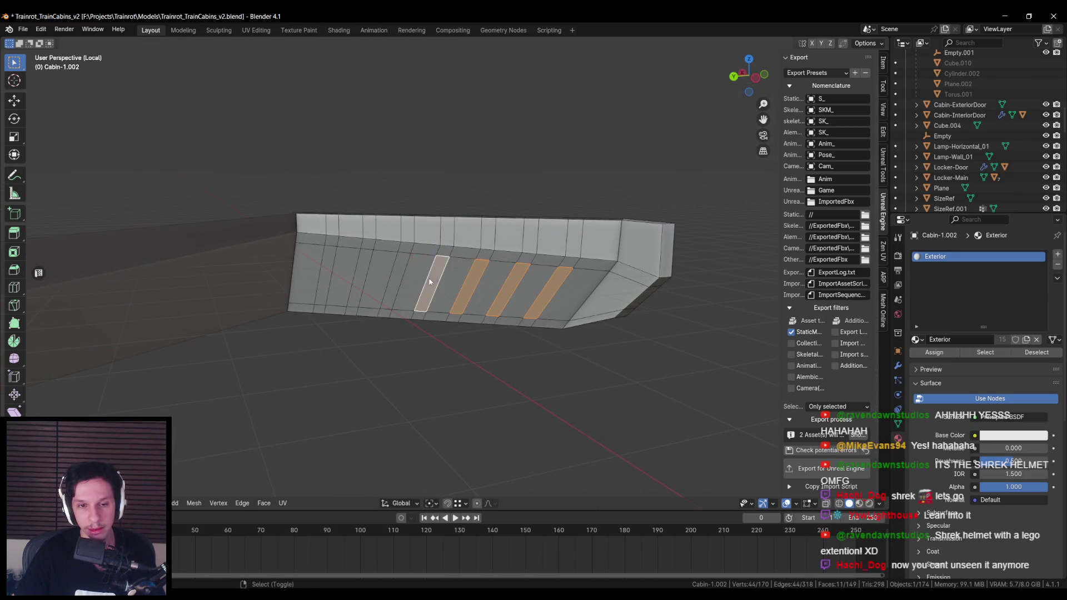
key(x)
click(345, 301)
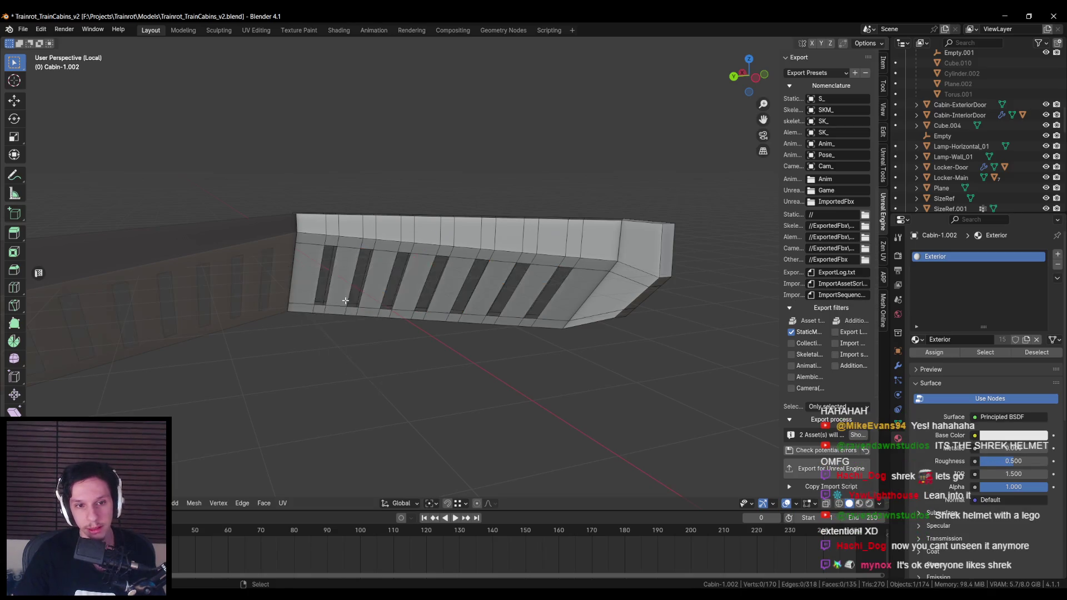
Step: Bridge the edge loops of each slot to close their inner walls
key(ctrl+e)
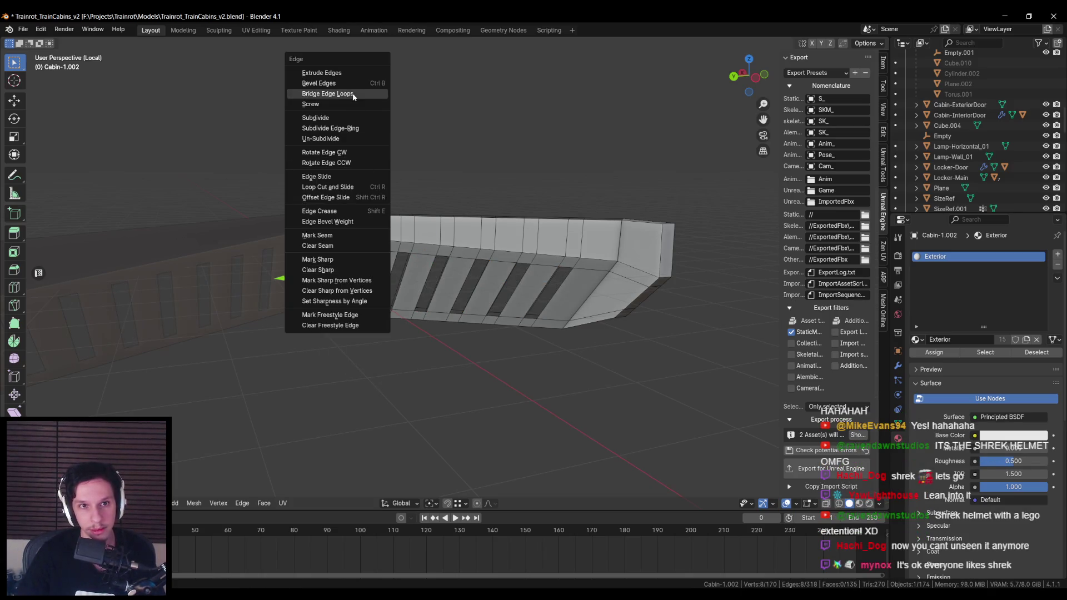
click(333, 95)
key(ctrl+e)
click(374, 269)
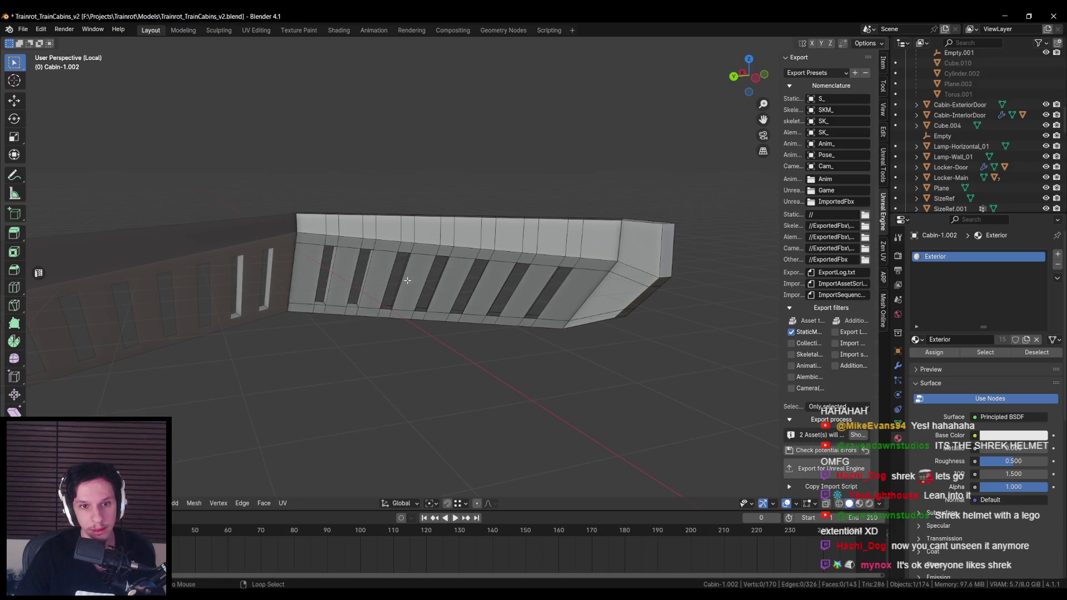
key(ctrl+e)
click(398, 270)
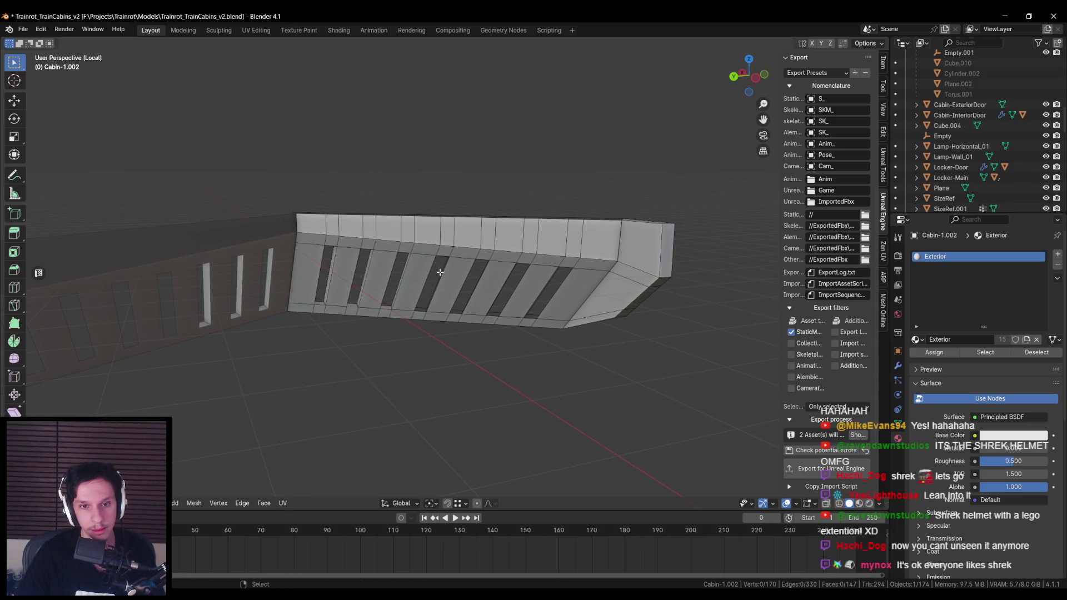
key(ctrl+e)
click(443, 276)
scroll(502, 279, up, 3)
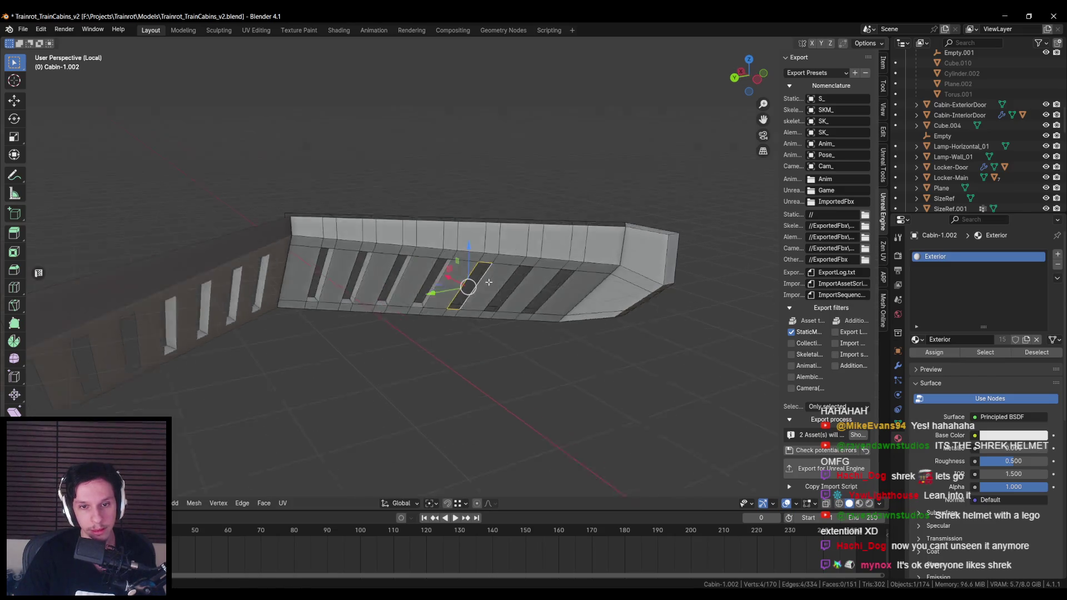
key(ctrl+e)
click(501, 280)
alt+click(581, 284)
key(ctrl+e)
click(575, 278)
key(ctrl+e)
click(647, 285)
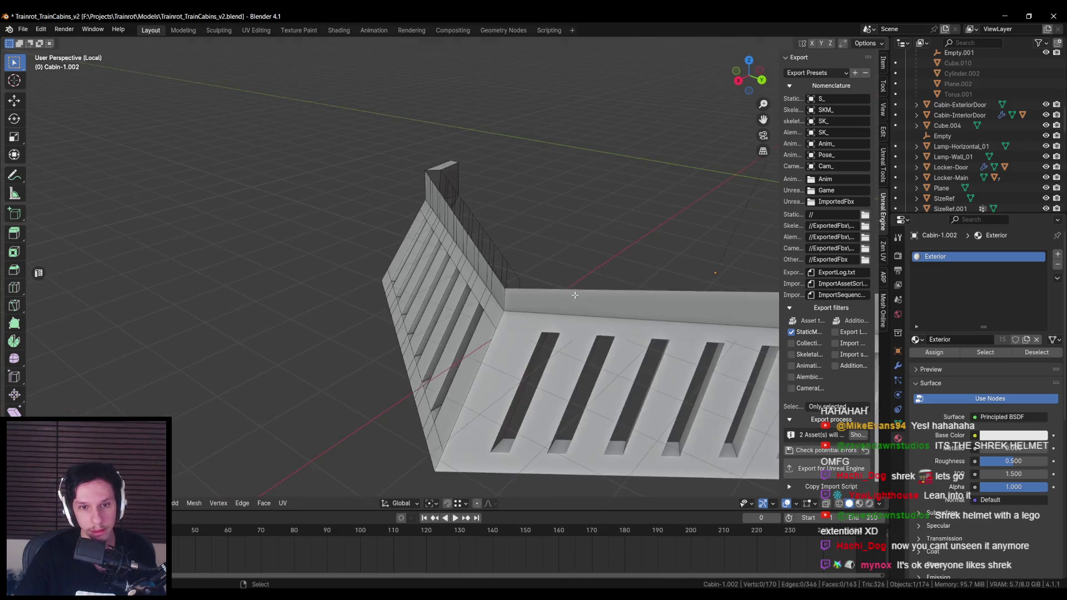
Step: Leave local view, select Cabin-Engine, save the file and export it to Unreal Engine
key(Tab)
key(KP_Divide)
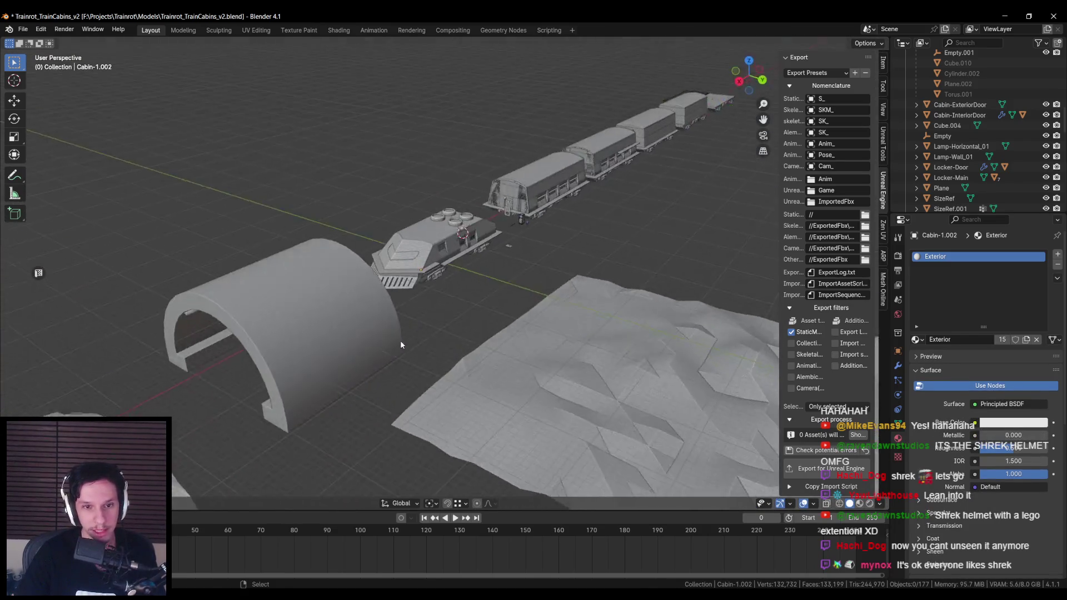
scroll(391, 326, up, 3)
click(408, 333)
key(ctrl+s)
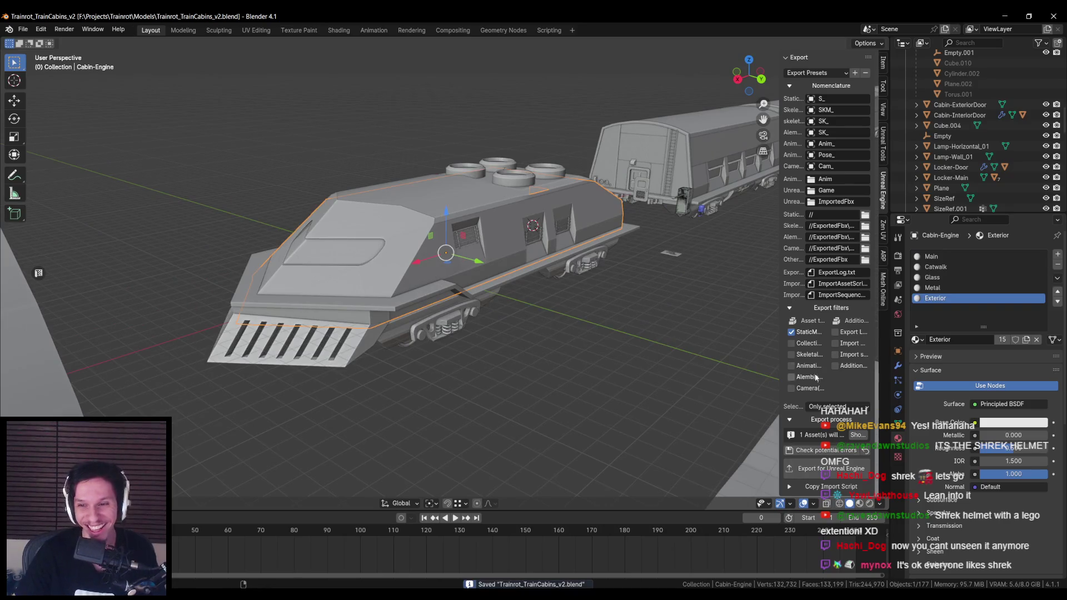
click(832, 471)
key(alt+Tab)
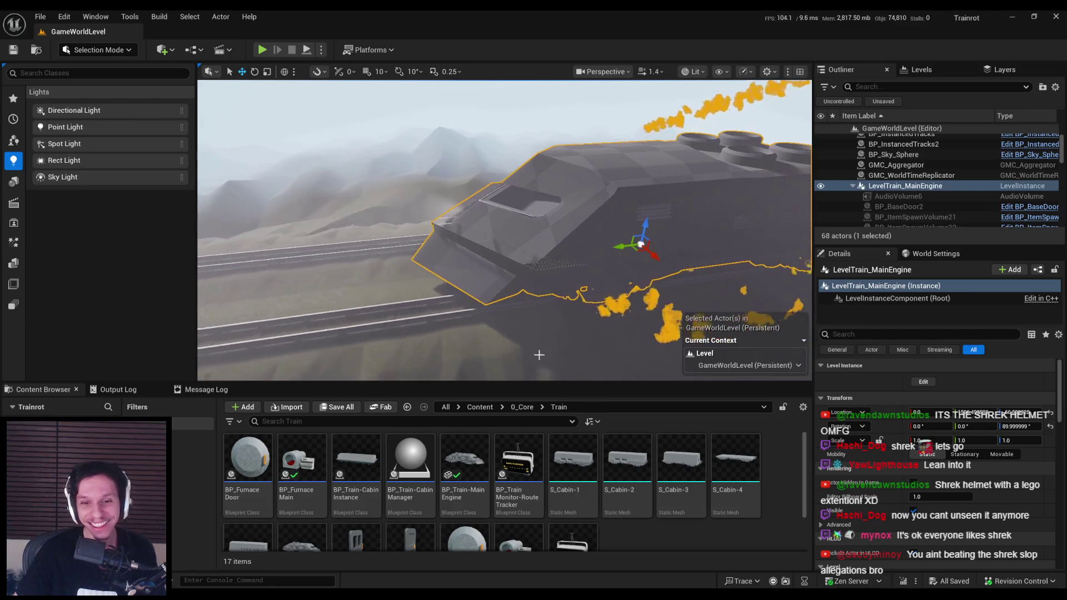
Step: Reimport the S_Cabin-Engine mesh asset from the Content Browser
scroll(400, 463, down, 2)
click(302, 489)
right_click(301, 489)
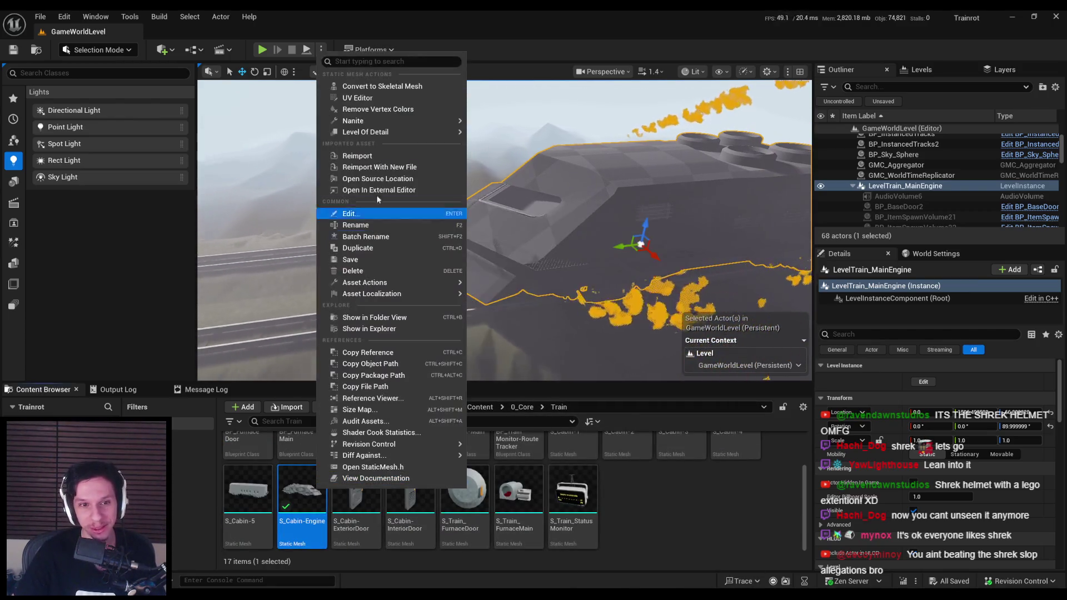
click(365, 157)
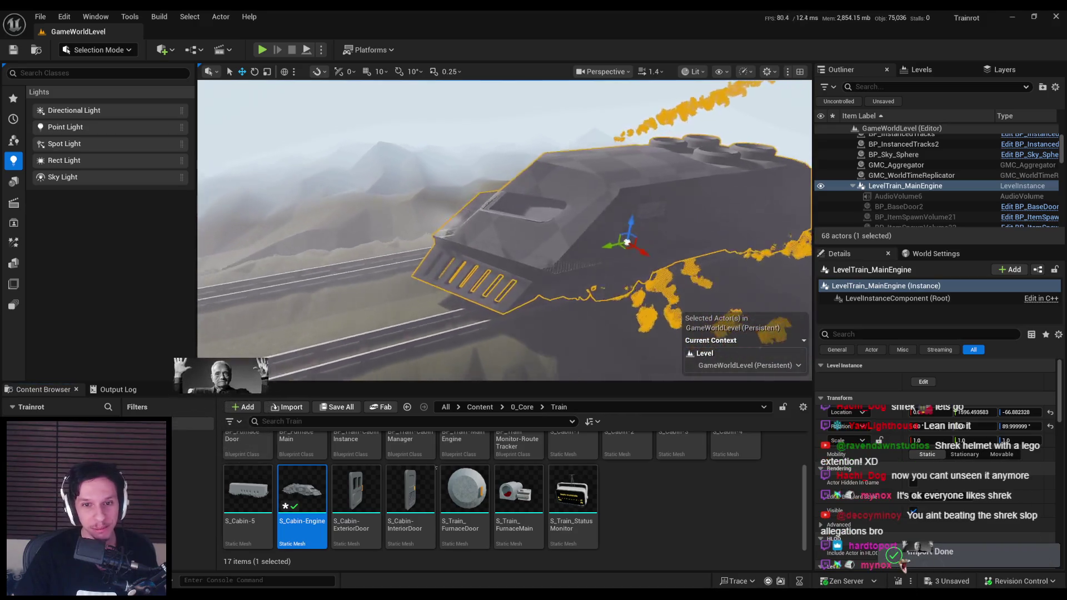
Step: Orbit around the train to inspect its side, roof, and the slotted front plow
mouse_move(566, 327)
mouse_down()
mouse_move(539, 369)
mouse_move(551, 327)
mouse_move(553, 336)
mouse_move(545, 323)
mouse_up()
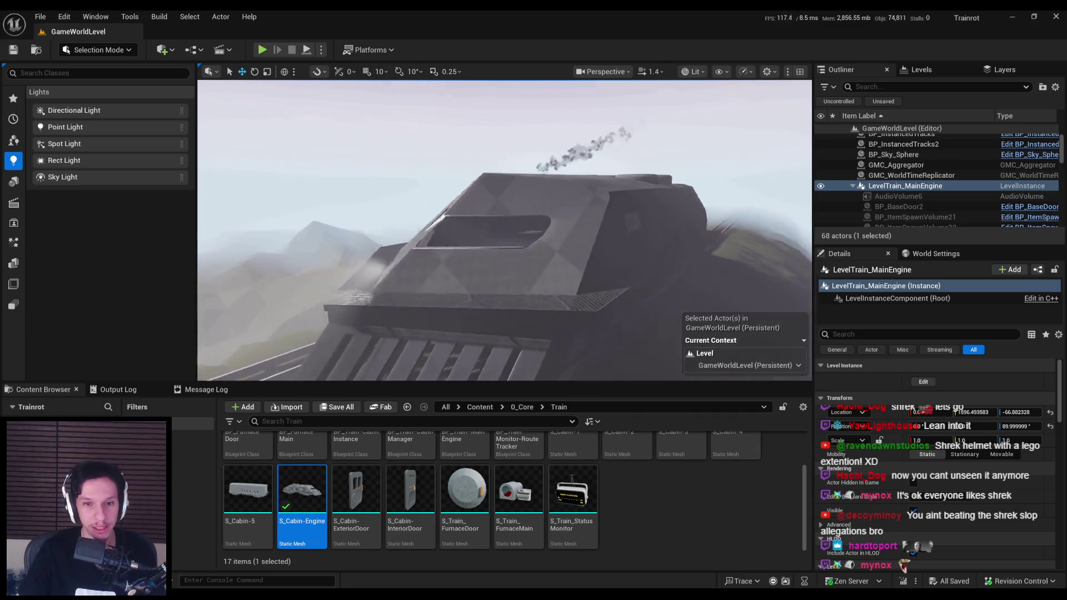
drag(545, 322, 511, 327)
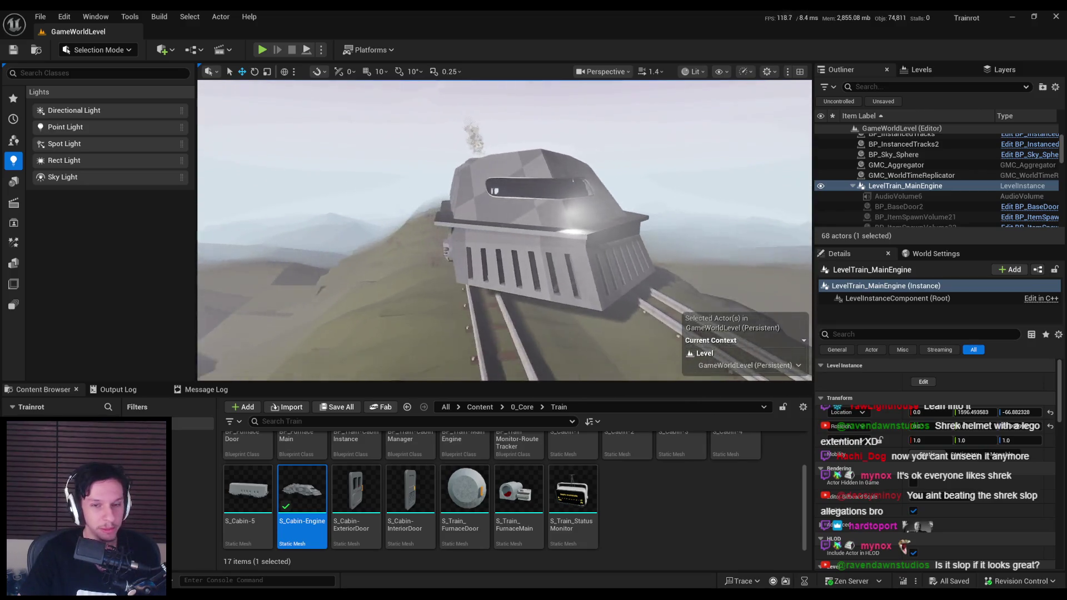
drag(511, 327, 436, 336)
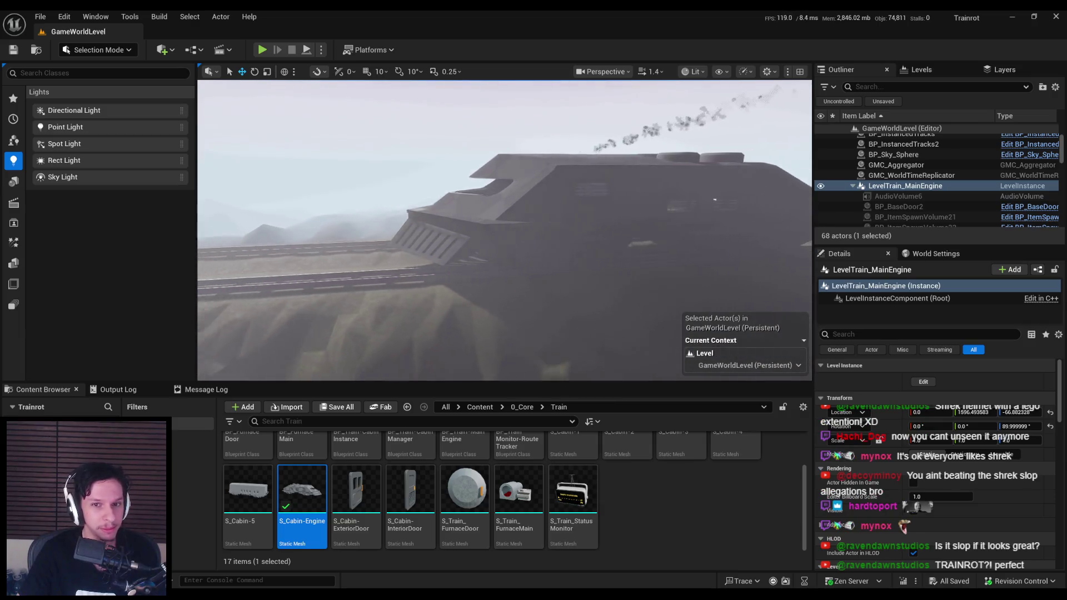
drag(437, 336, 403, 341)
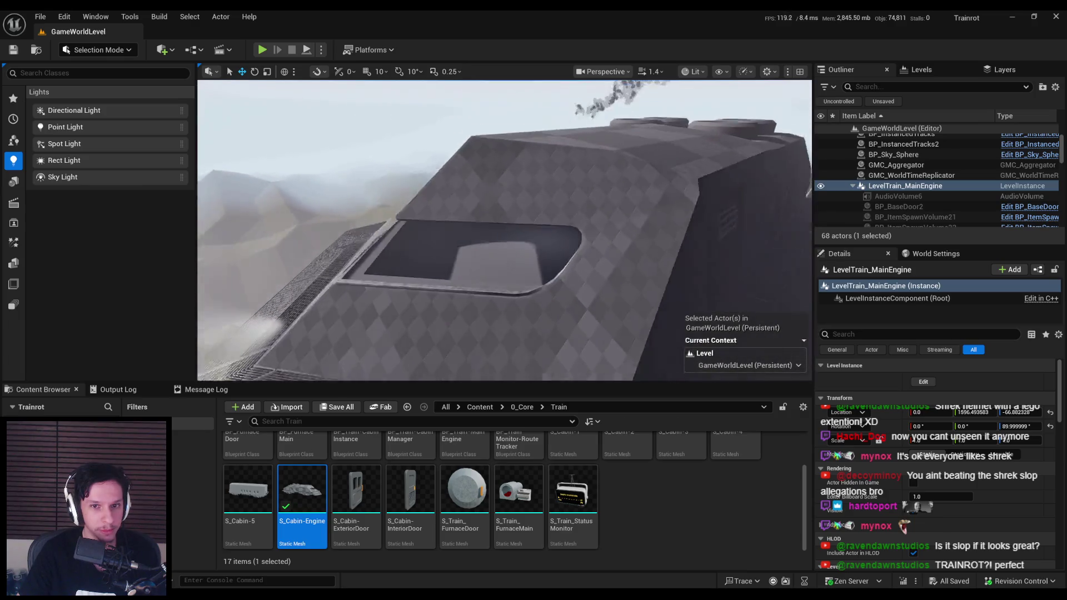
scroll(413, 482, up, 2)
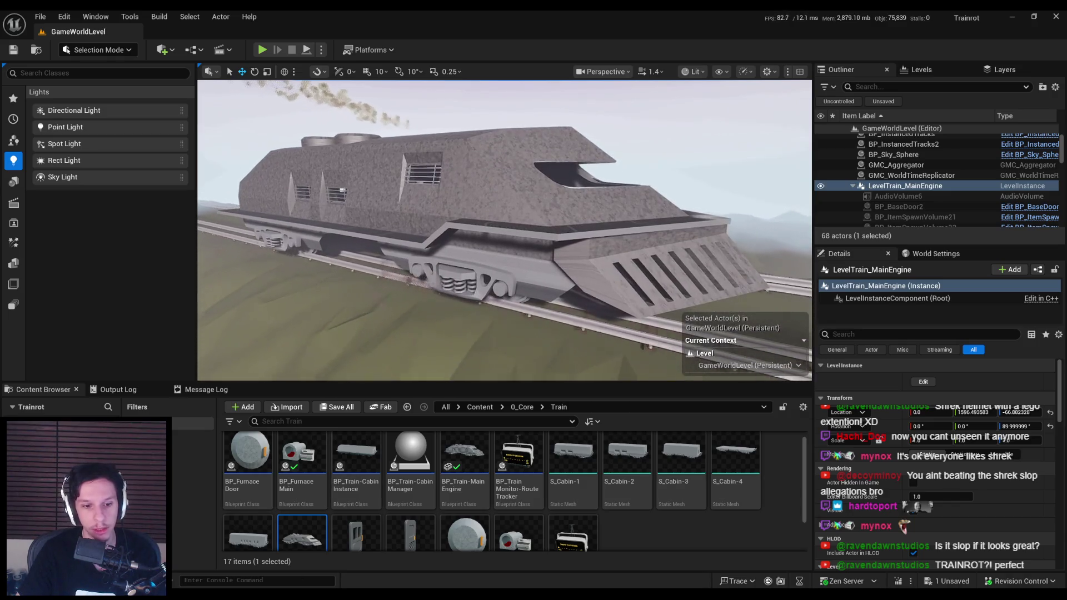
key(alt+Tab)
key(alt+Tab)
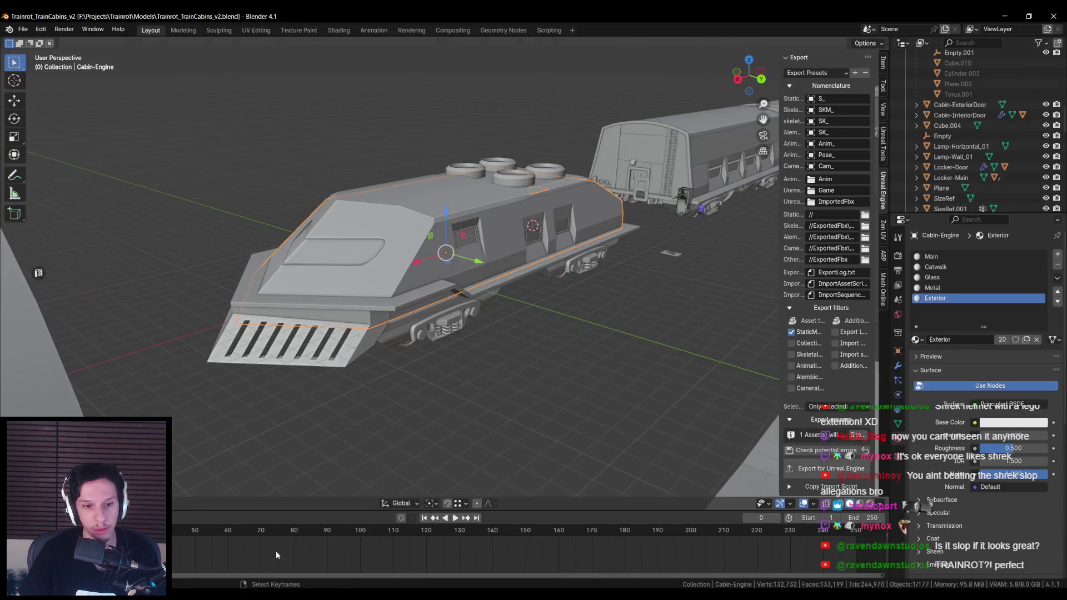
Step: Cube-project the UVs of all faces on the front grille Cabin-1.002
click(351, 350)
key(Tab)
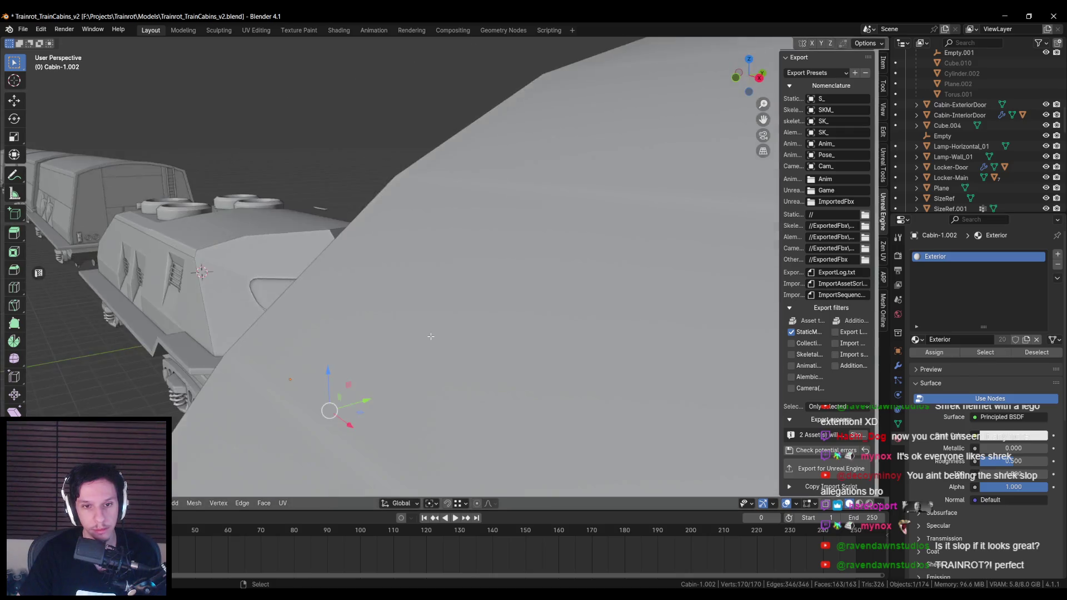
key(a)
key(u)
click(497, 314)
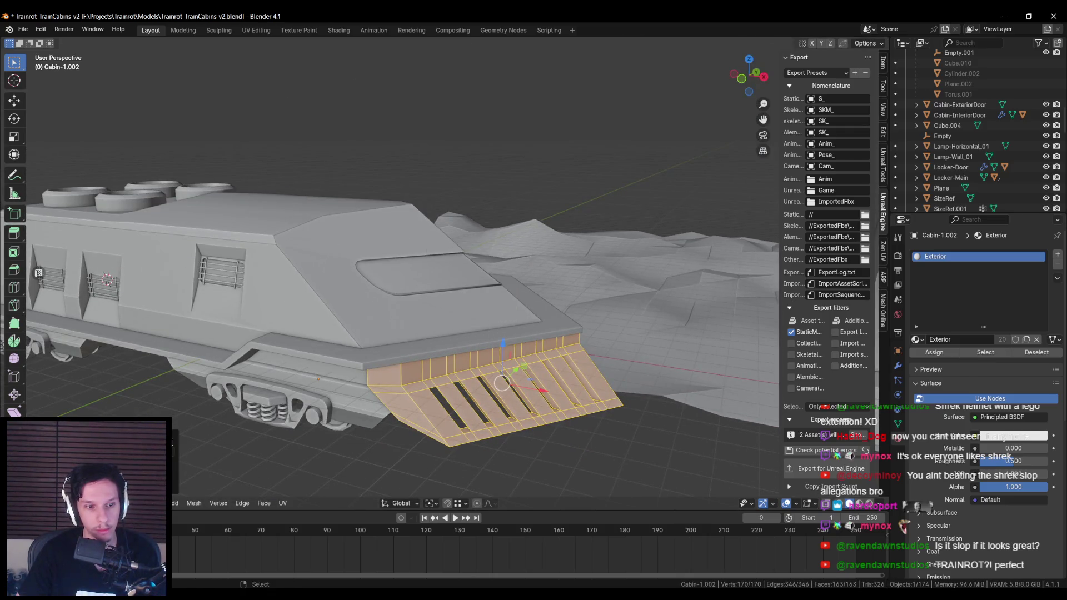
key(Tab)
Step: Export the Cabin-Engine model to Unreal Engine, then put the cabin body Cabin-1.002 into Edit Mode
click(384, 329)
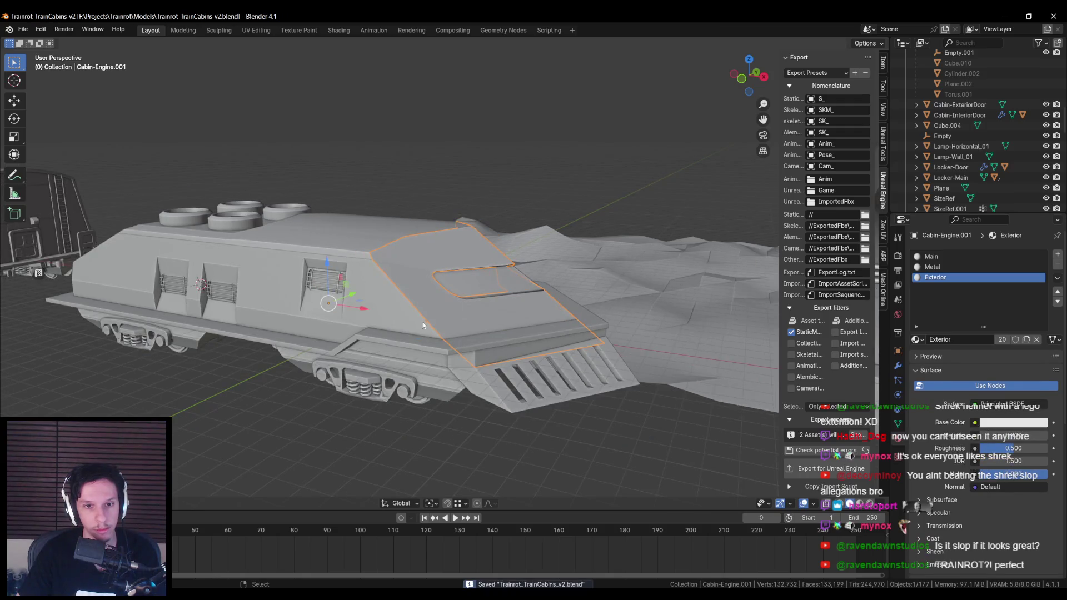
click(422, 325)
click(834, 478)
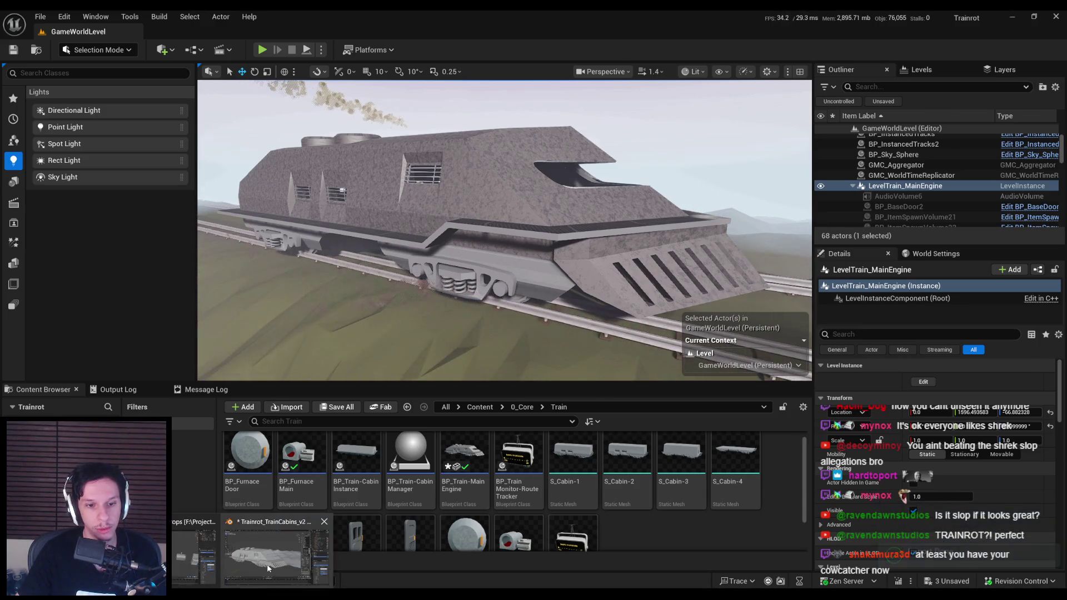
key(alt+Tab)
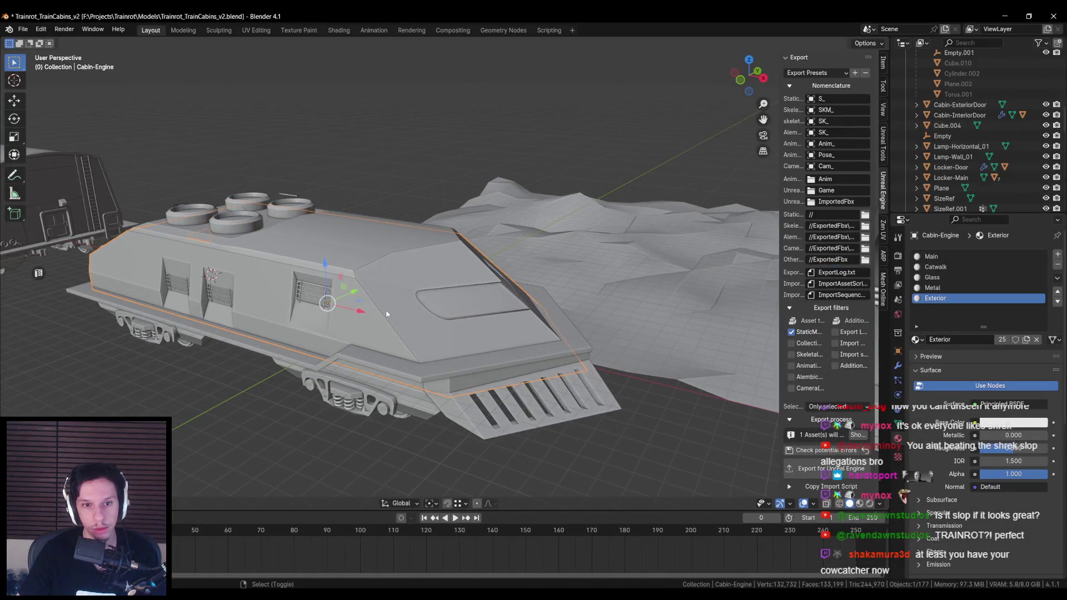
click(386, 309)
key(Tab)
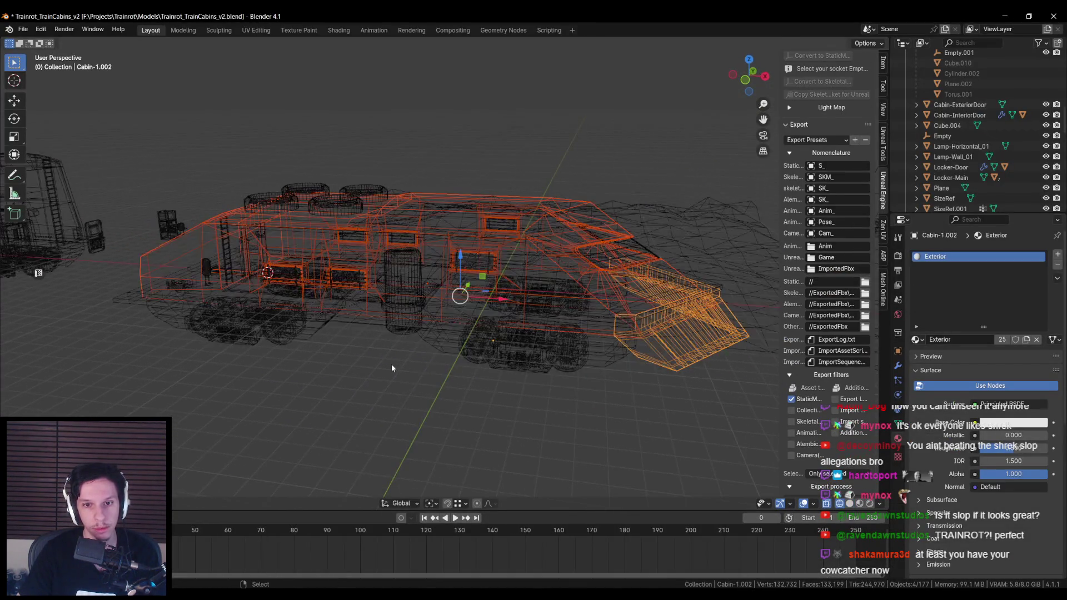
Step: Cube-project the cabin's Exterior-material faces, settling on a cube size of 6
click(487, 343)
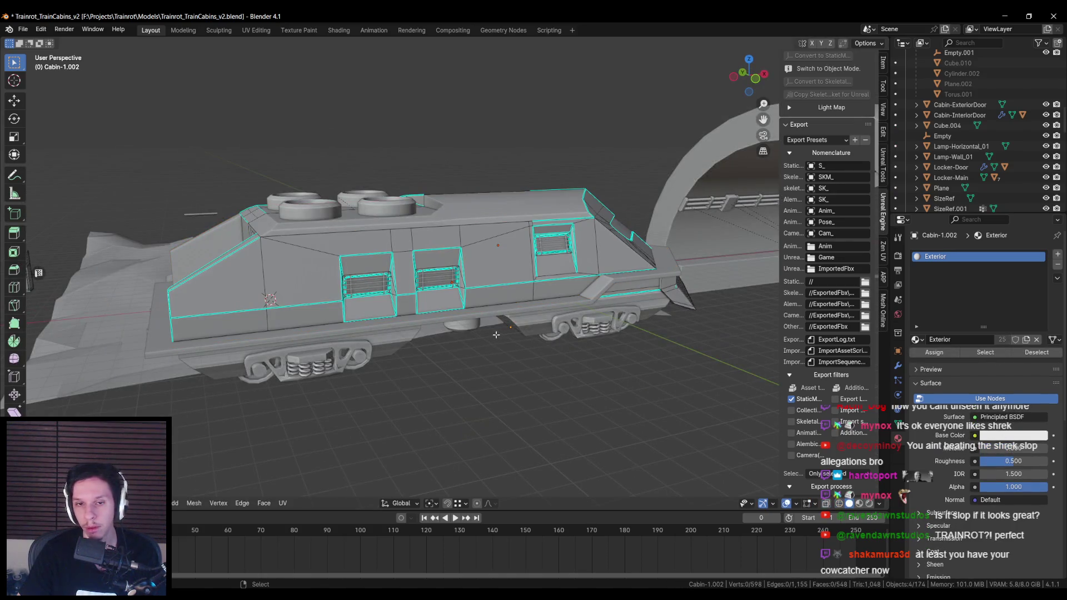
drag(496, 335, 497, 347)
click(985, 353)
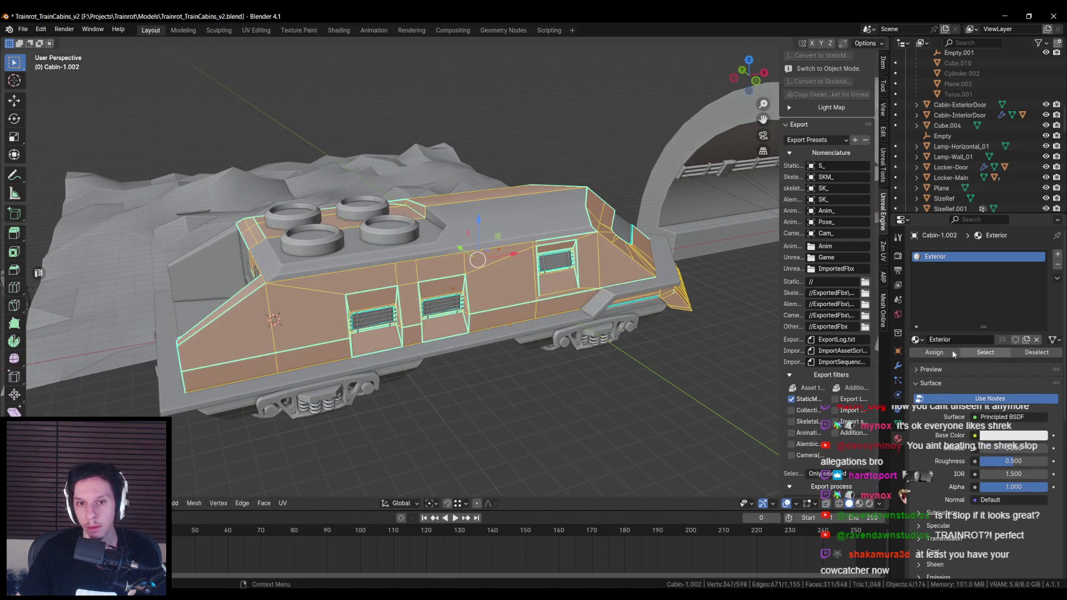
key(u)
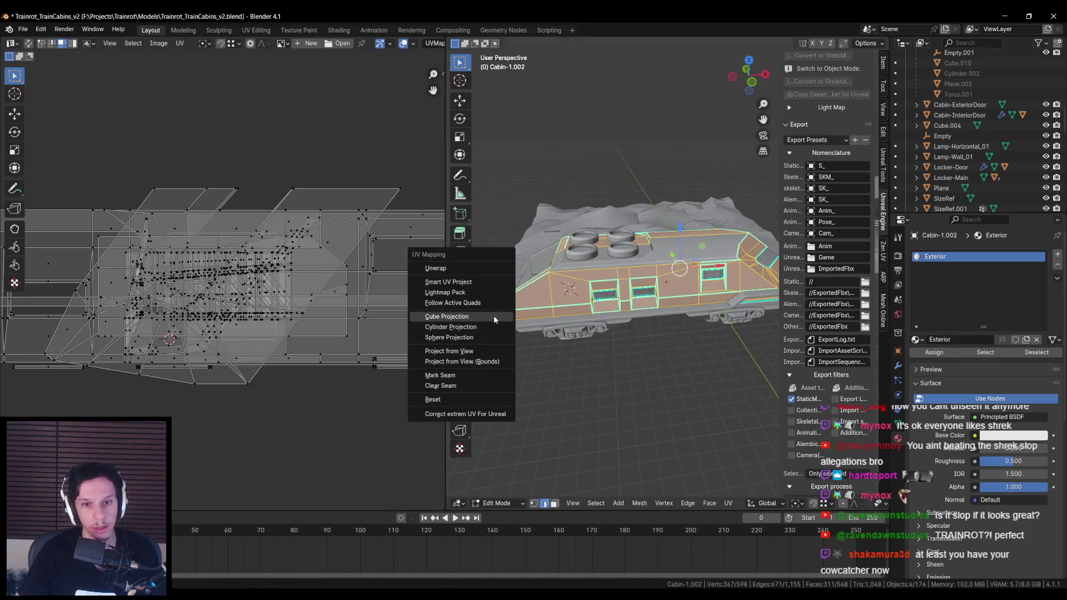
click(503, 317)
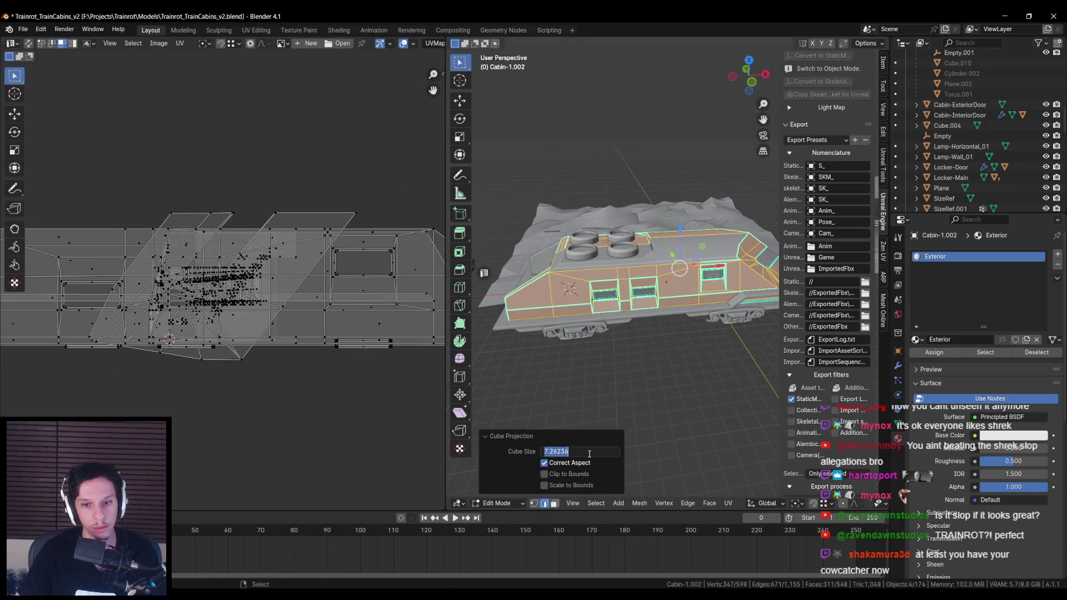
text(8)
key(Return)
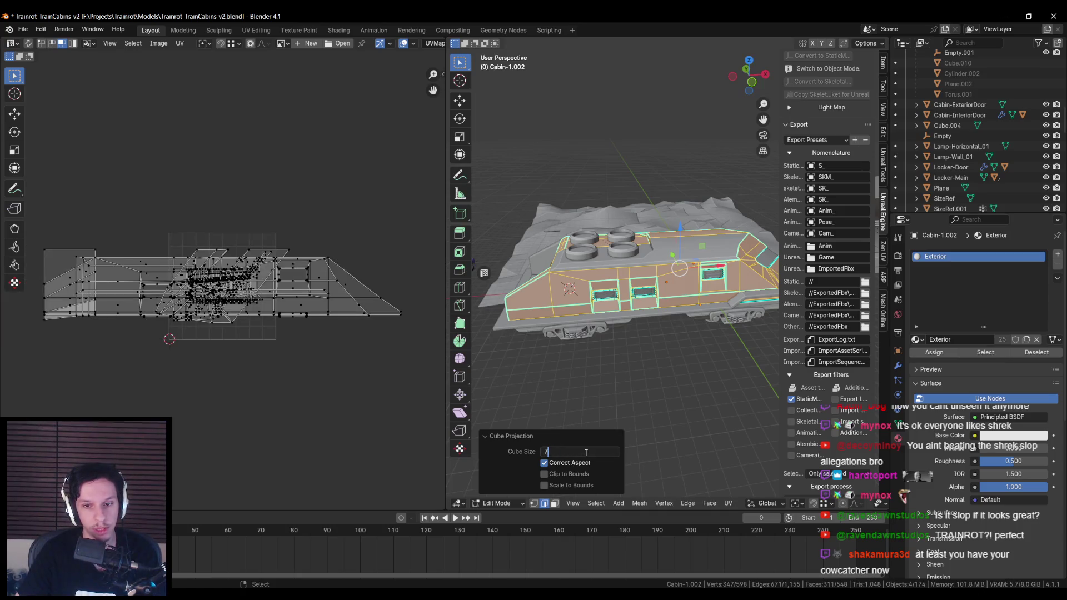
key(Return)
click(545, 451)
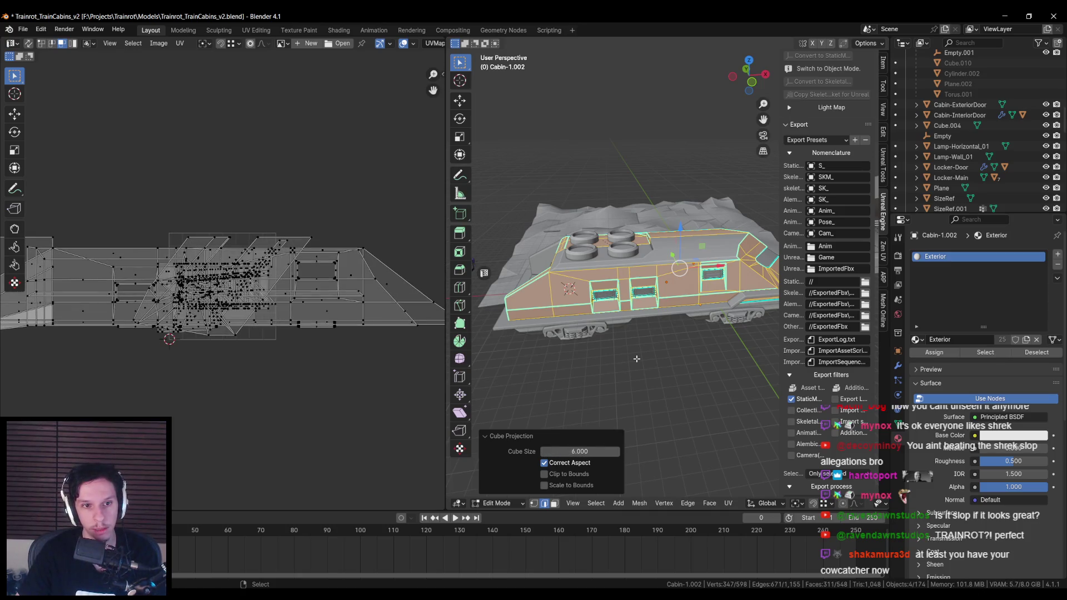
Step: Select the Cabin-Engine object, save the Blender file and check the reimport in Unreal
key(Tab)
click(732, 304)
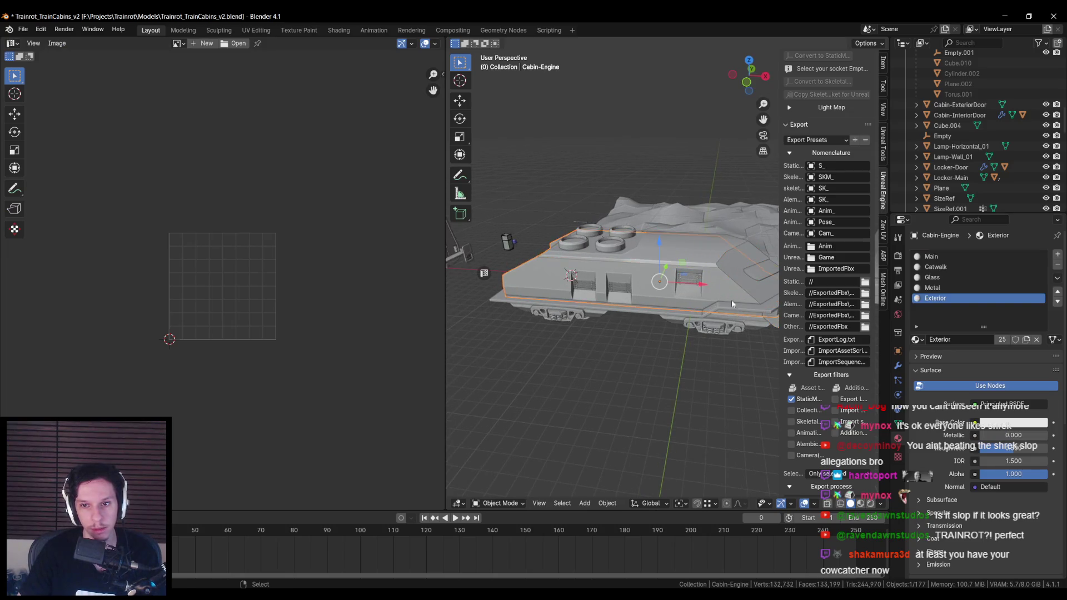
key(ctrl+s)
scroll(823, 478, down, 3)
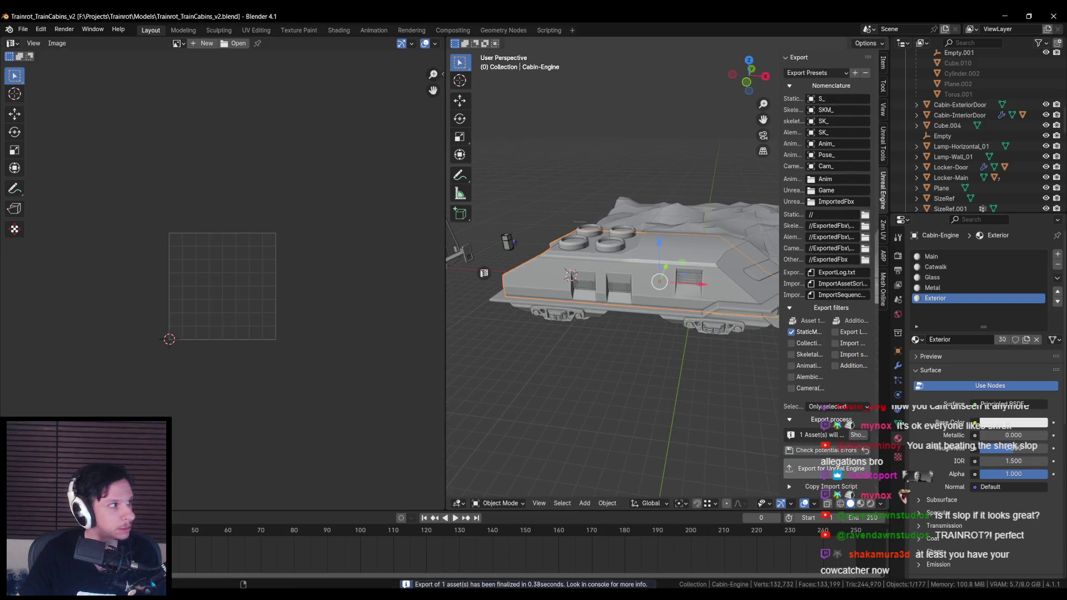
key(alt+Tab)
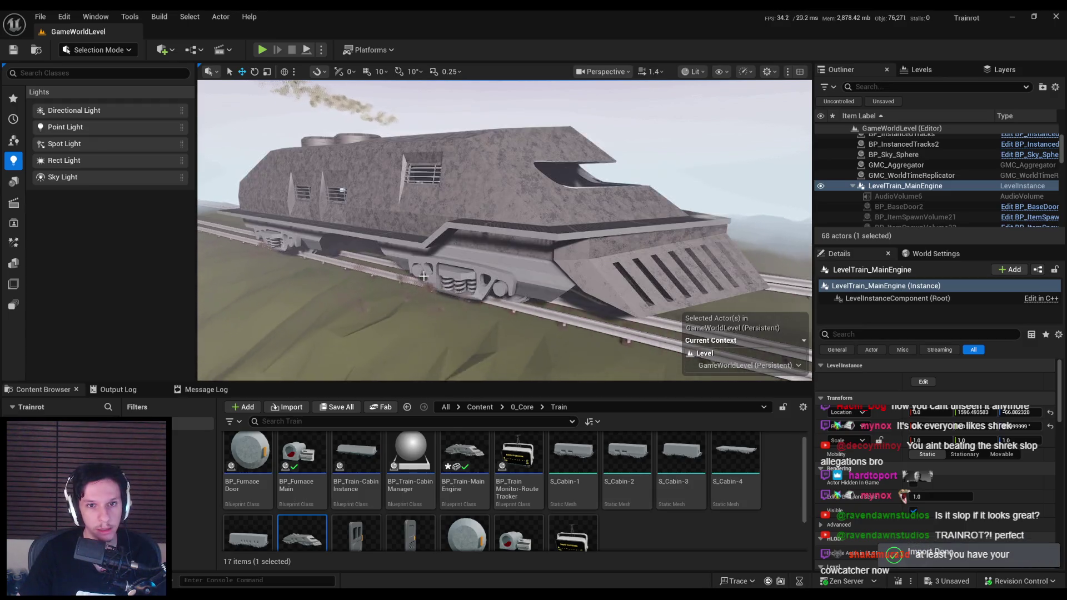
scroll(424, 276, up, 10)
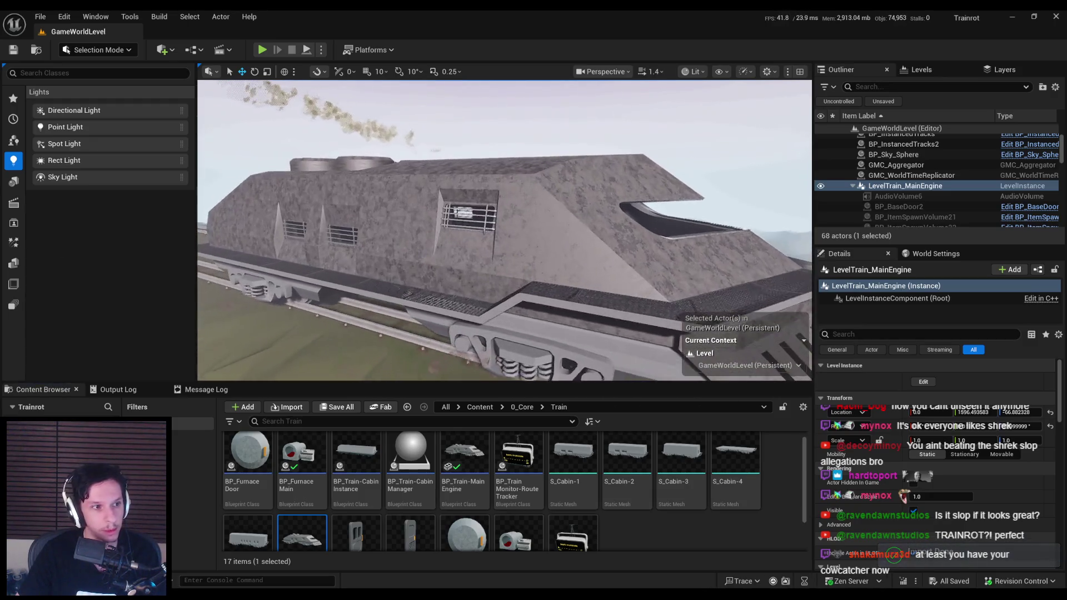
scroll(423, 276, up, 2)
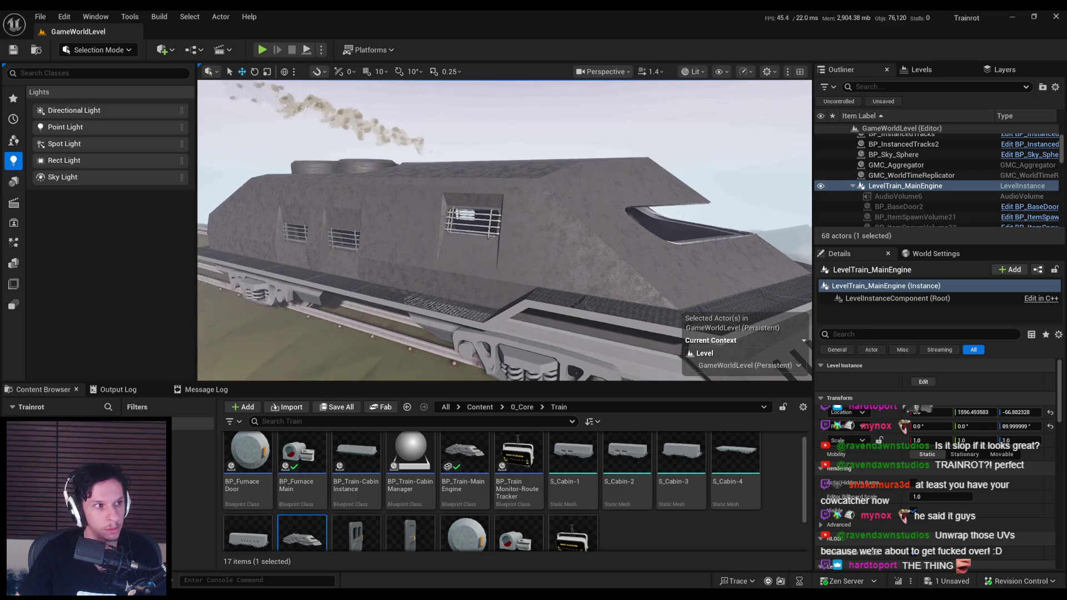
mouse_move(418, 267)
mouse_down()
mouse_move(411, 311)
mouse_move(417, 267)
mouse_move(375, 275)
mouse_move(355, 266)
mouse_up()
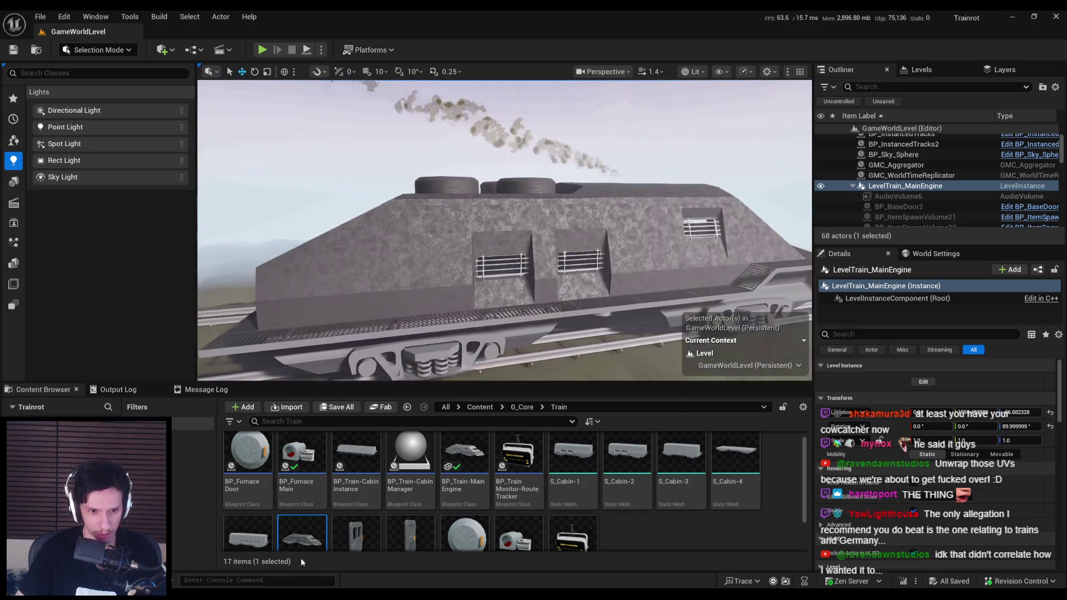
Step: In the Trainrot_TrainCabins_v2 file, assign the Exterior material to Cabin-1.011
mouse_move(223, 598)
click(180, 565)
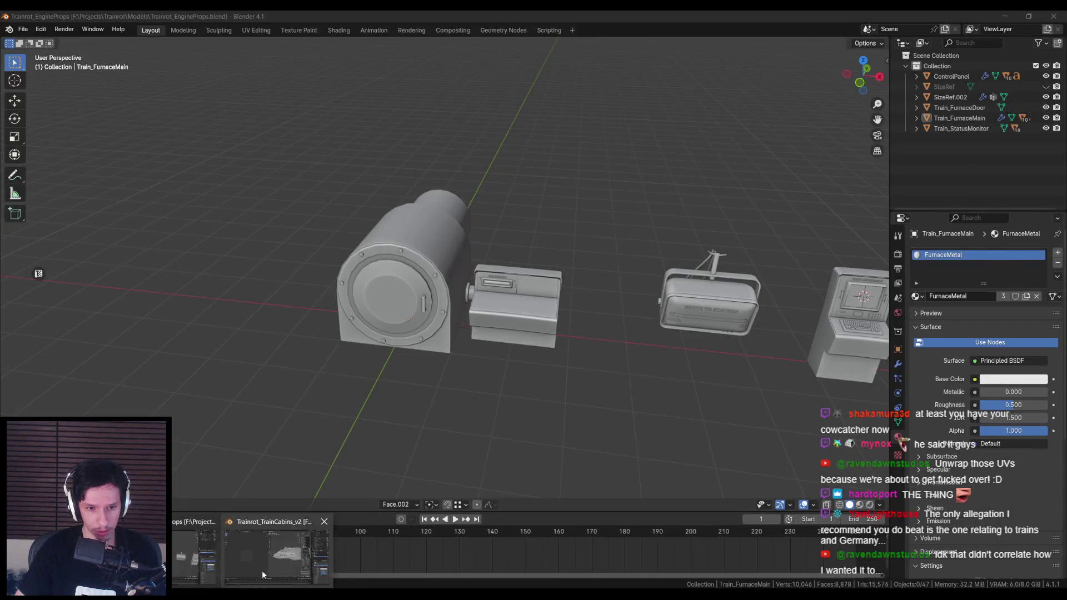
click(261, 571)
click(552, 337)
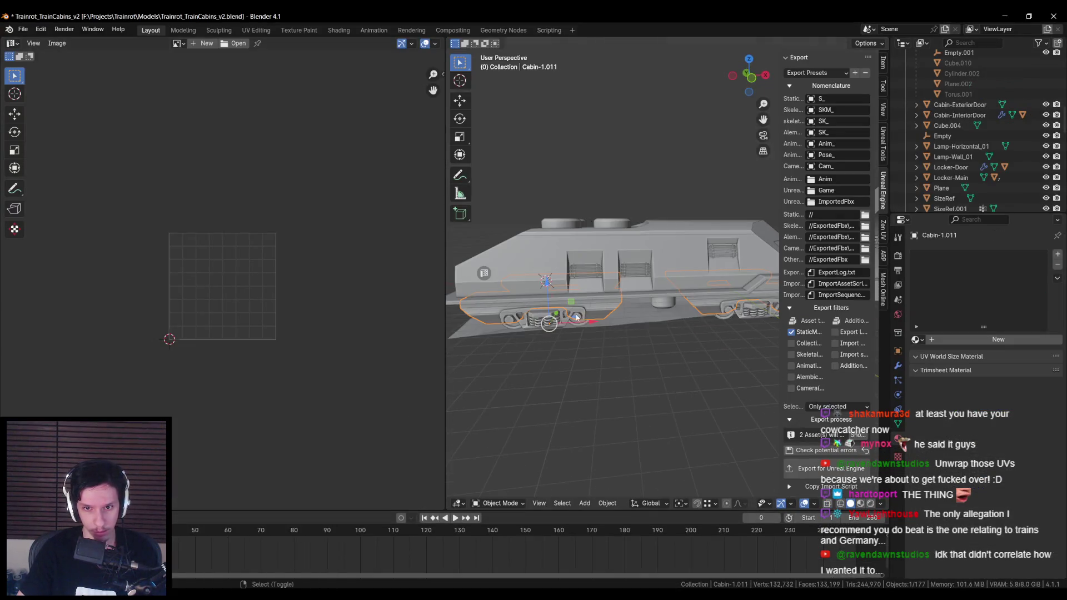
shift+click(575, 320)
scroll(626, 296, up, 3)
click(639, 256)
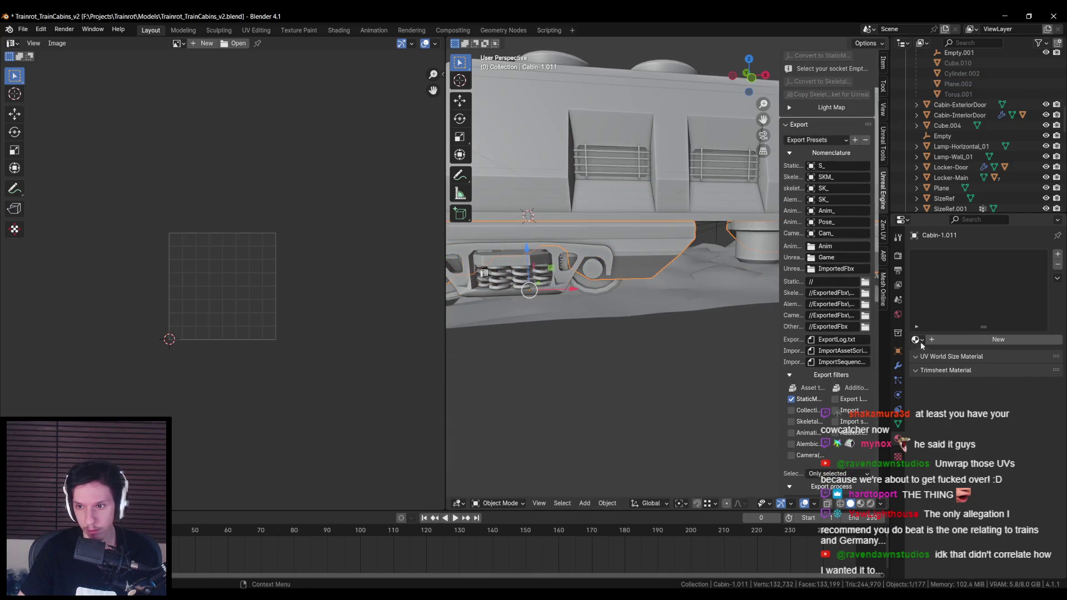
click(916, 340)
click(939, 355)
Step: Box-select the other cabin pieces and link the Exterior material onto them
key(shift+z)
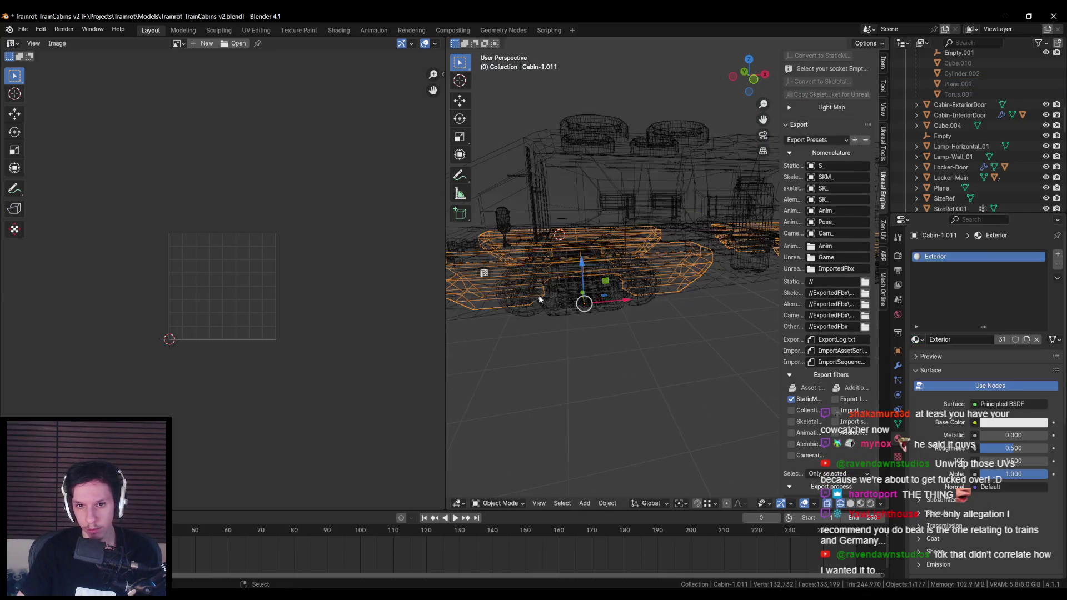
mouse_move(494, 266)
mouse_down()
mouse_move(674, 309)
mouse_move(626, 305)
mouse_move(519, 334)
mouse_move(611, 321)
mouse_move(716, 366)
mouse_up()
key(shift+z)
scroll(632, 359, up, 3)
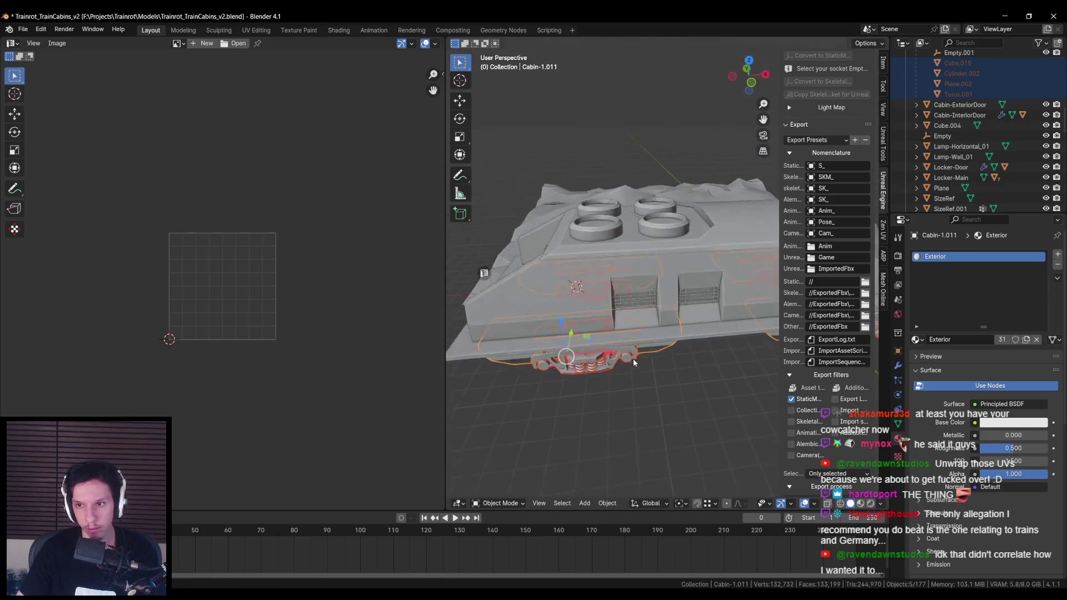
key(ctrl+l)
click(633, 355)
scroll(628, 354, down, 3)
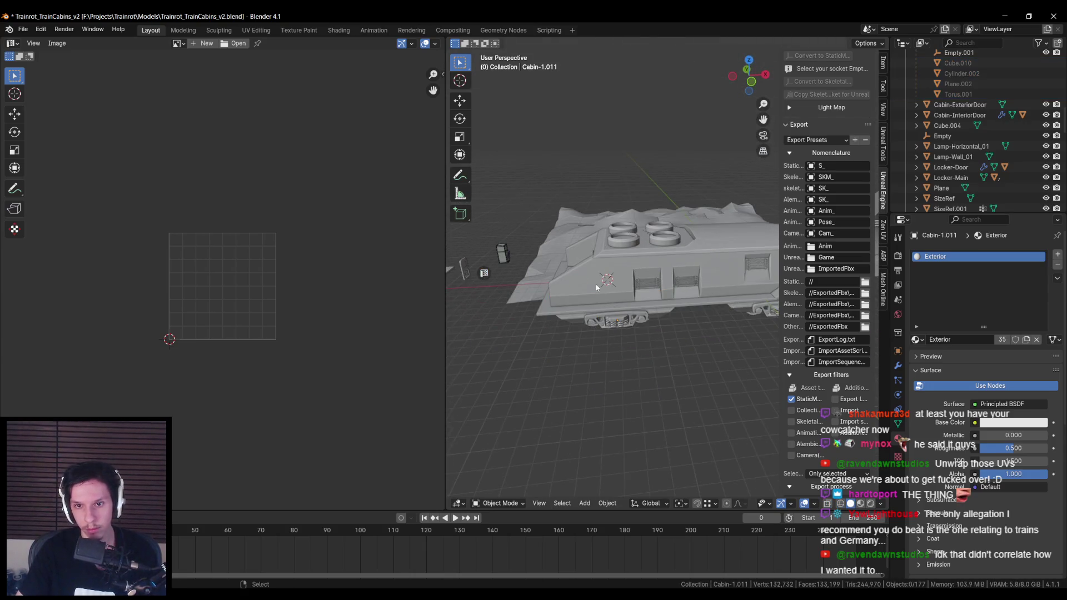
click(639, 289)
Step: Save the S_Cabin-Engine asset in Unreal and the Blender file, then return to Unreal
key(alt+Tab)
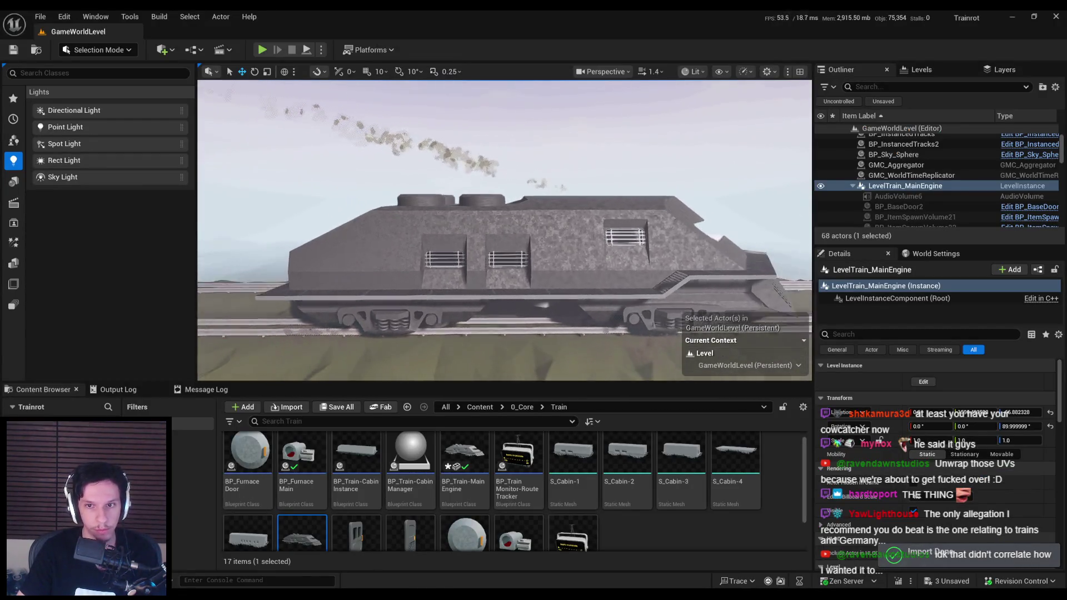
key(ctrl+shift+s)
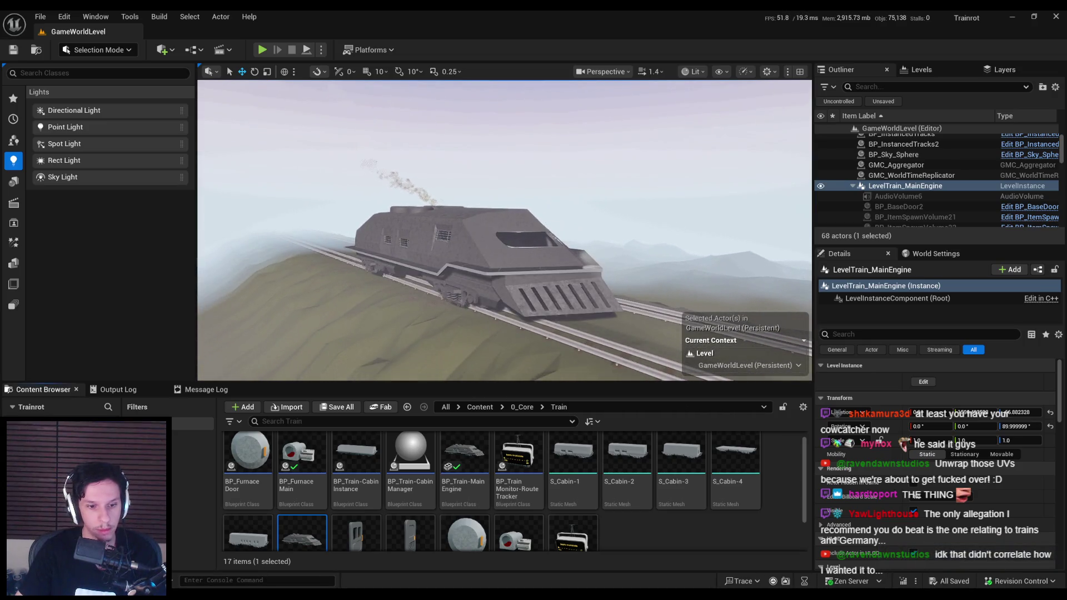
click(266, 575)
key(ctrl+s)
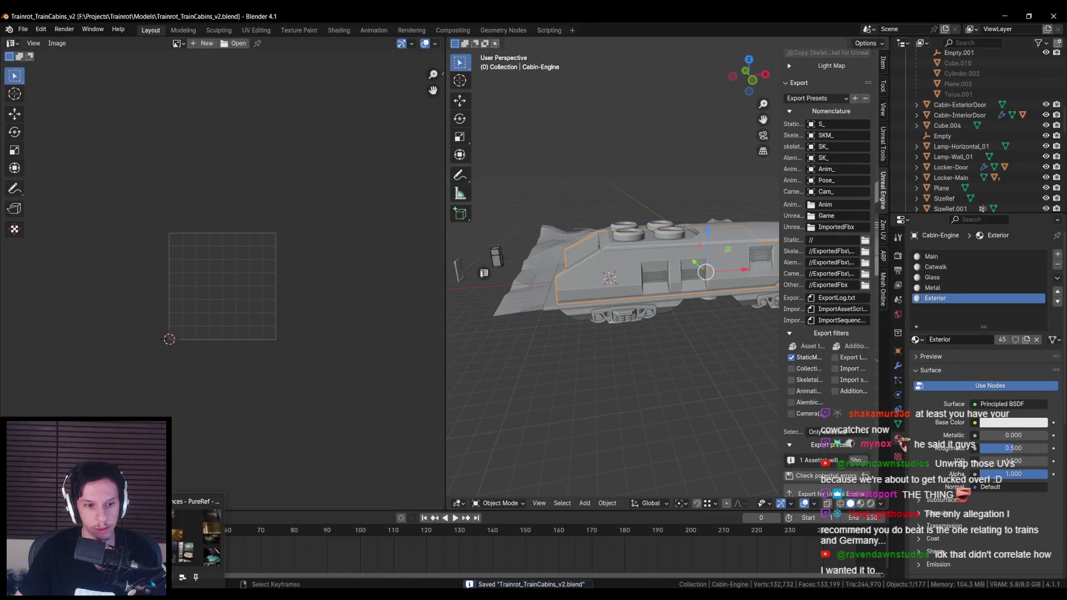
mouse_move(272, 591)
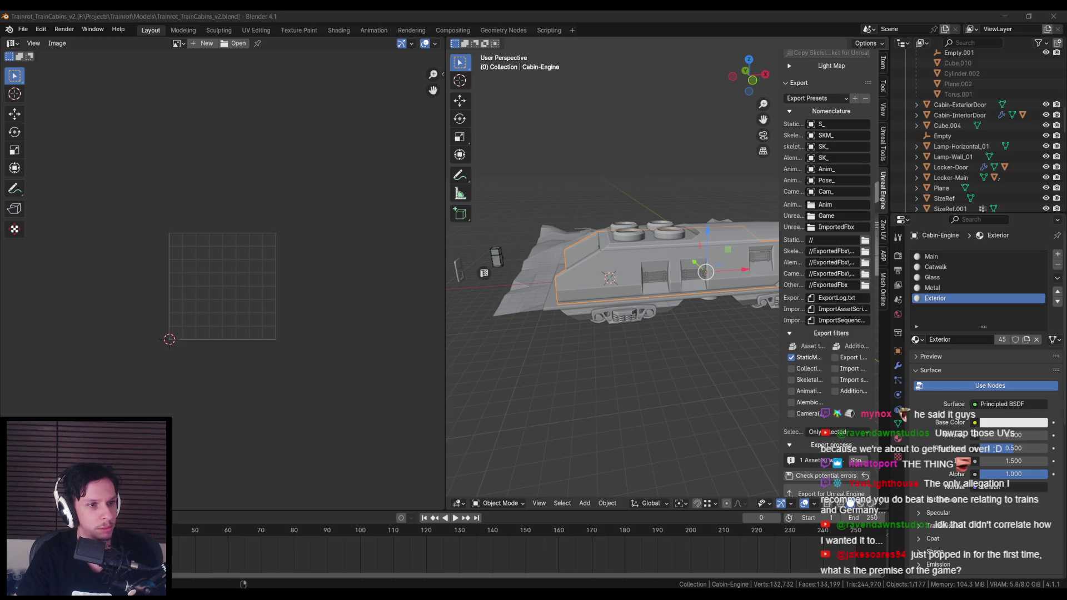
scroll(649, 311, up, 3)
key(alt+a)
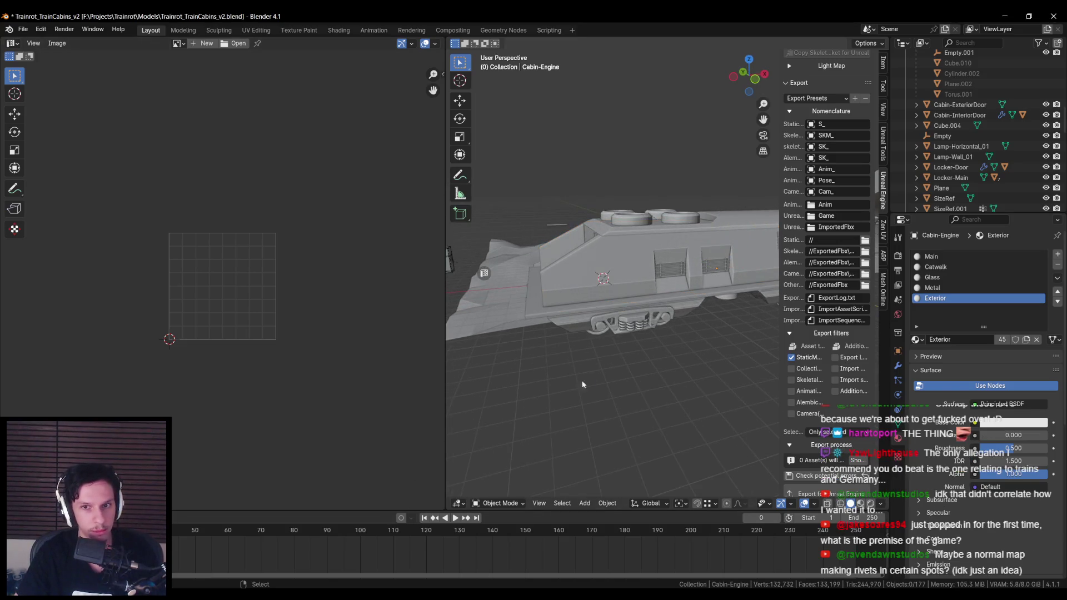
key(alt+Tab)
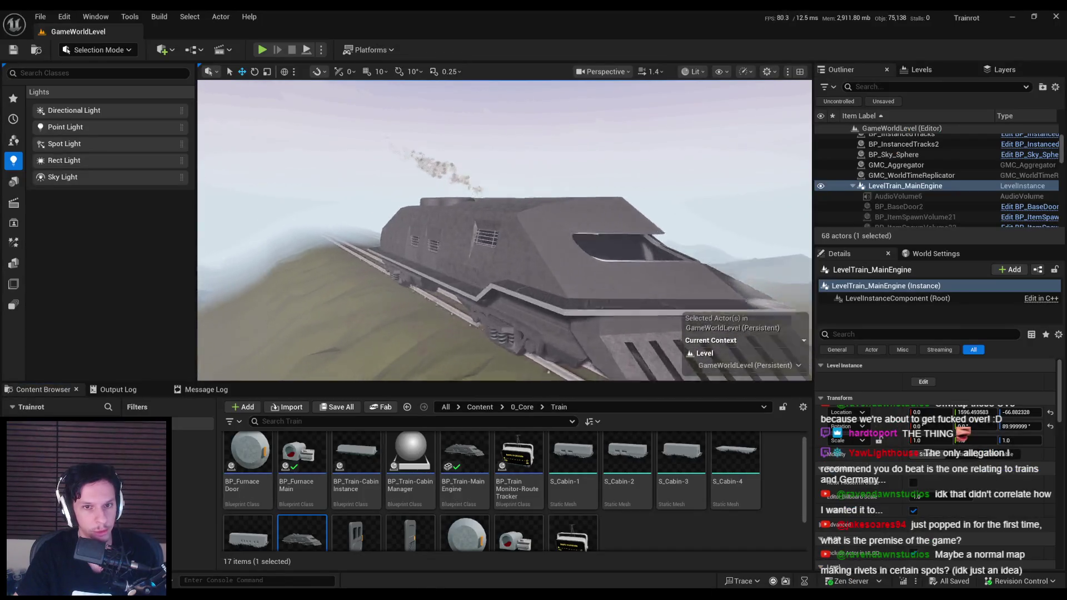
Step: Fly the camera into, above and back into the engine cabin, then start Play-in-Editor
key(w)
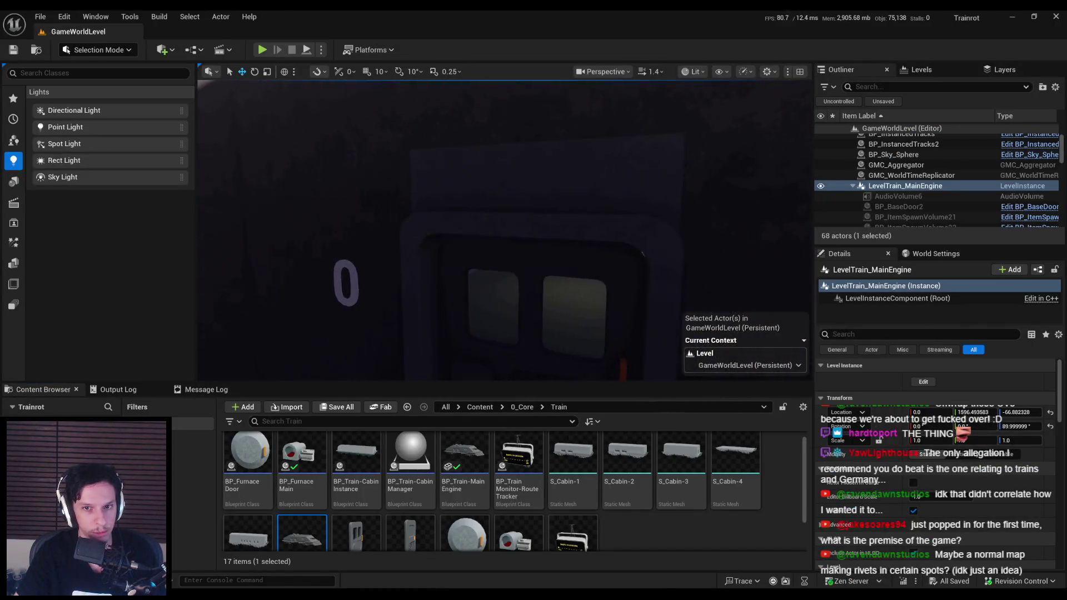
key(w)
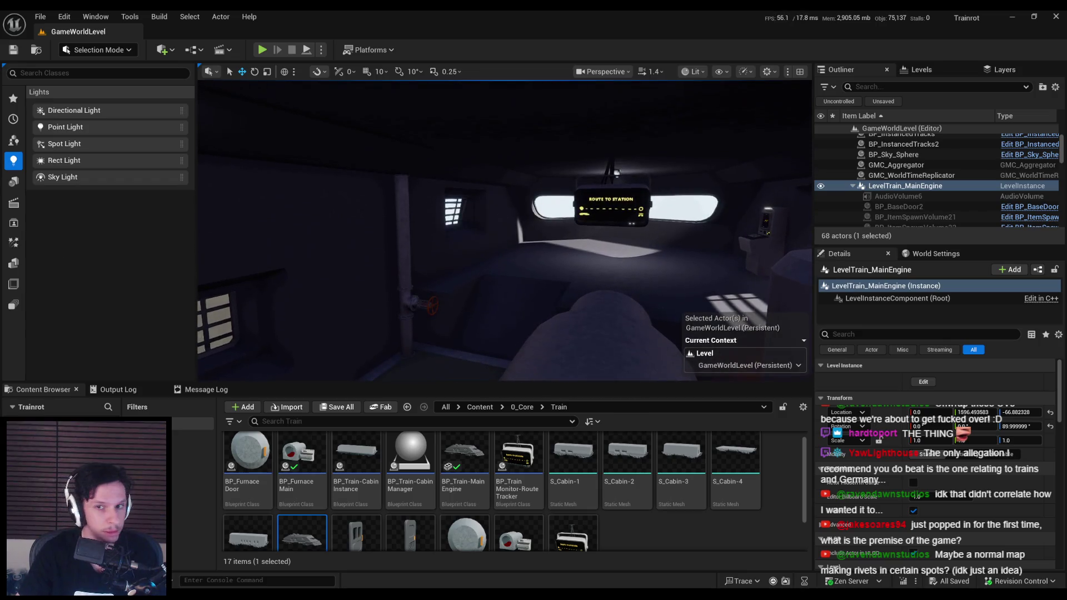
key(s)
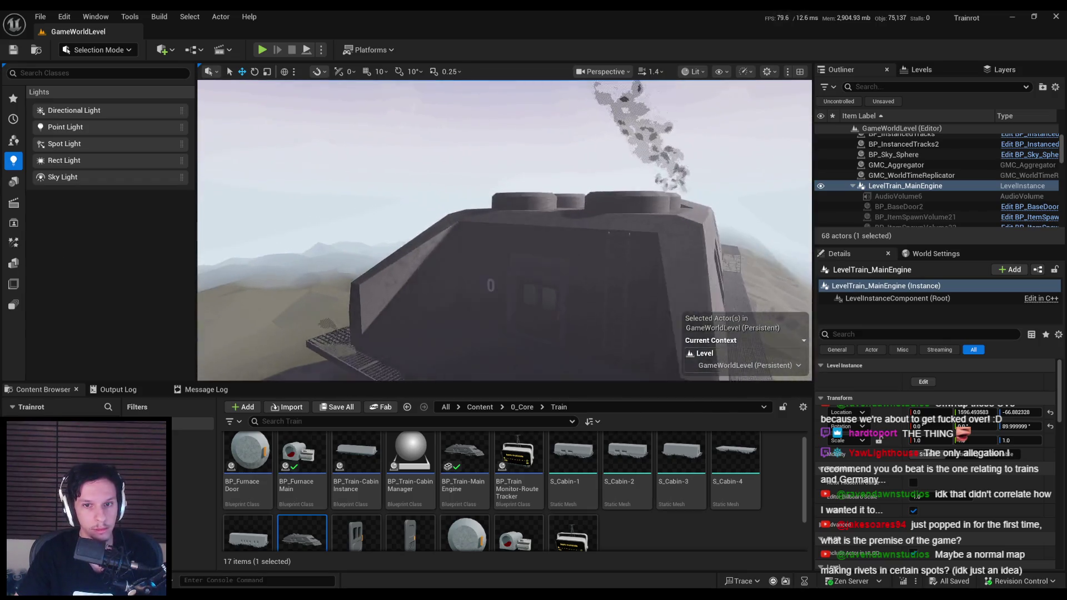
key(w)
key(w)
key(alt+p)
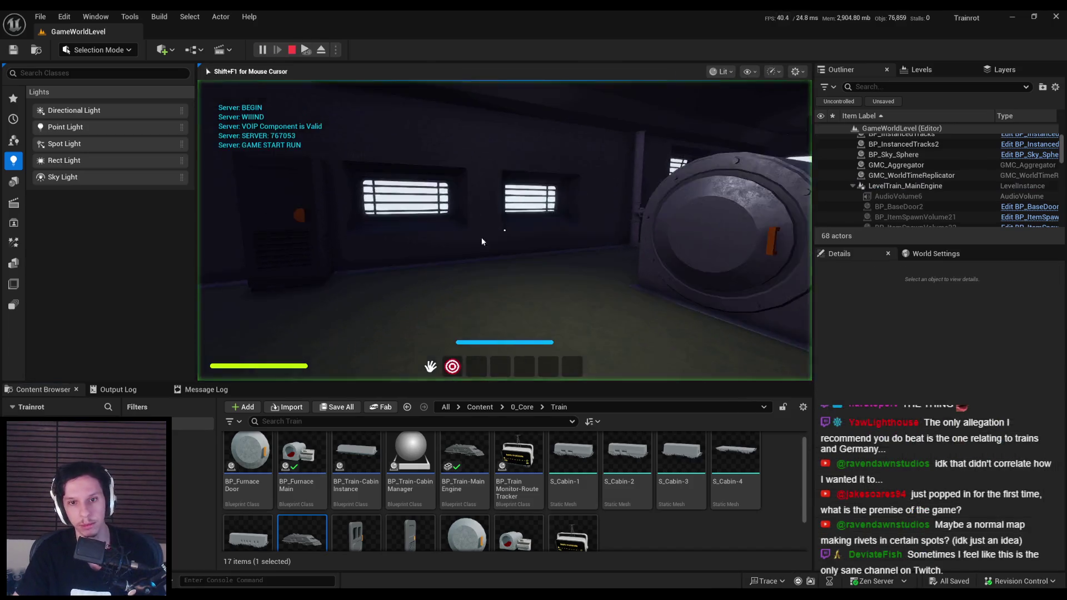
Step: In fullscreen play, open the furnace and walk through the cars out onto the walkway
click(481, 241)
key(F11)
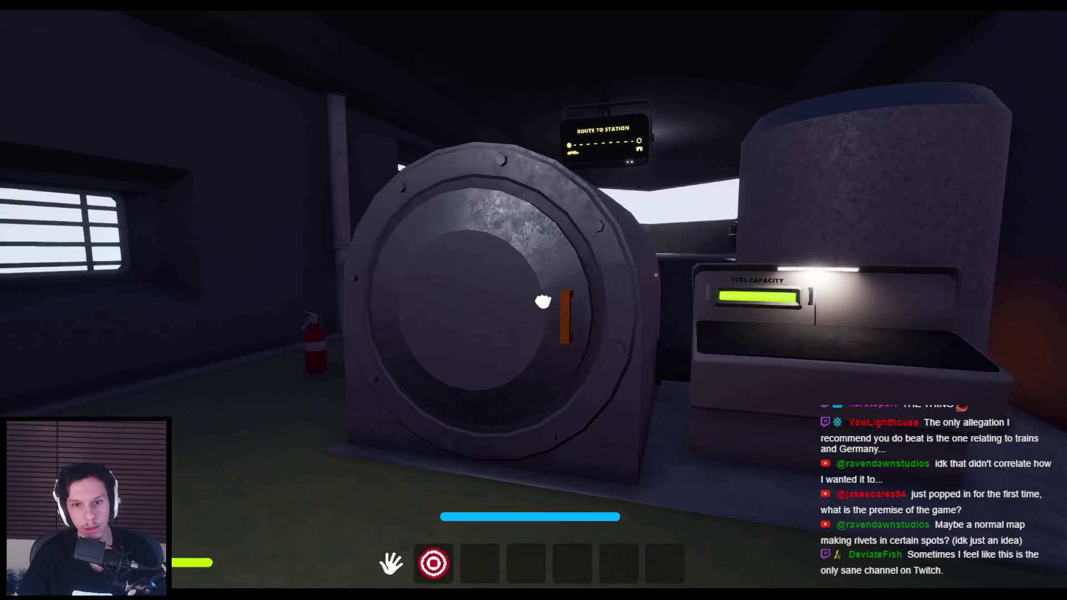
click(682, 293)
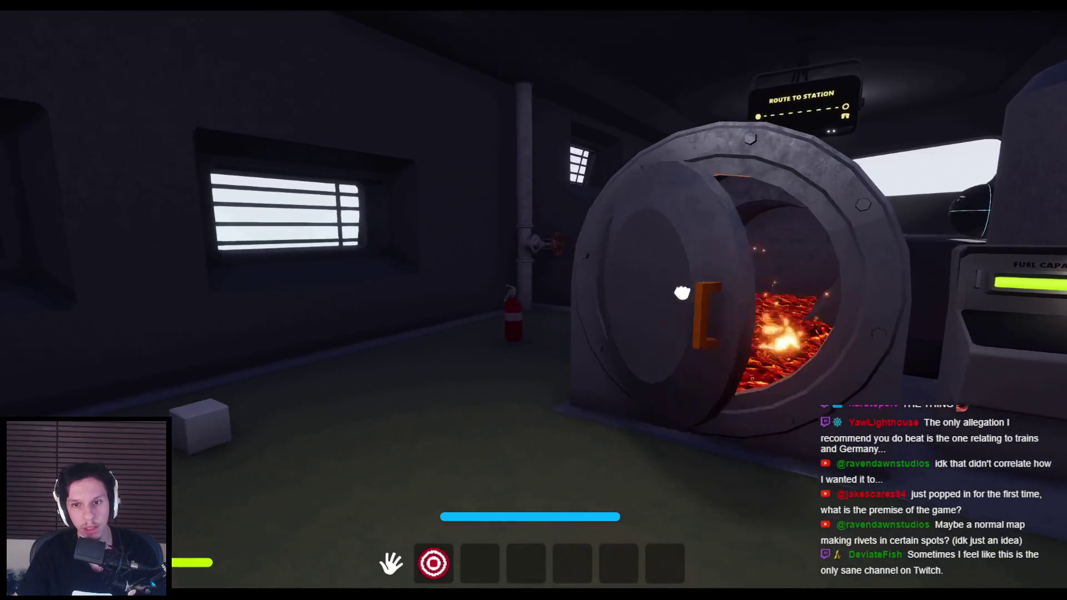
key(w)
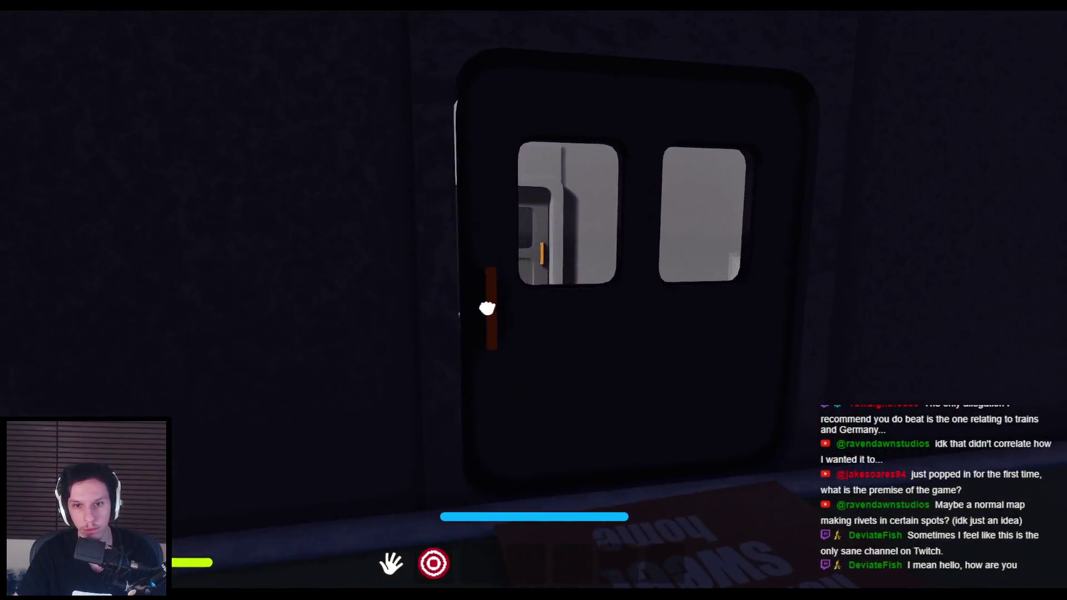
click(486, 308)
key(w)
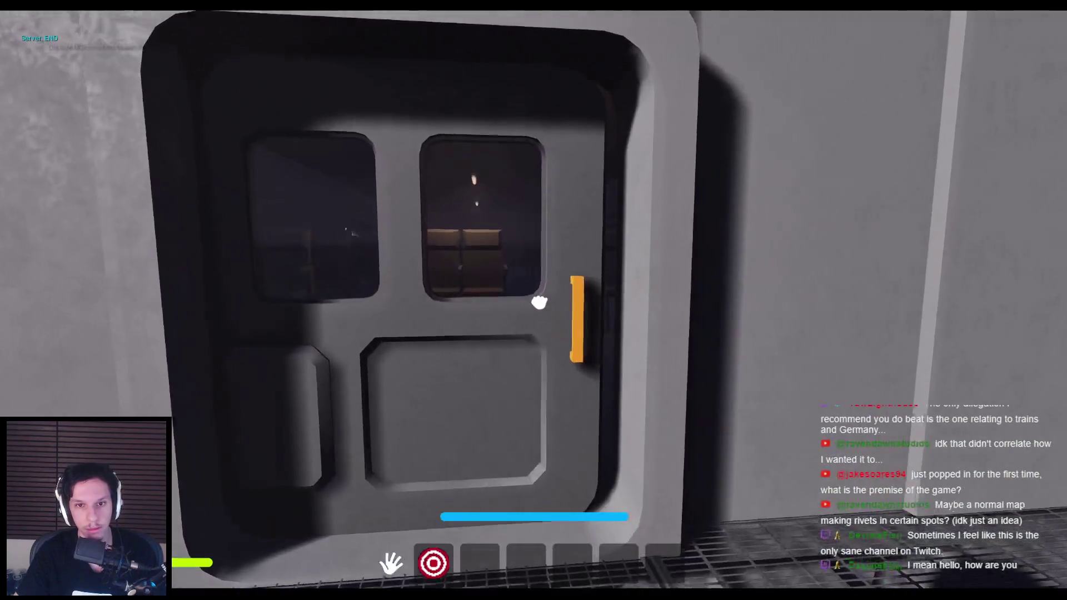
click(539, 302)
key(w)
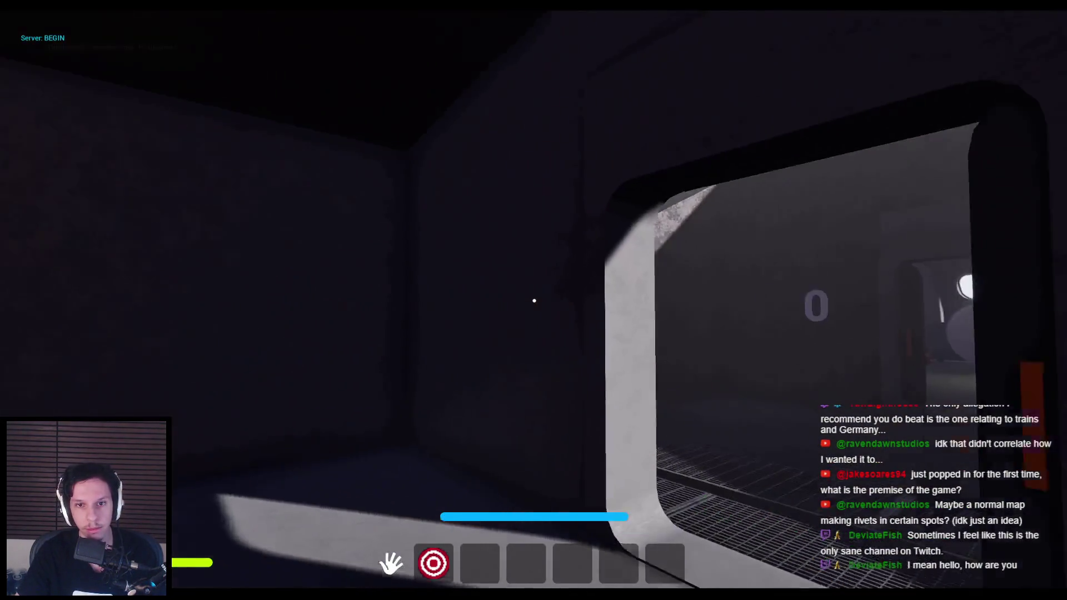
key(w)
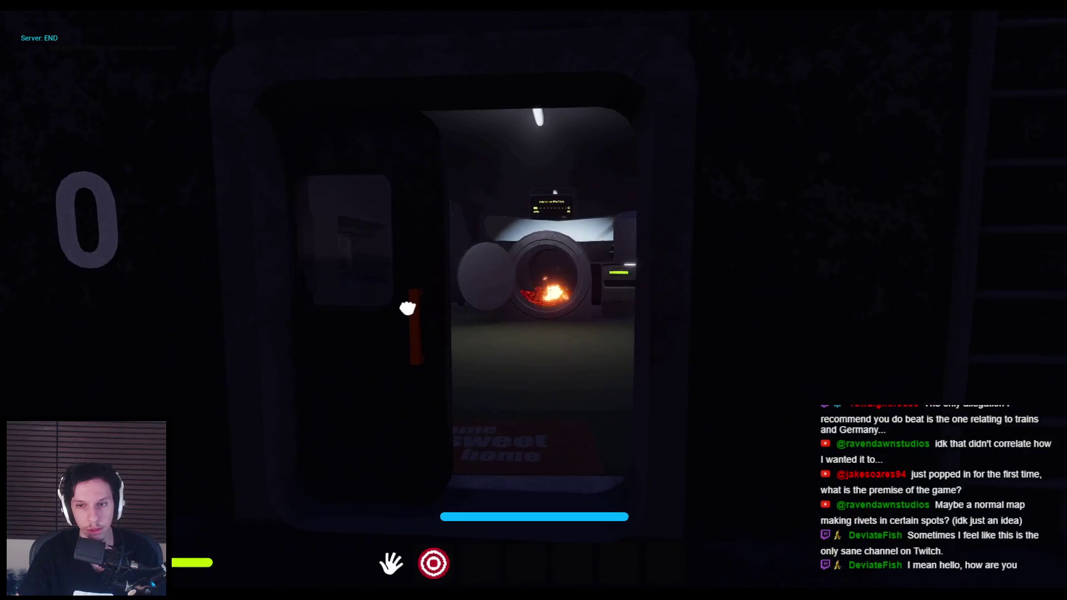
click(407, 308)
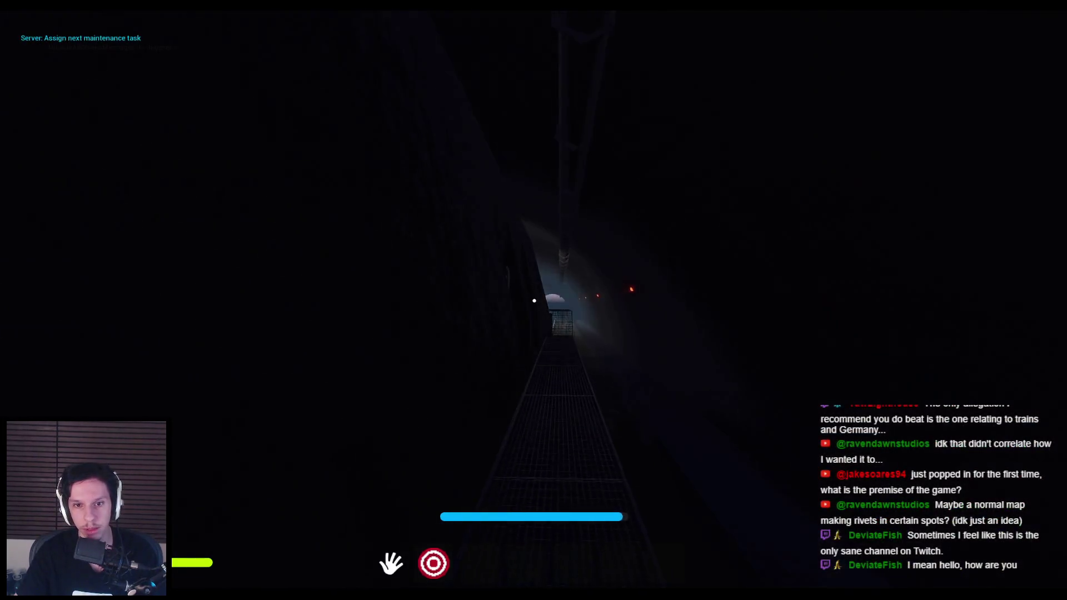
key(shift+w)
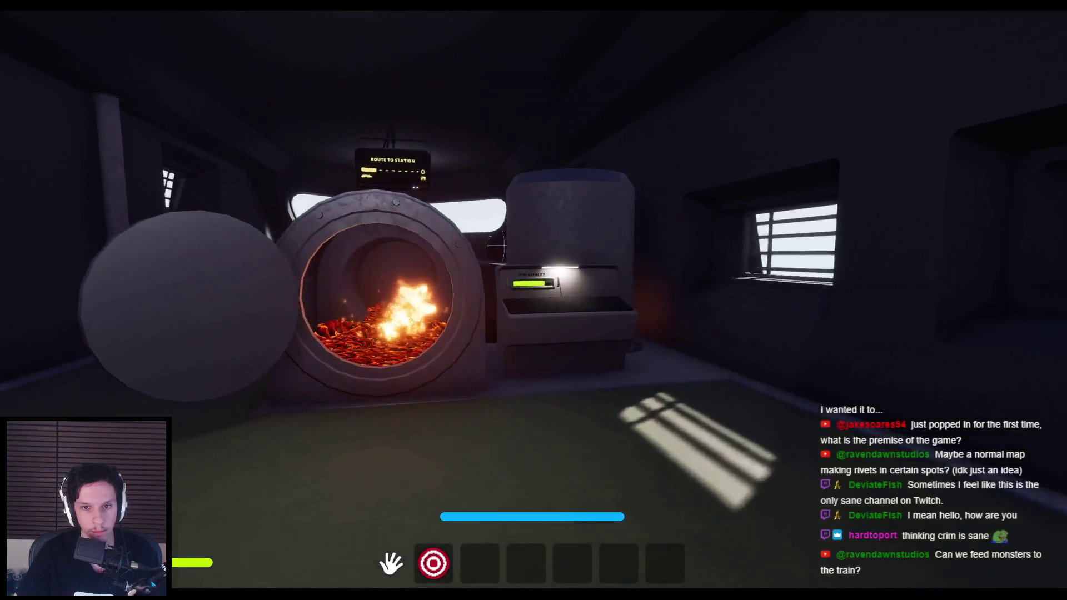
Step: Throw the dark sphere into the furnace, close it, and use the Train Monitoring console
click(523, 465)
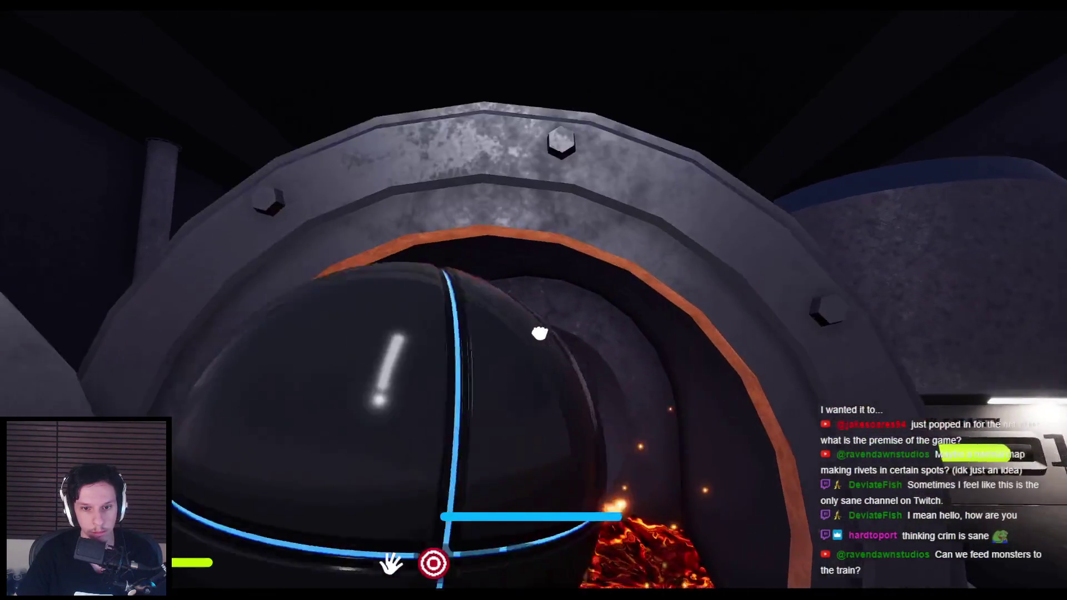
click(543, 400)
click(534, 300)
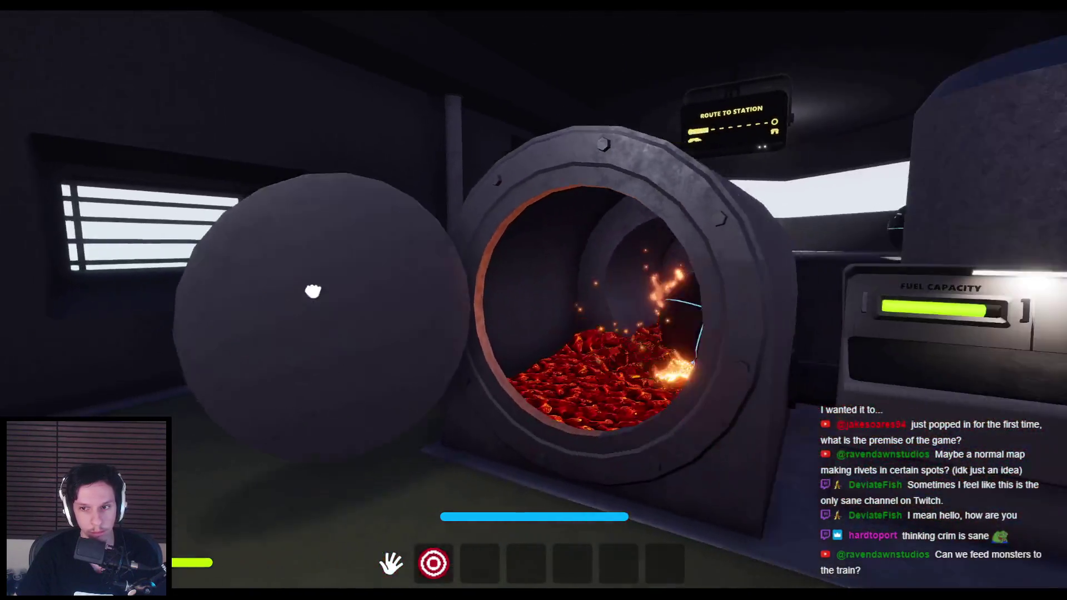
click(534, 300)
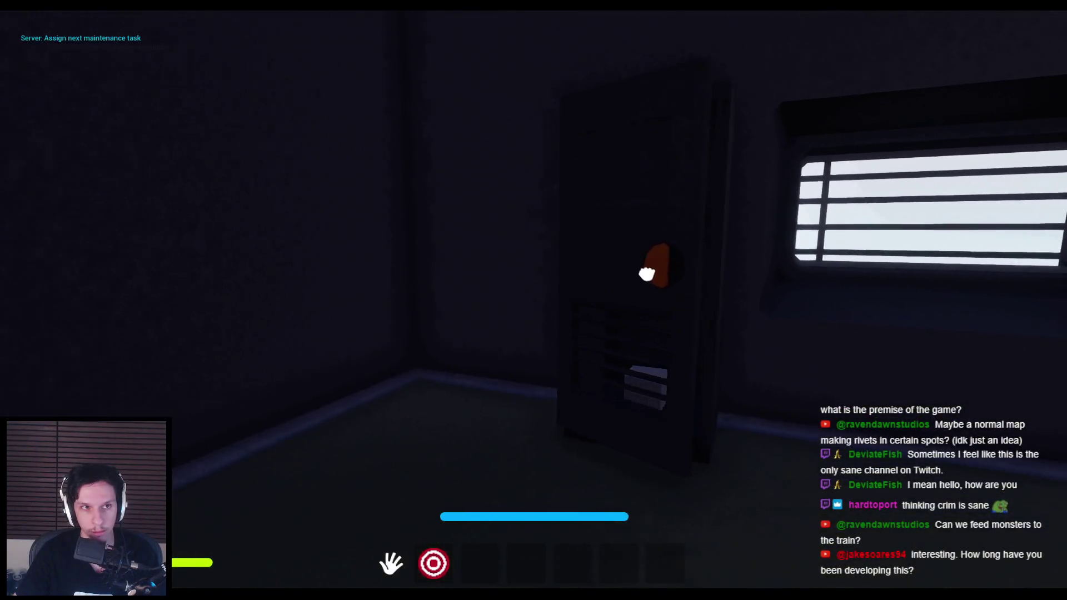
key(shift+w)
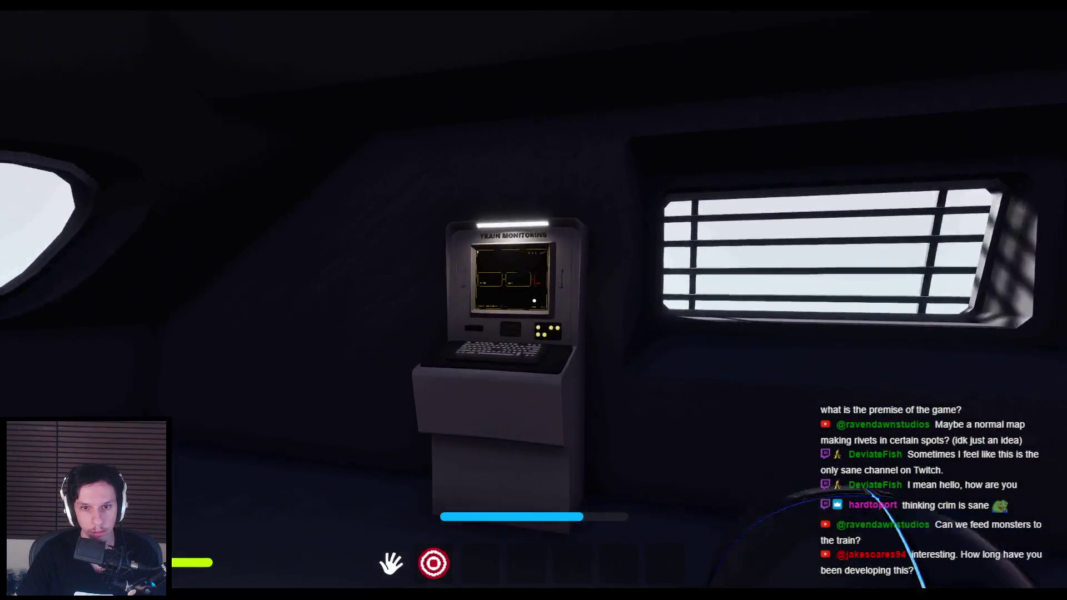
click(534, 301)
key(Escape)
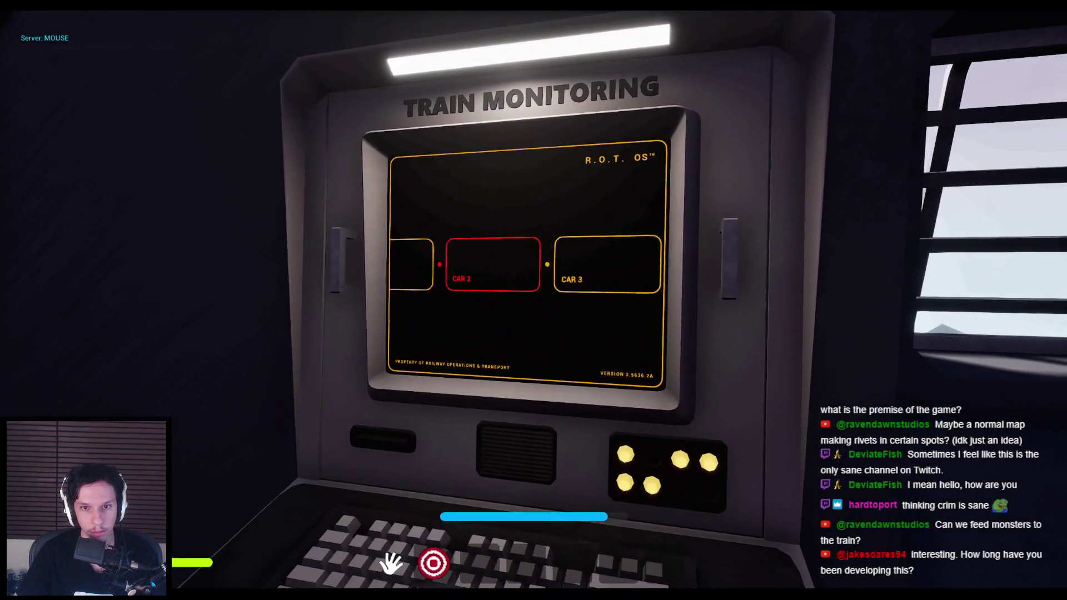
Step: Return to the furnace, end the play session and open the S_Cabin-Engine mesh editor
key(shift+w)
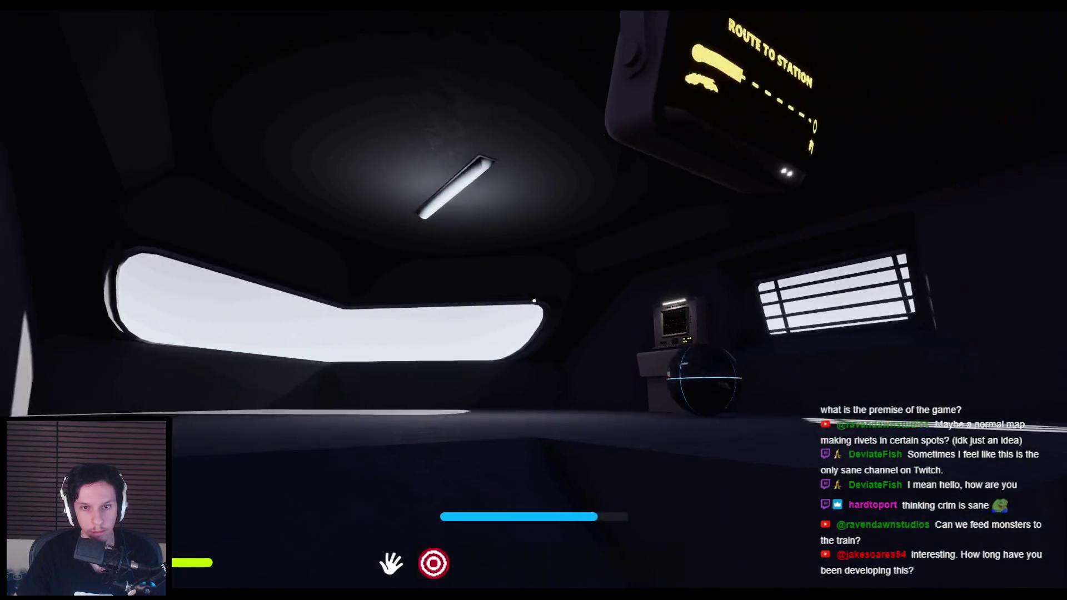
key(s)
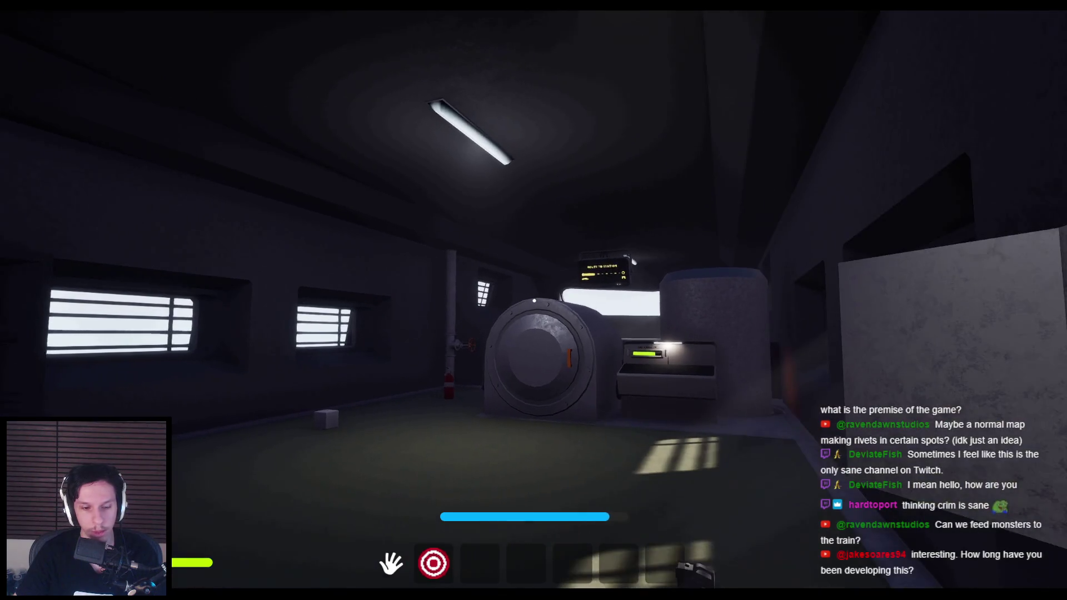
key(Escape)
key(ctrl+e)
click(622, 159)
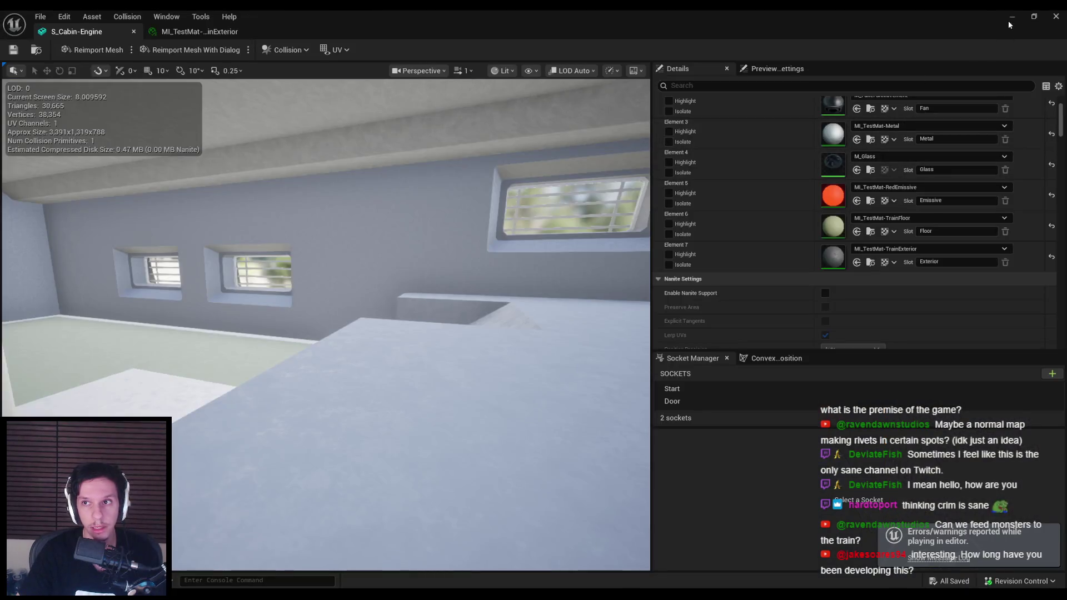
click(1010, 20)
key(alt+Tab)
scroll(335, 292, down, 3)
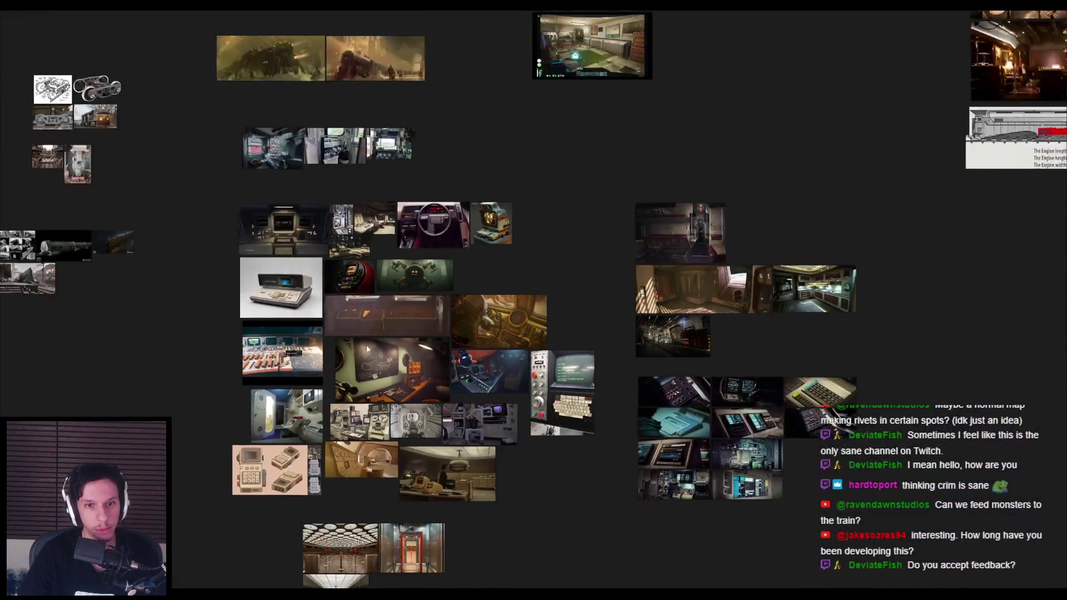
scroll(349, 297, up, 2)
scroll(349, 298, up, 6)
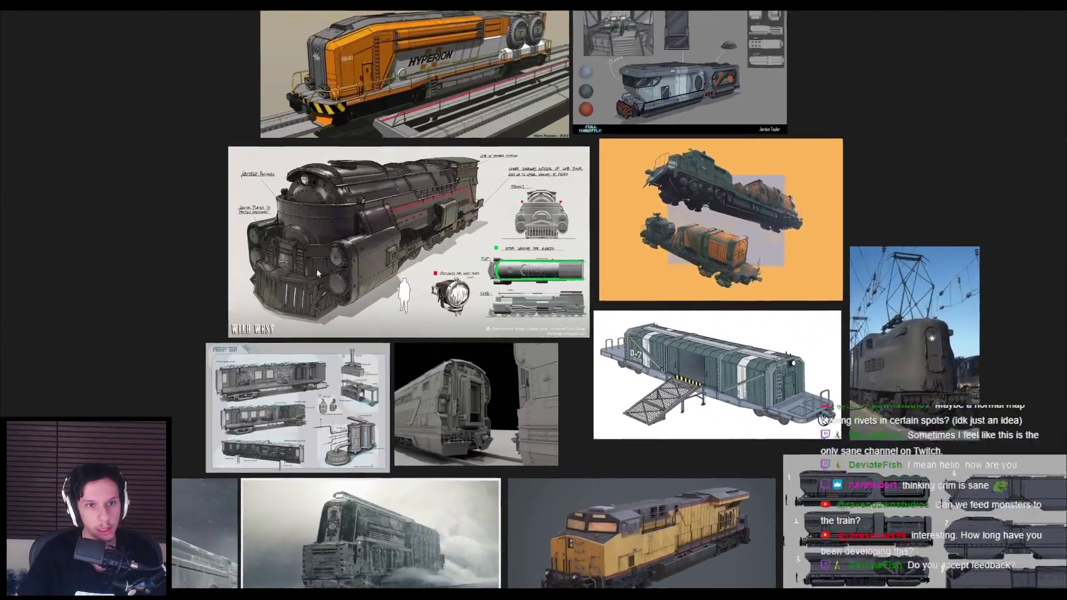
scroll(317, 271, down, 5)
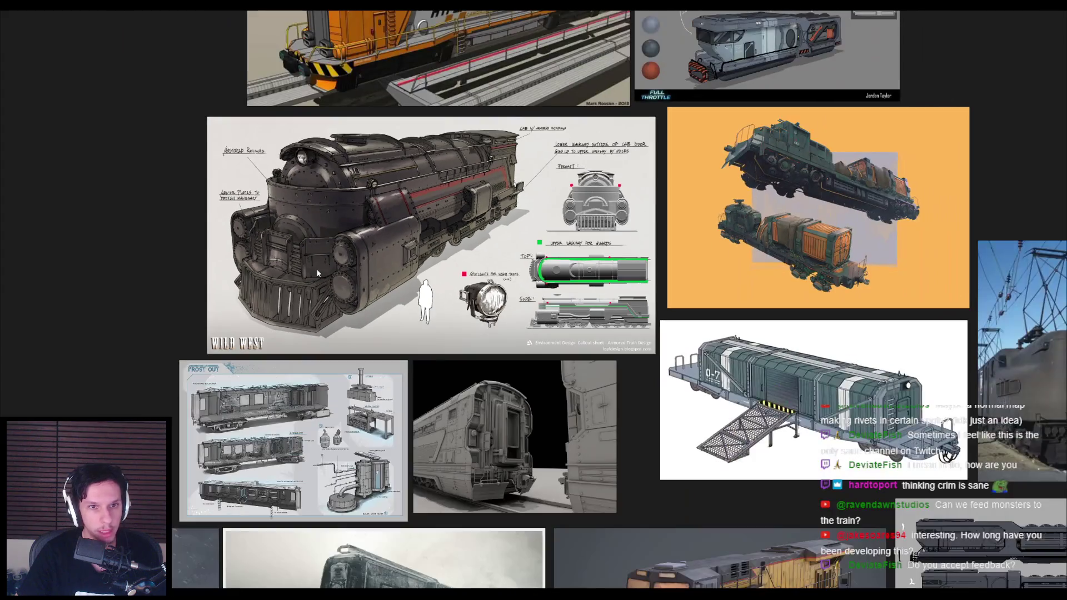
scroll(316, 268, up, 2)
scroll(313, 266, down, 1)
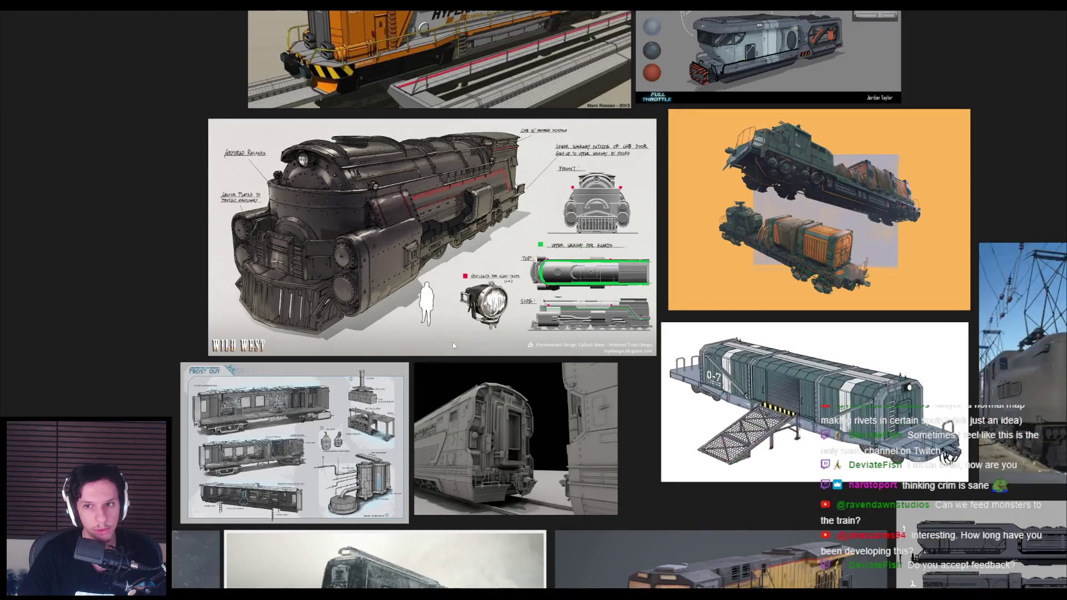
scroll(458, 188, up, 5)
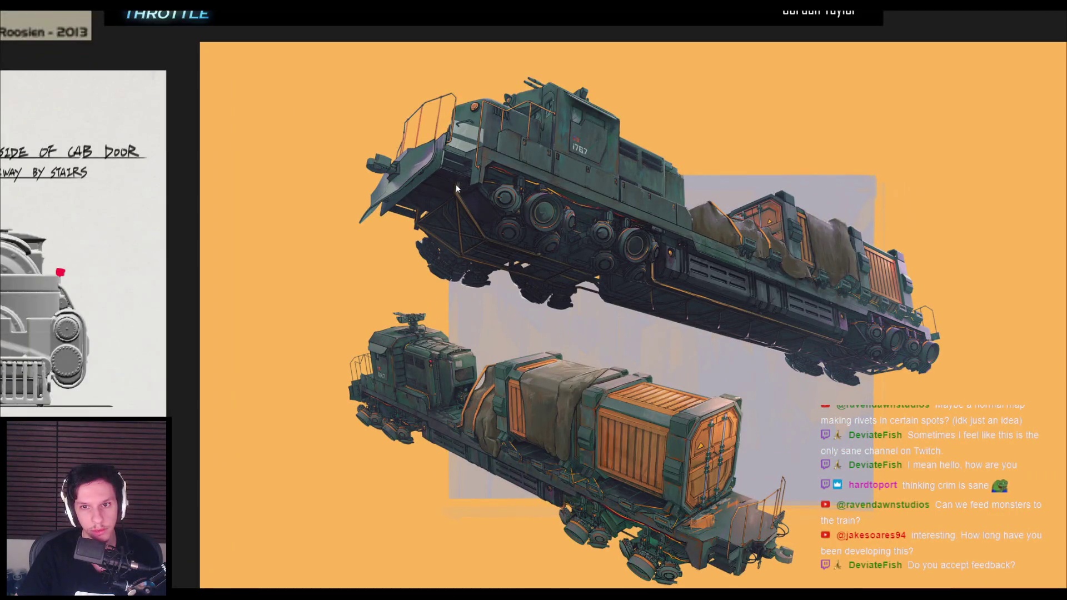
scroll(445, 239, down, 5)
scroll(445, 333, up, 4)
scroll(442, 340, down, 4)
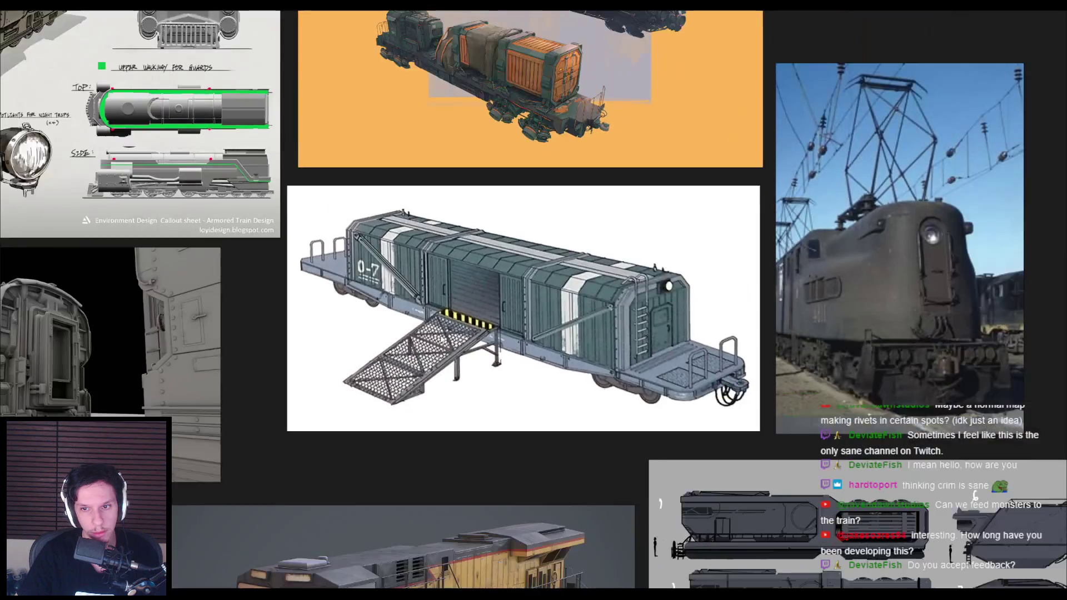
scroll(369, 478, up, 3)
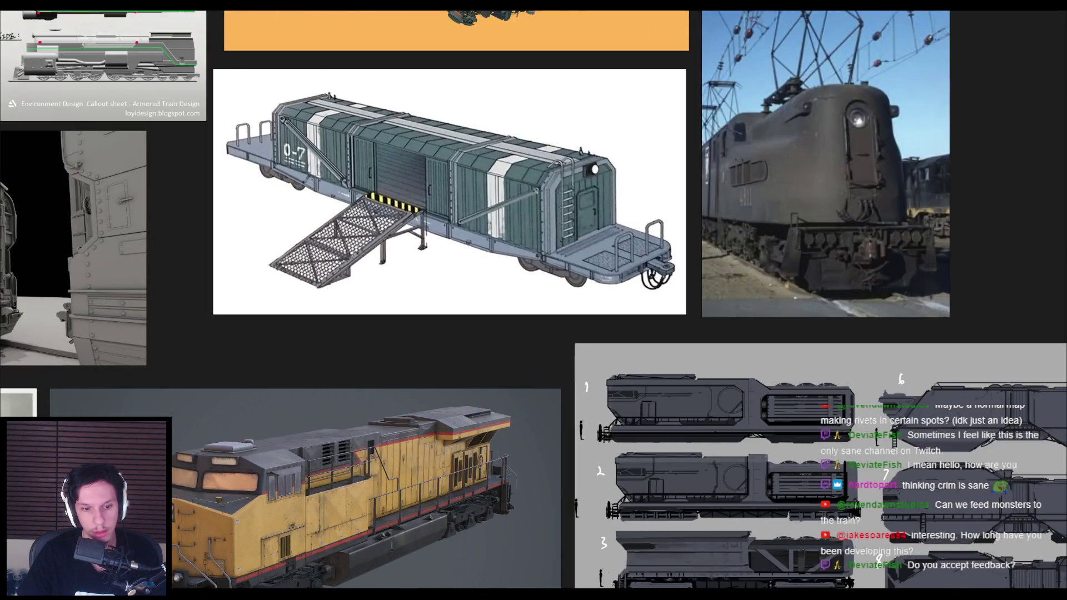
scroll(457, 360, down, 3)
scroll(458, 367, up, 6)
scroll(458, 369, down, 2)
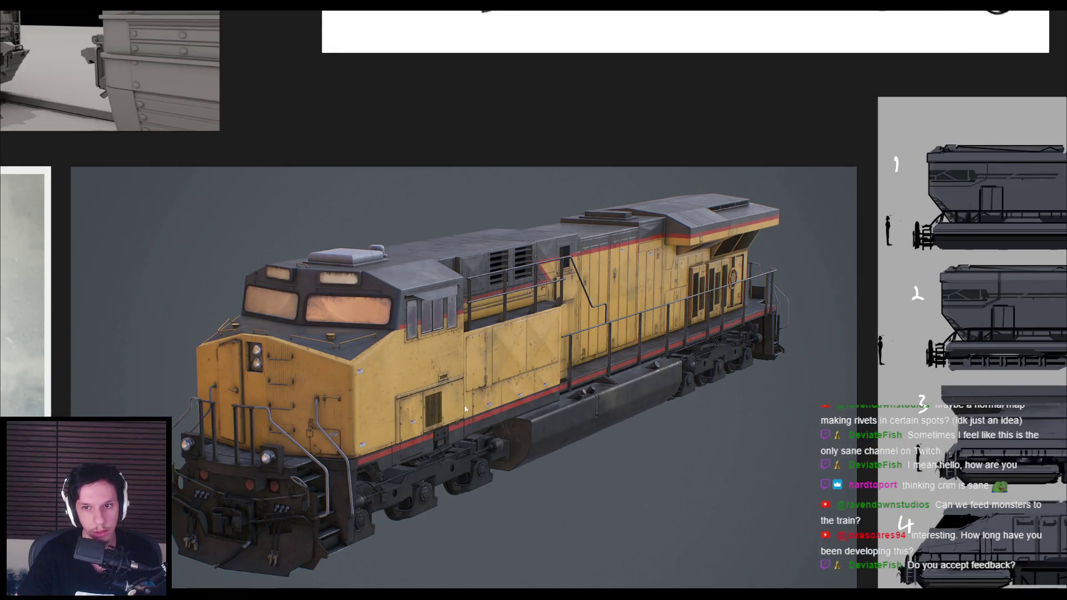
scroll(762, 305, up, 4)
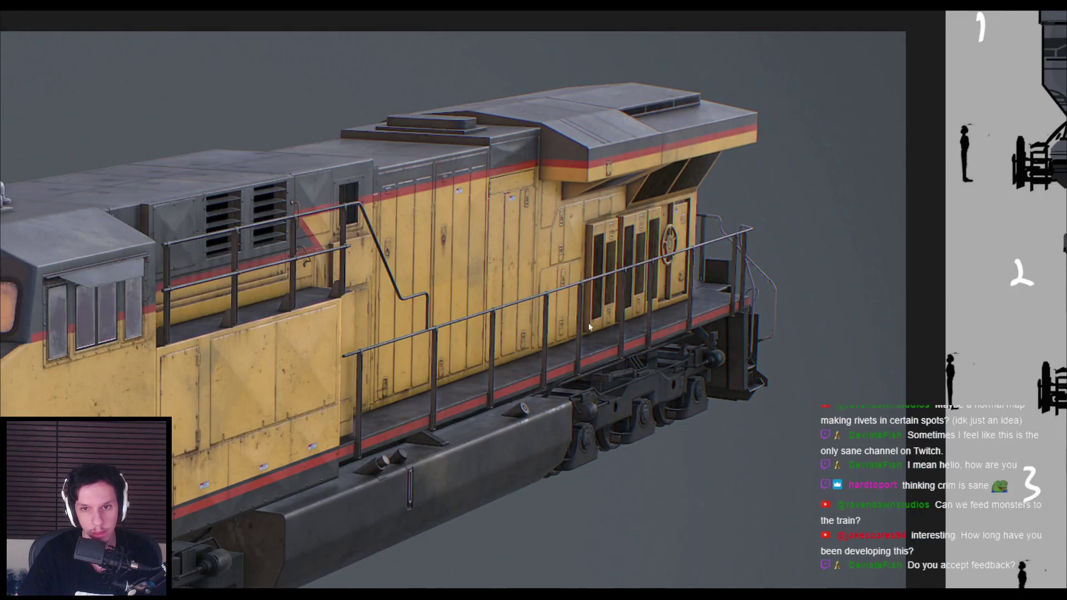
scroll(590, 327, down, 5)
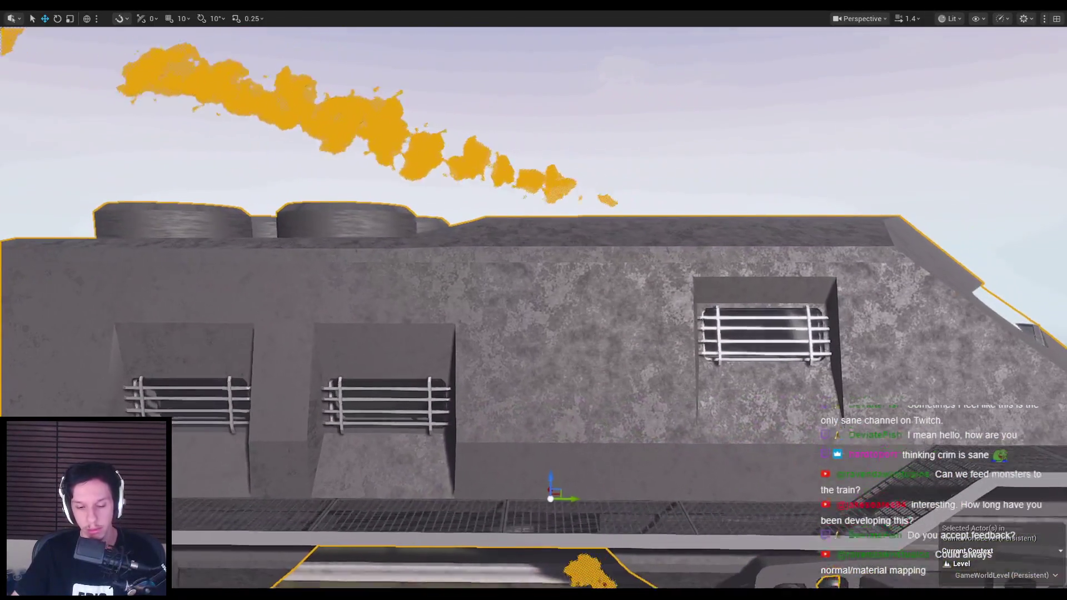
Step: Browse Content to 0_Core > 3_MaterialLibrary and open MI_TestMat-TrainExterior
key(F11)
drag(590, 337, 504, 340)
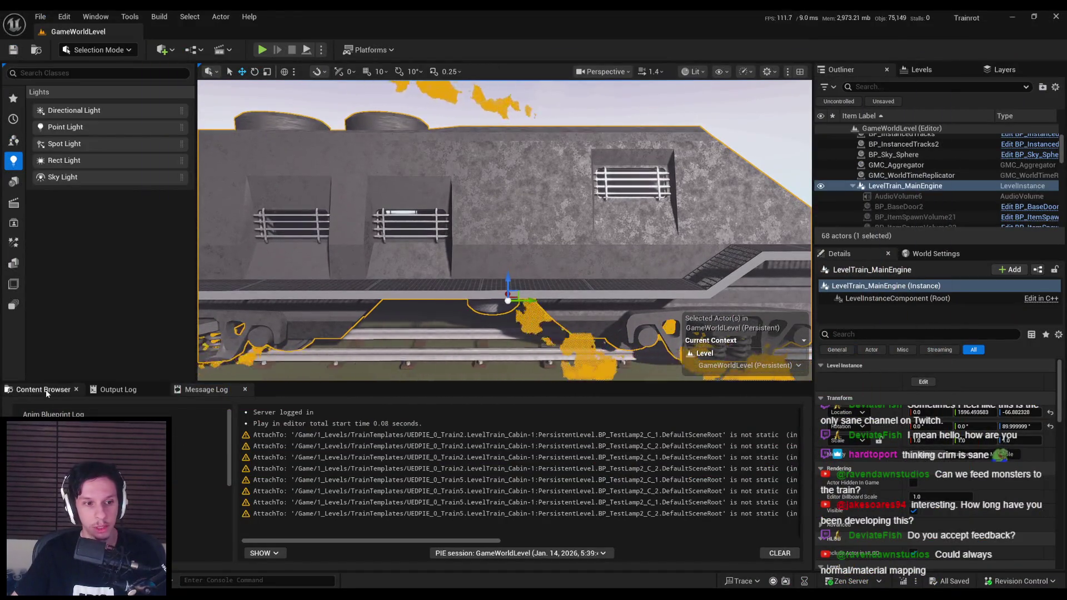
key(ctrl+space)
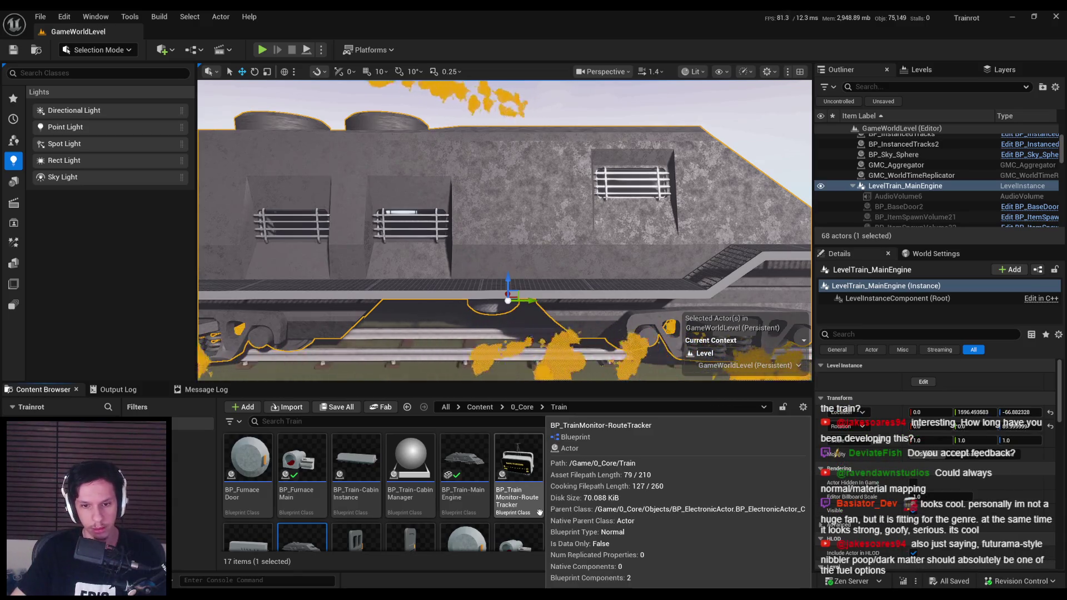
scroll(538, 224, down, 4)
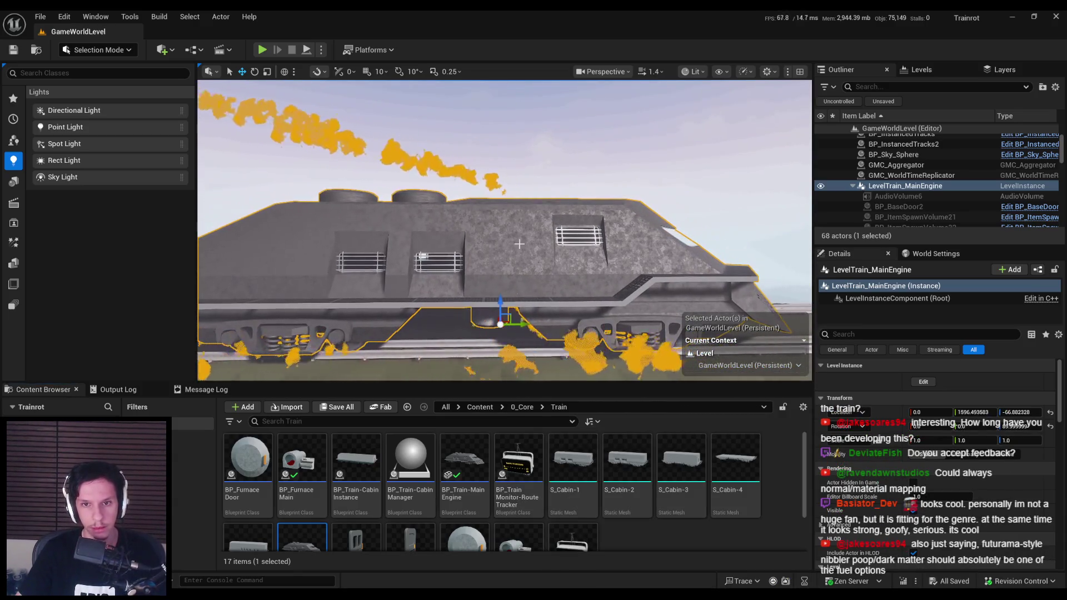
scroll(533, 283, down, 1)
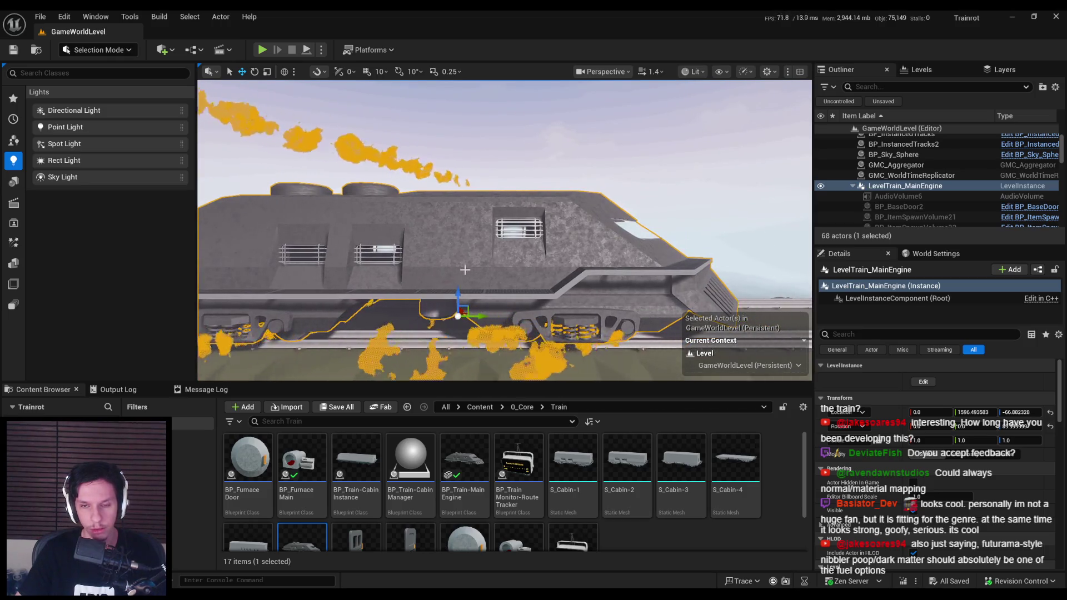
click(480, 407)
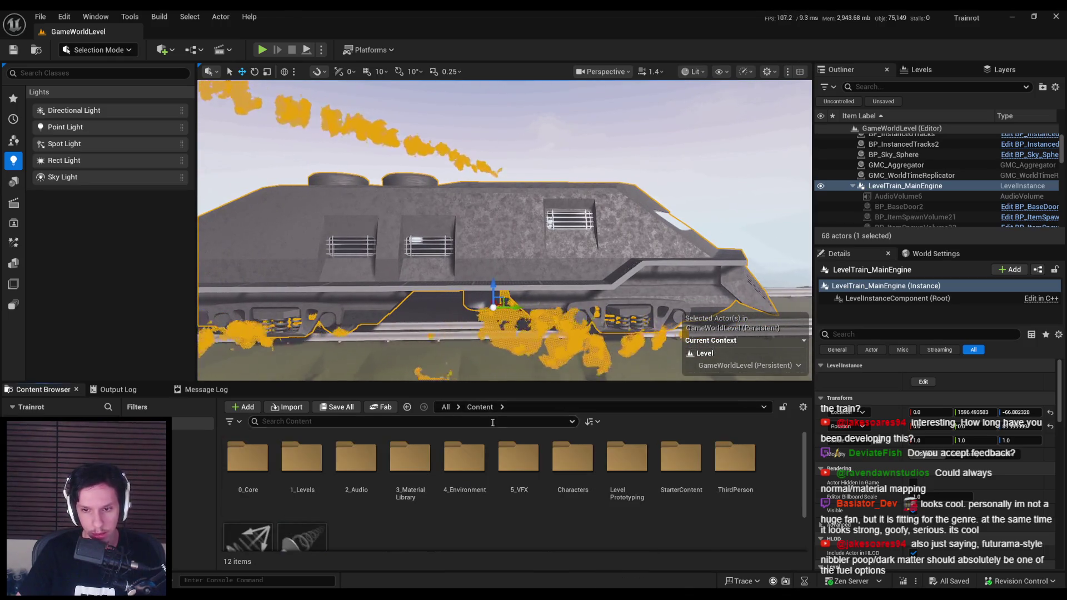
click(248, 464)
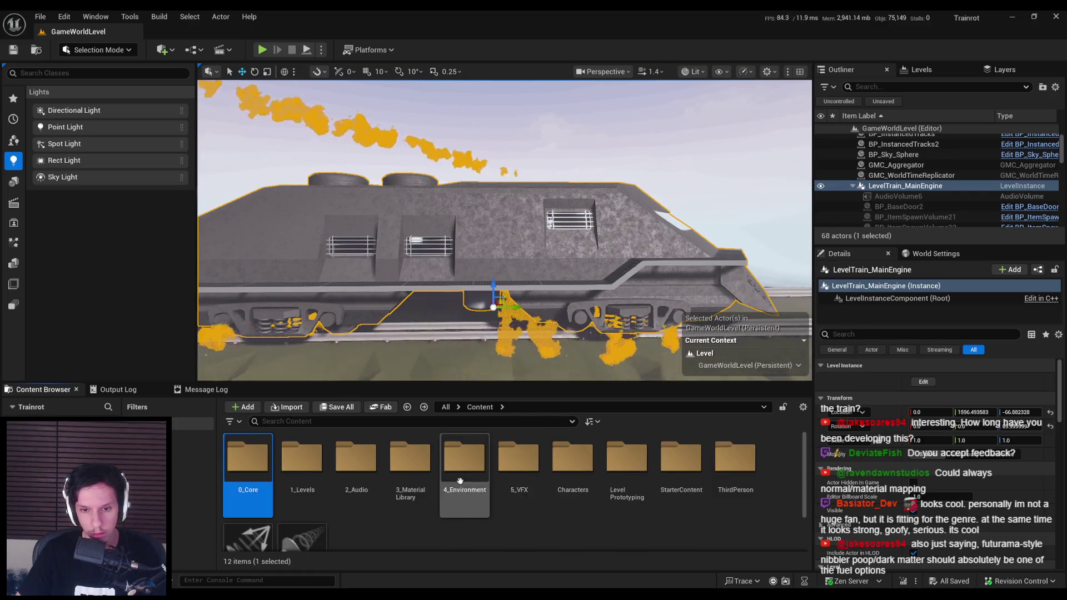
double_click(410, 464)
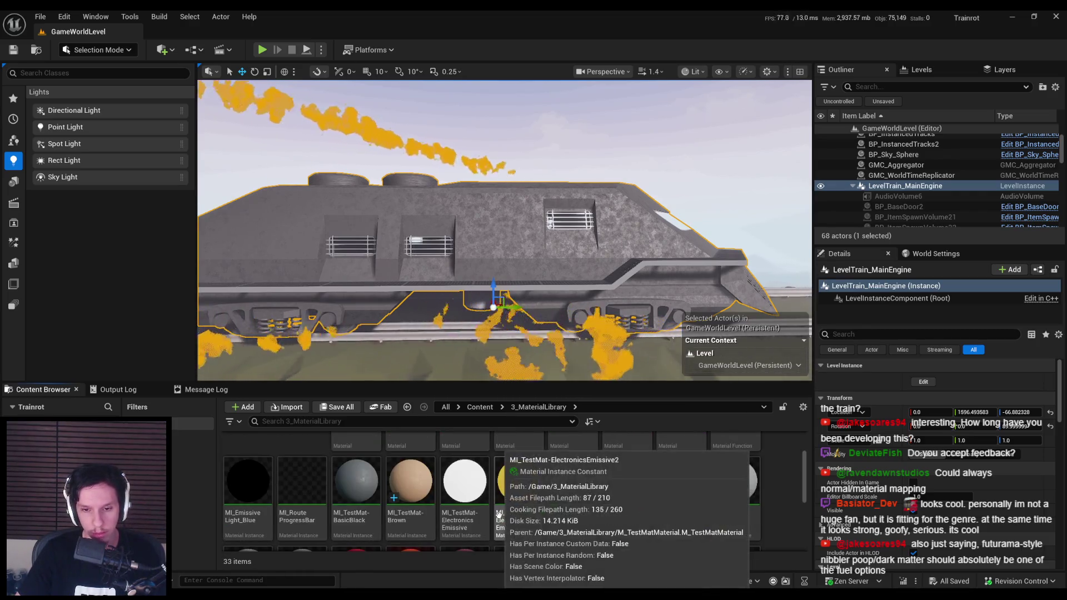
drag(505, 381, 505, 315)
scroll(580, 466, down, 1)
double_click(580, 466)
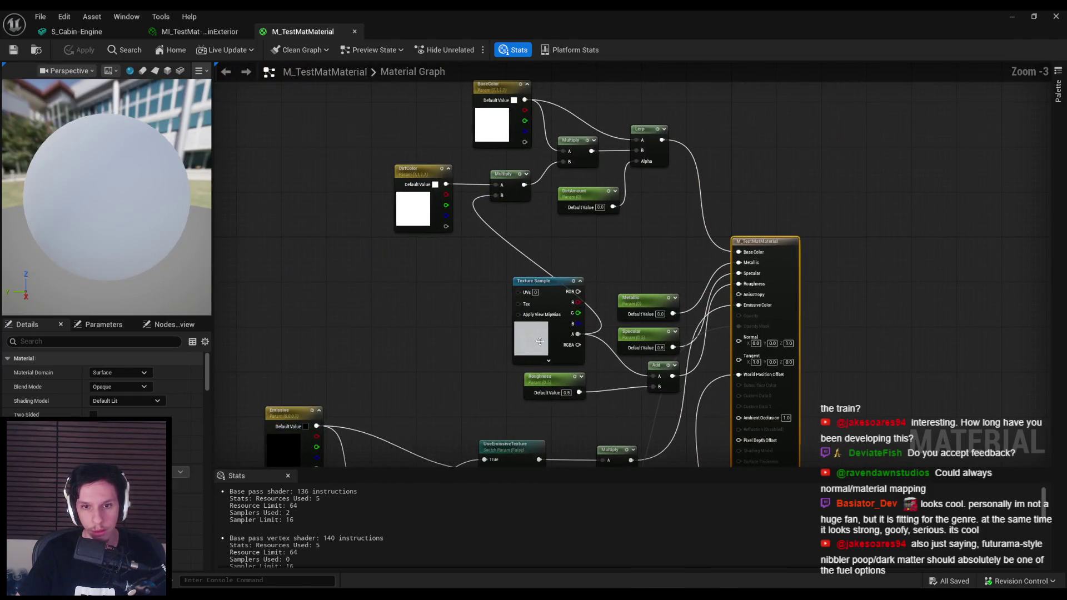
Step: Convert M_TestMatMaterial's texture sample into a parameter named 'Texture', then apply, check out and save
drag(512, 357, 490, 305)
right_click(520, 288)
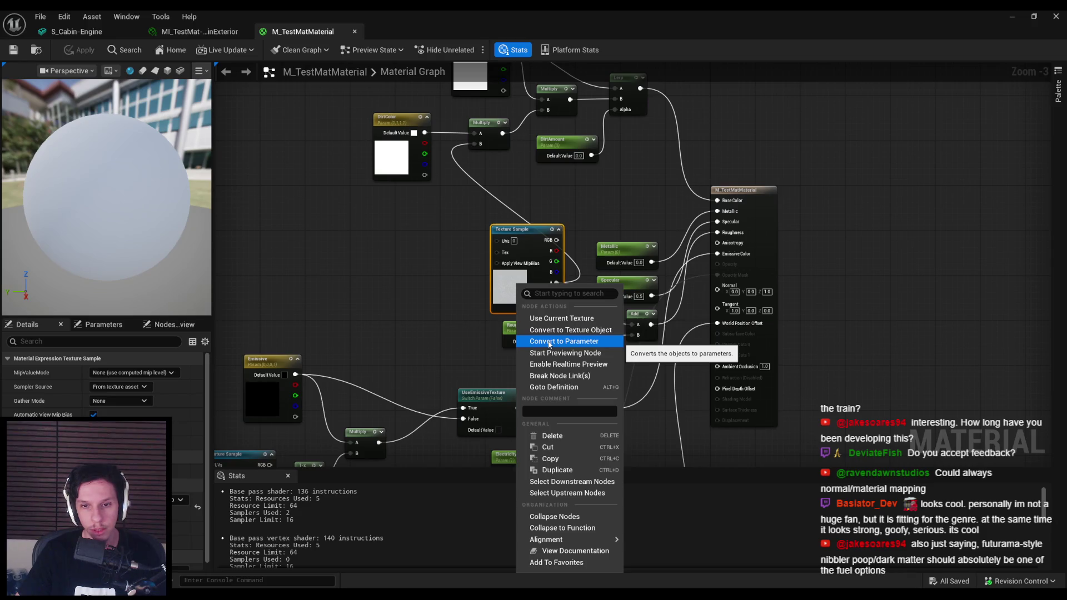
click(549, 343)
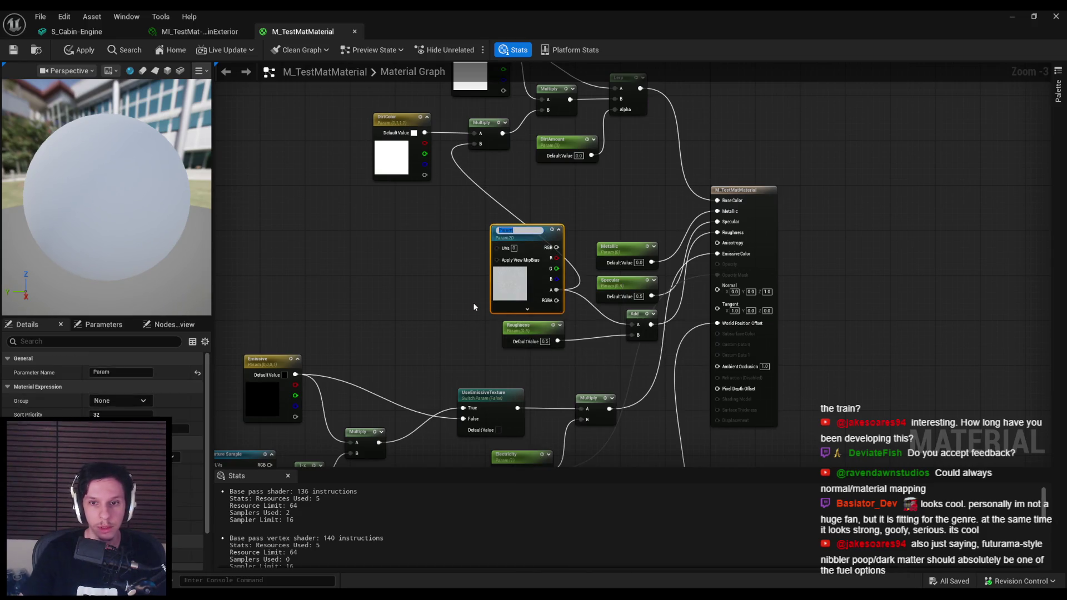
text(Texture)
key(Return)
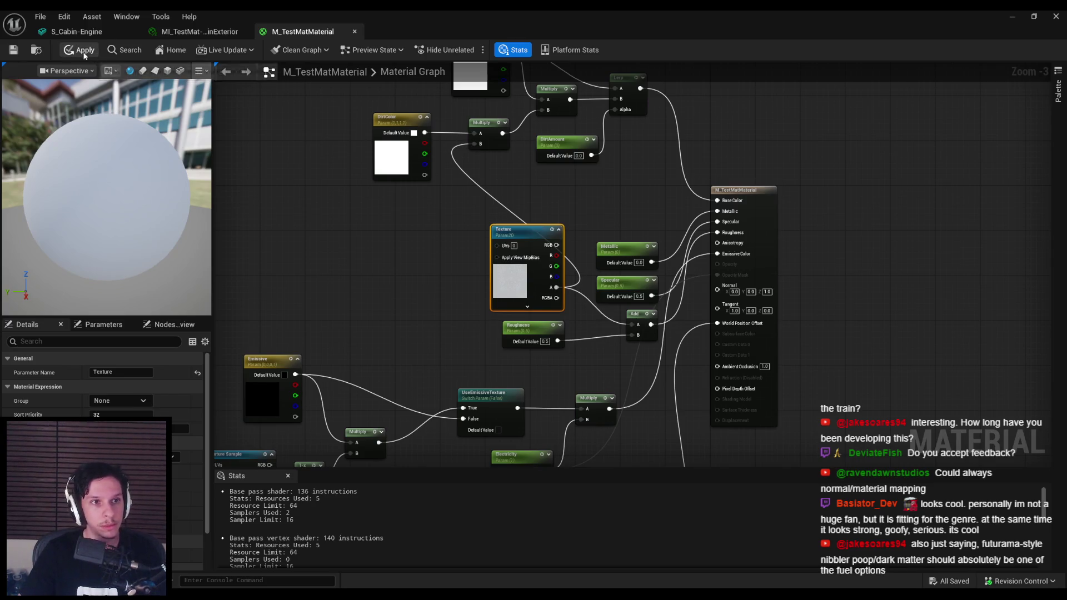
click(84, 51)
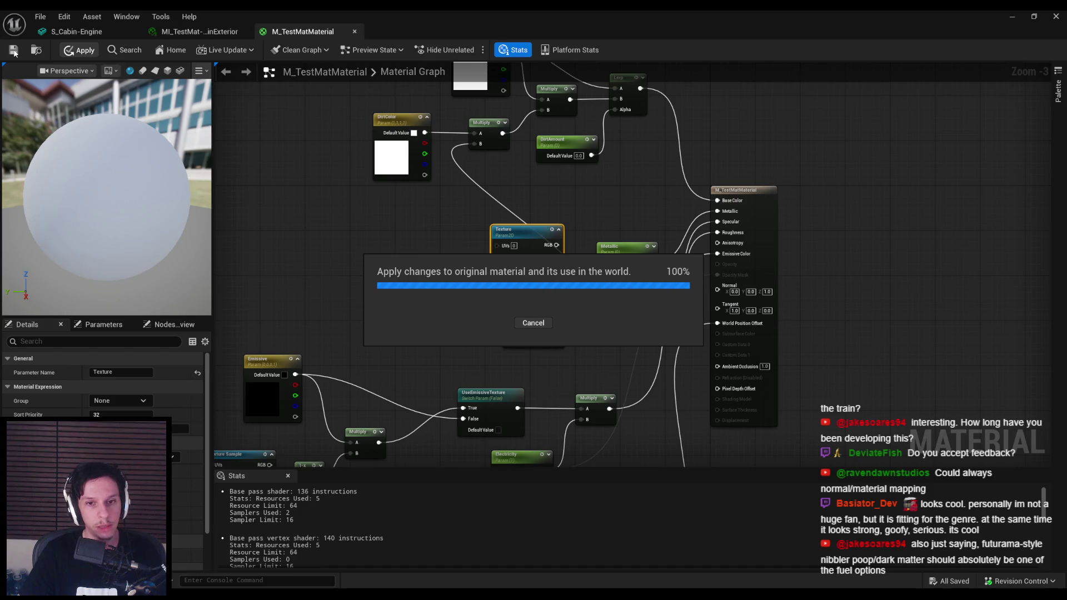
click(14, 51)
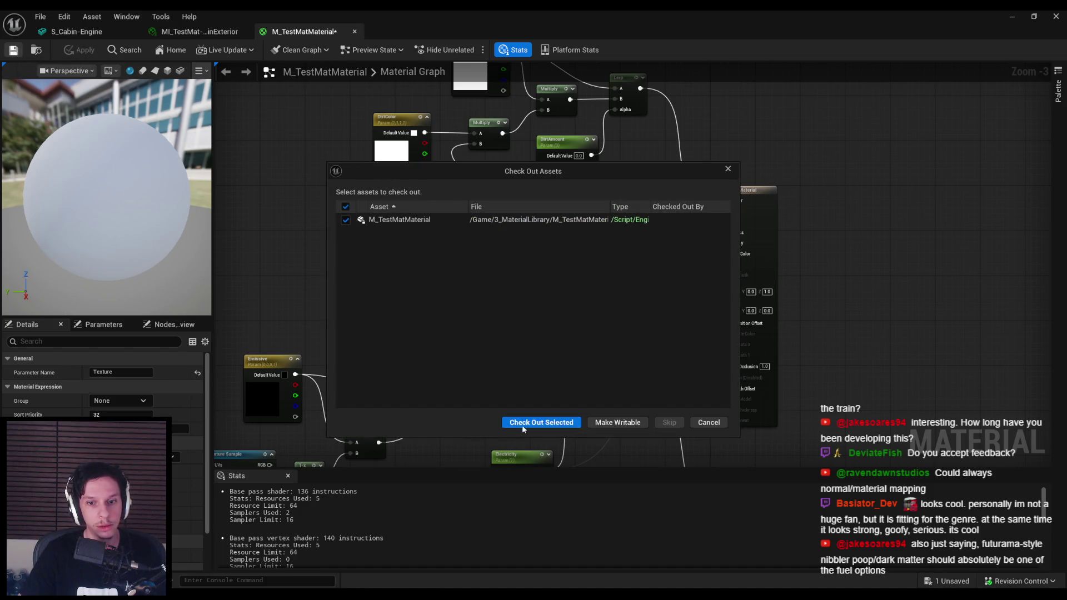
click(523, 423)
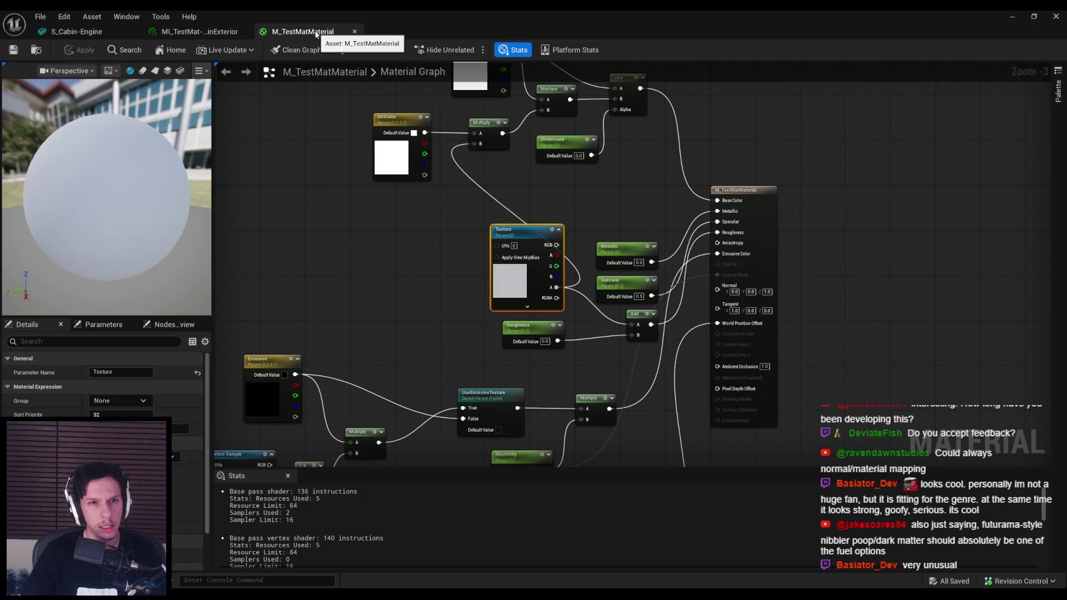
middle_click(315, 33)
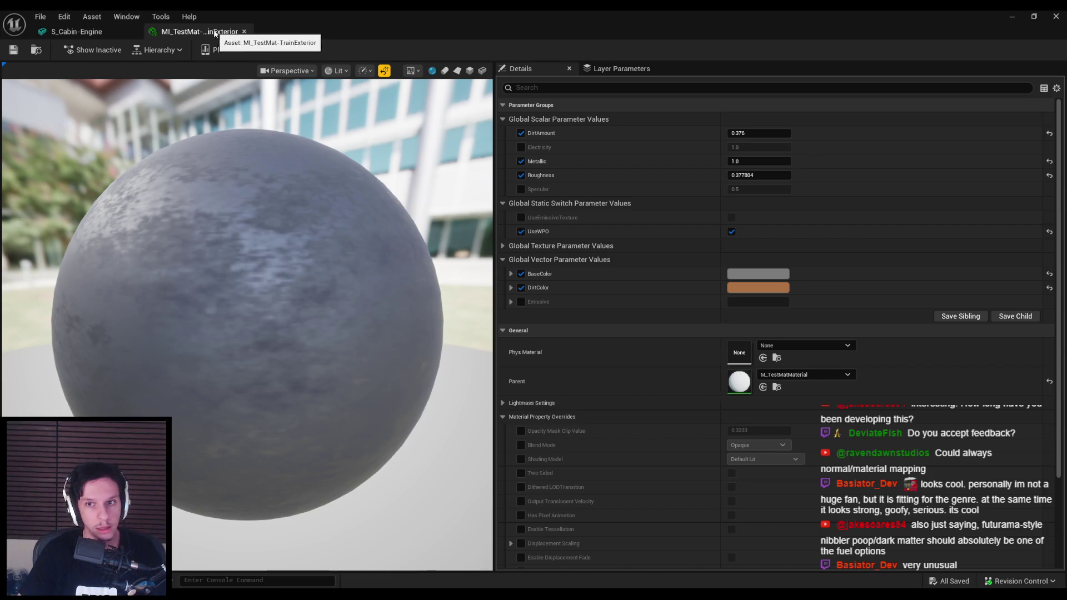
Step: Close the instance editor and orbit around the train to review its side and front slope
click(1012, 17)
drag(790, 127, 790, 127)
drag(574, 242, 574, 241)
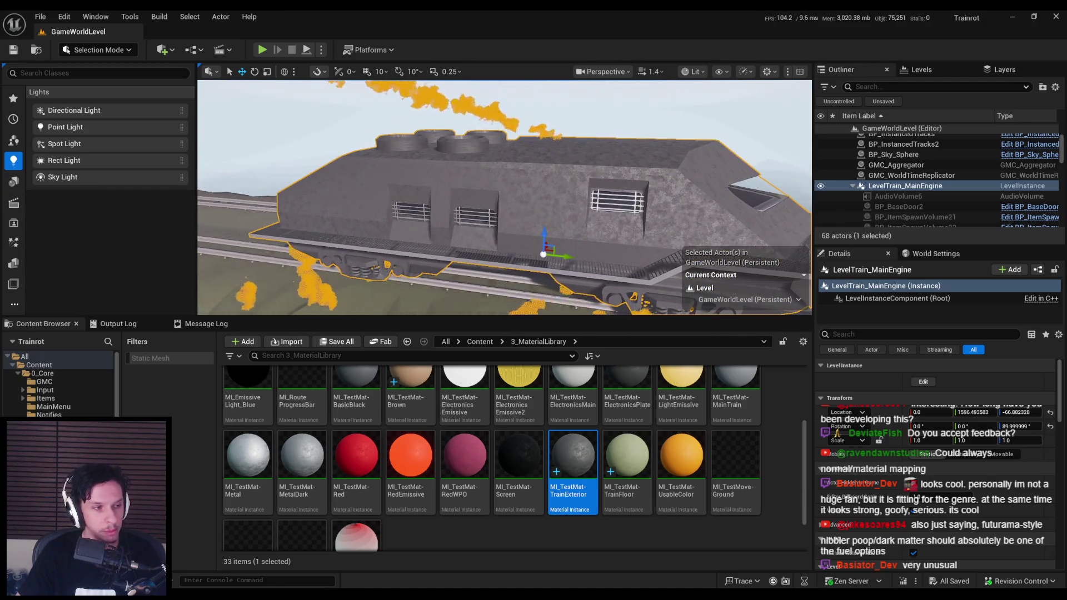
drag(458, 186, 458, 186)
drag(436, 225, 398, 205)
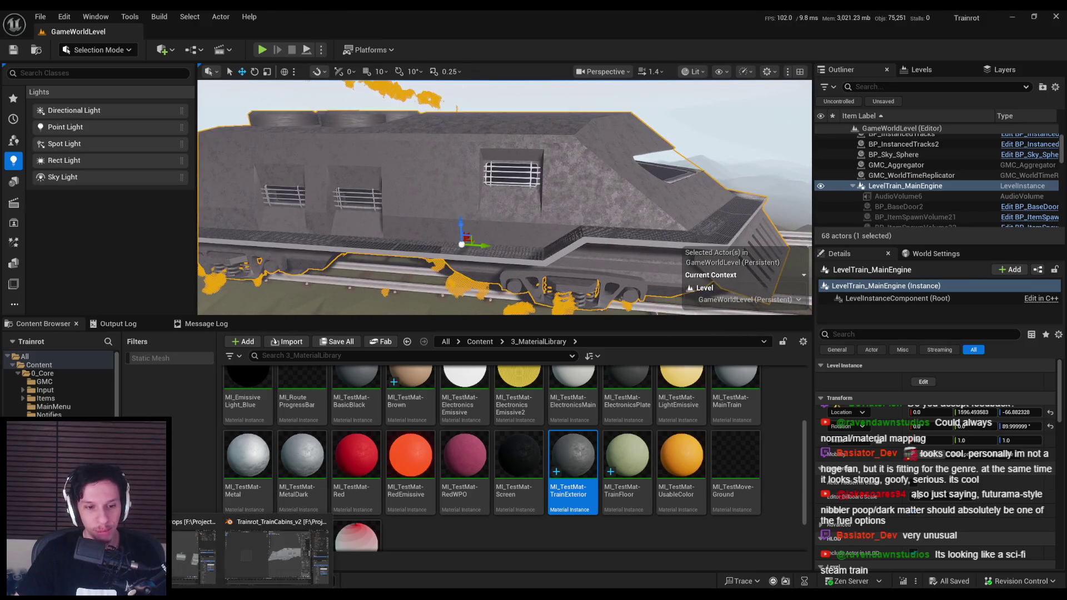
Step: Save the train cabins file in Blender and return to the Unreal Editor
click(243, 585)
drag(596, 309, 586, 314)
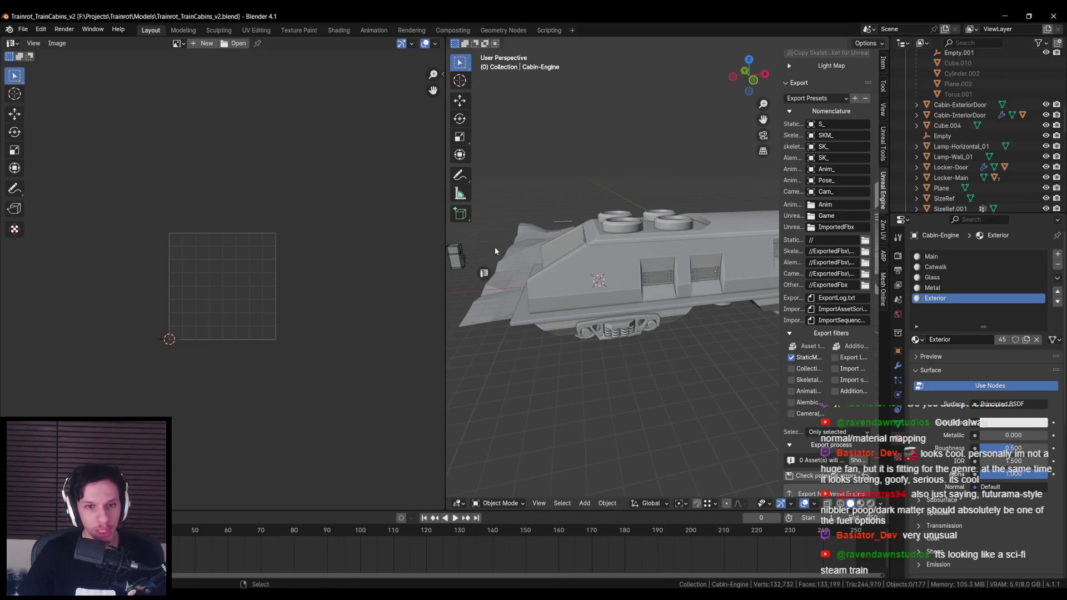
key(ctrl+space)
key(ctrl+s)
key(n)
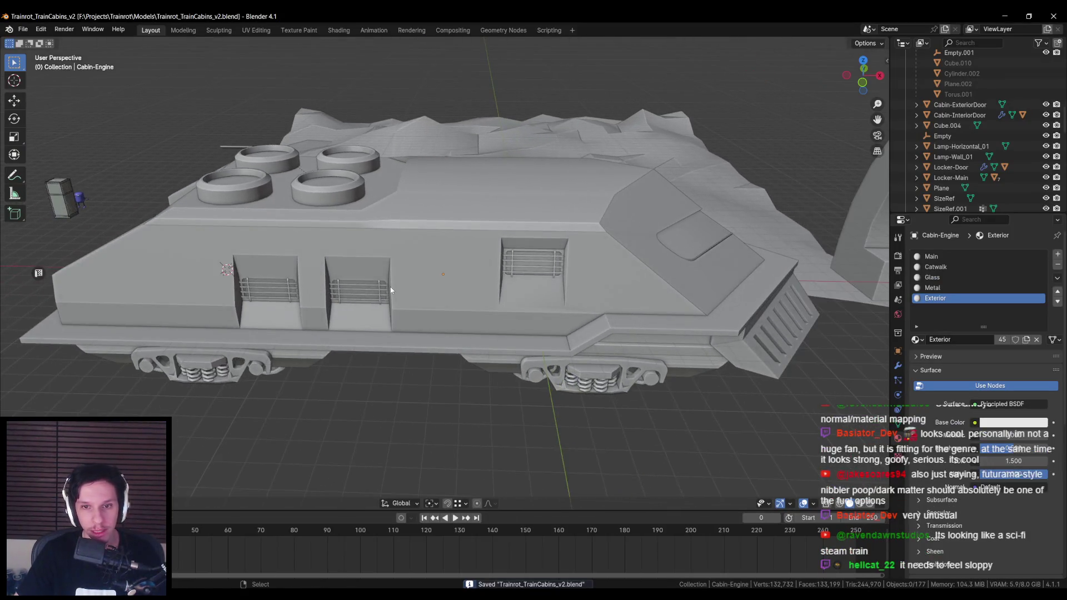
mouse_move(285, 585)
click(314, 562)
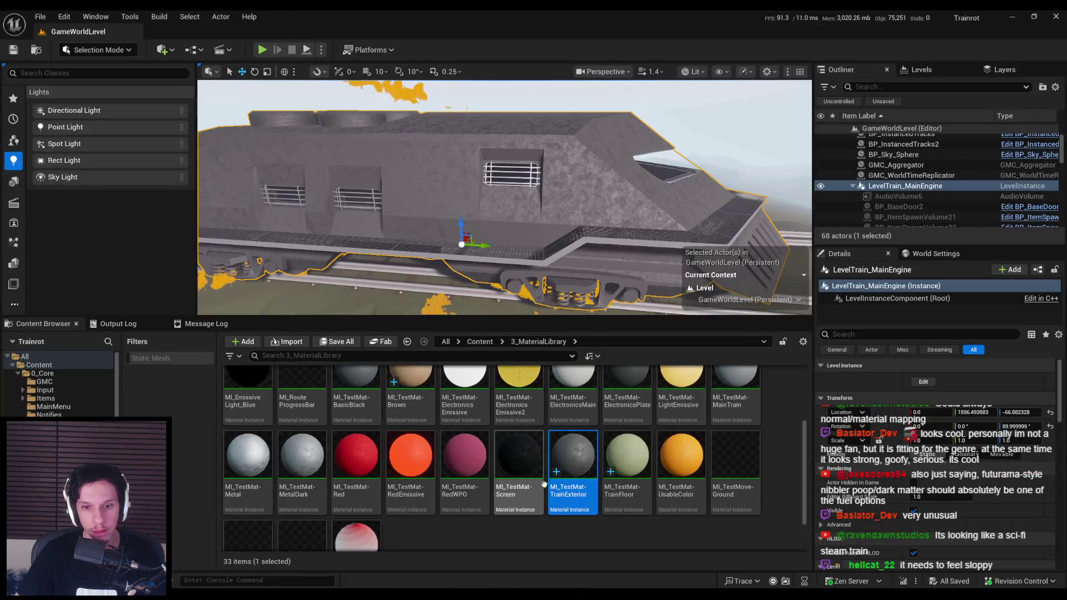
Step: Override the TrainExterior instance's Texture parameter with T_Rock_Slate_D, then go back to the level editor
double_click(550, 481)
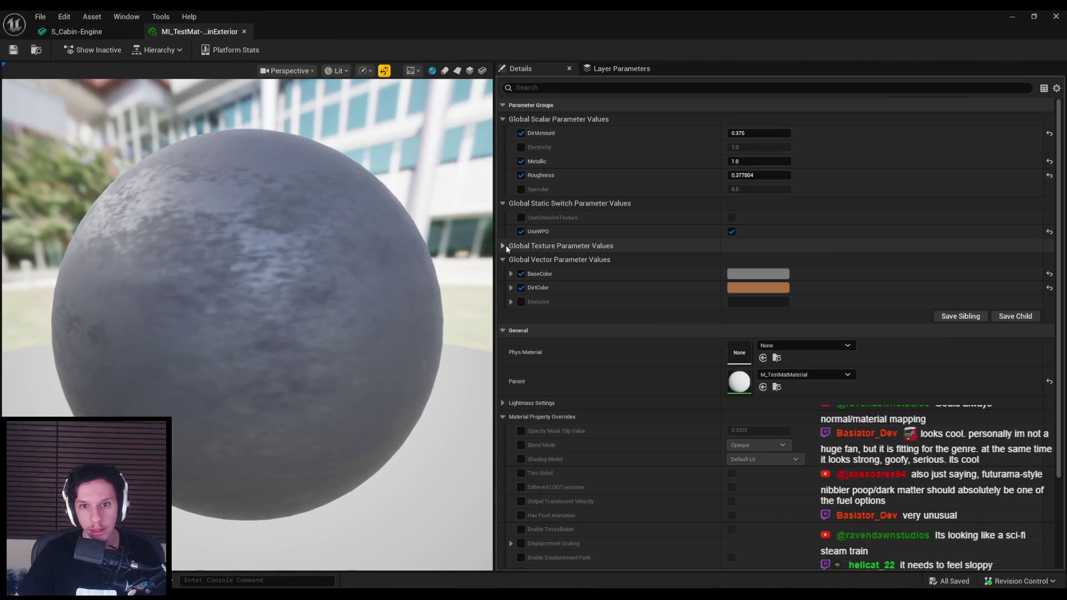
click(503, 245)
click(521, 268)
click(784, 261)
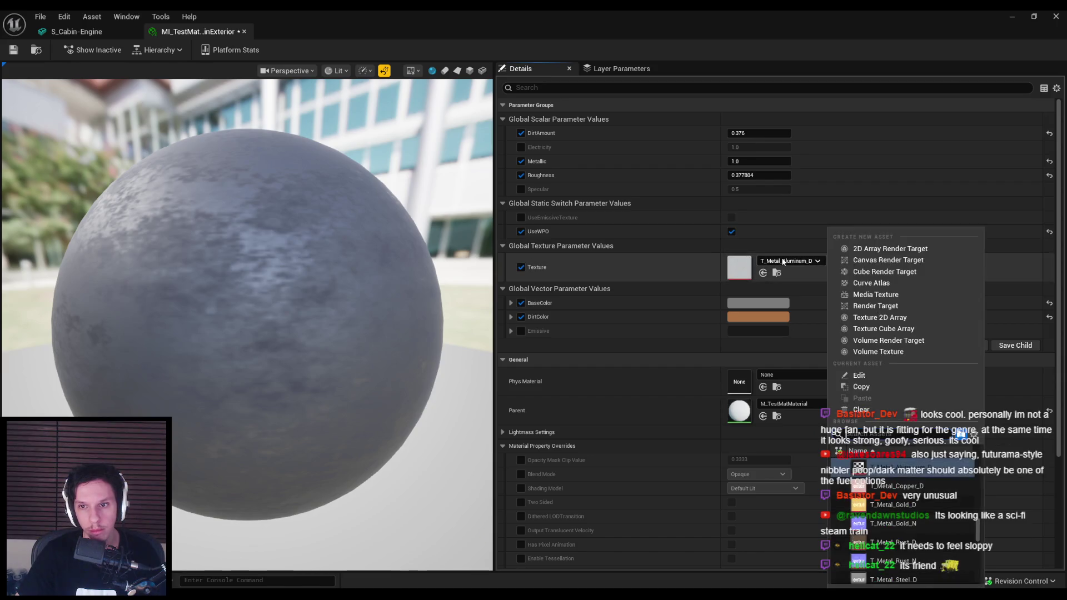
scroll(915, 506, down, 3)
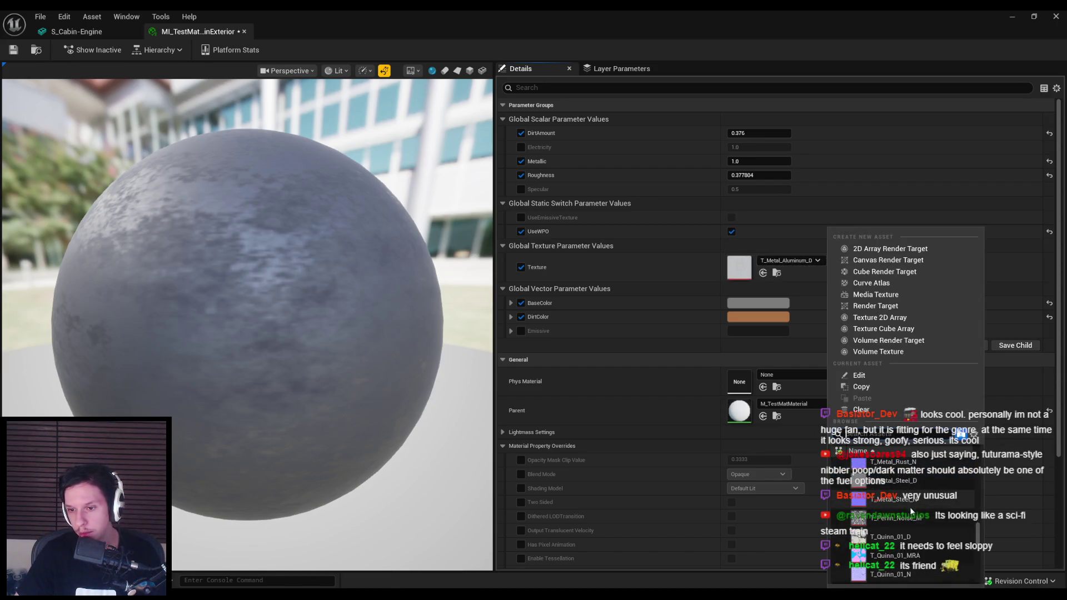
scroll(910, 520, down, 2)
scroll(909, 528, down, 5)
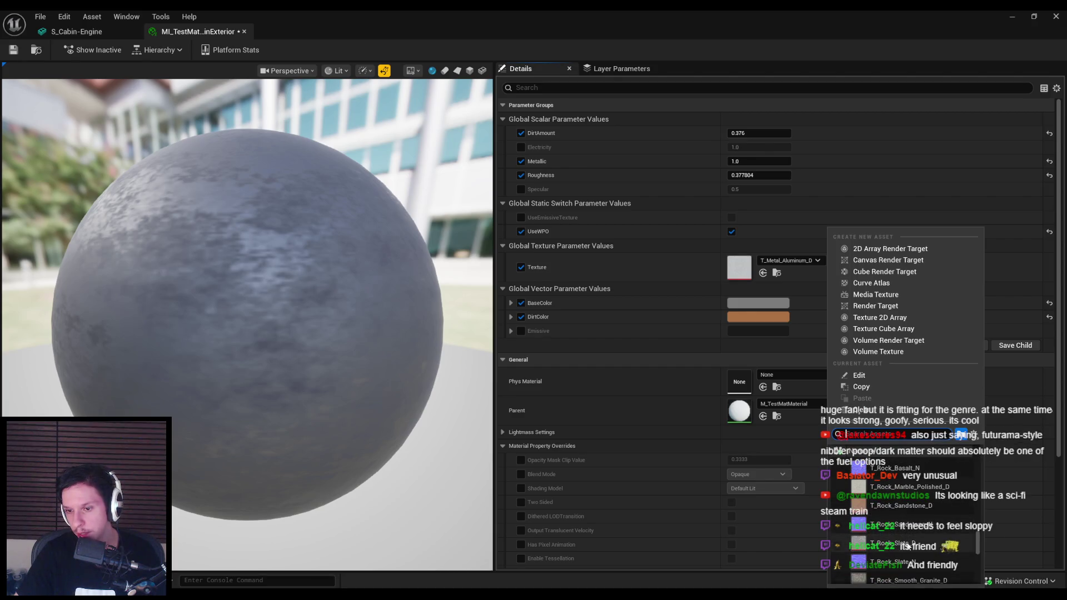
click(904, 548)
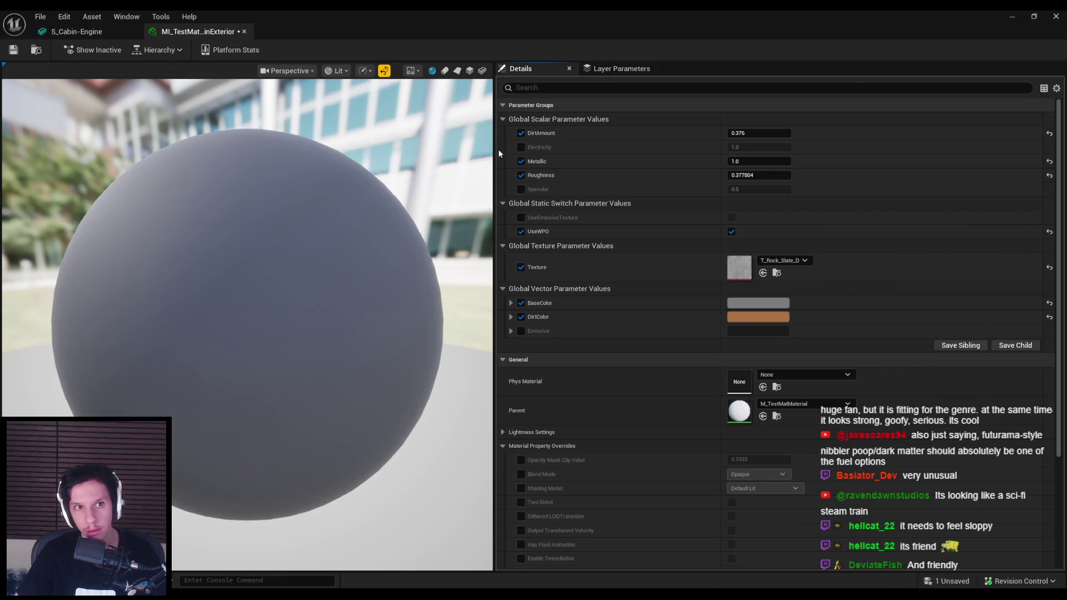
key(alt+Tab)
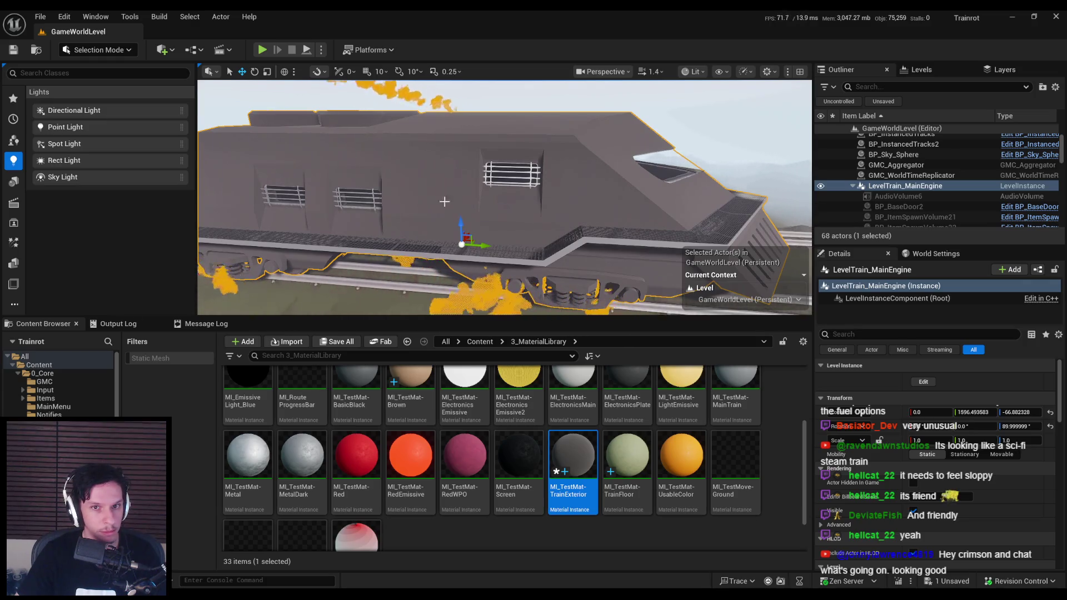
scroll(443, 205, up, 5)
drag(443, 205, 443, 167)
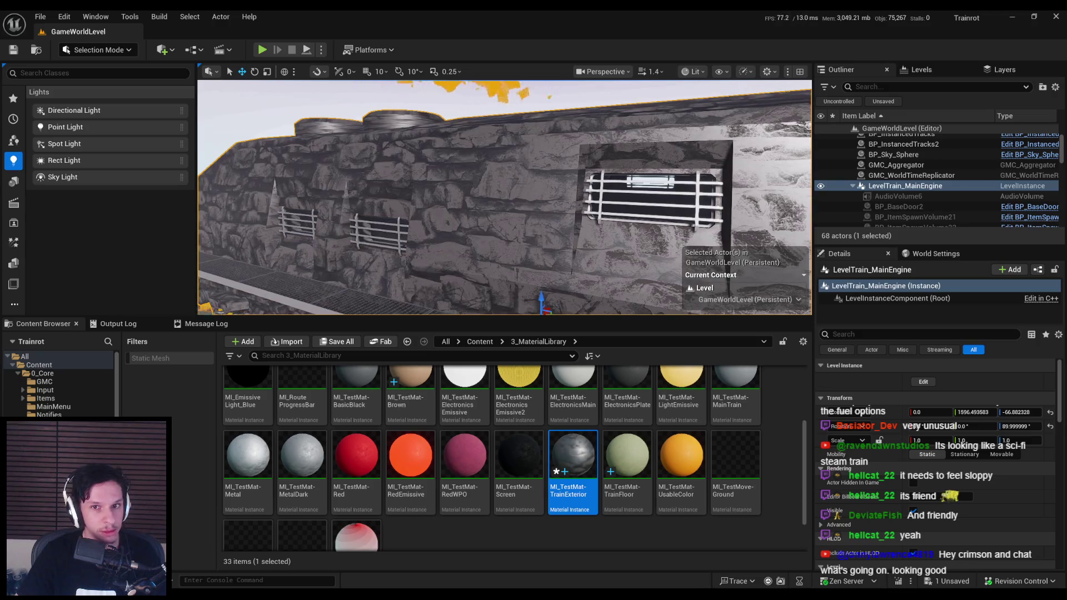
scroll(504, 198, down, 5)
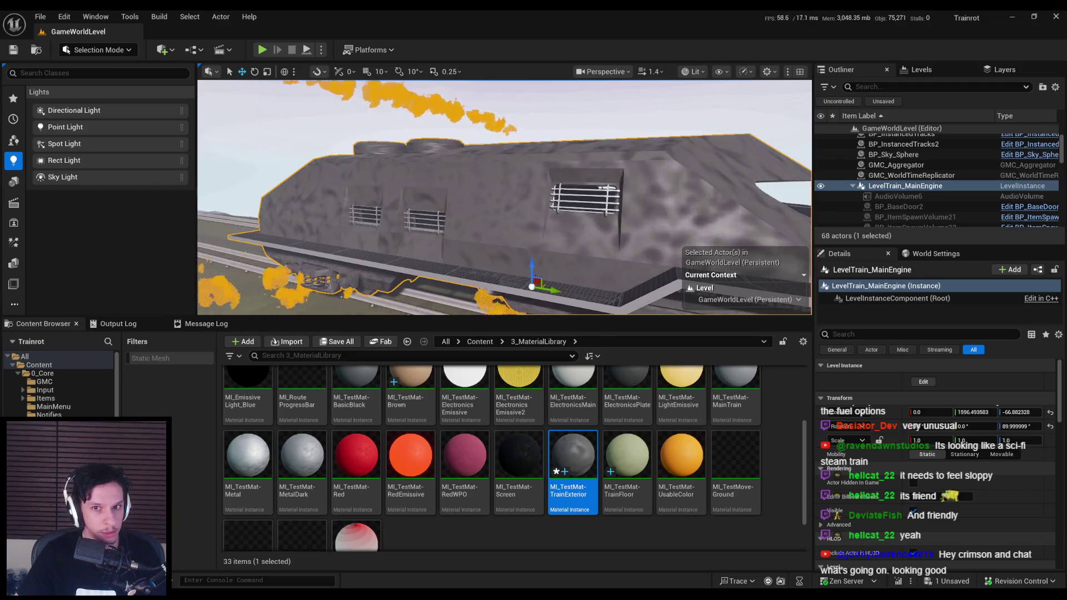
scroll(491, 276, down, 3)
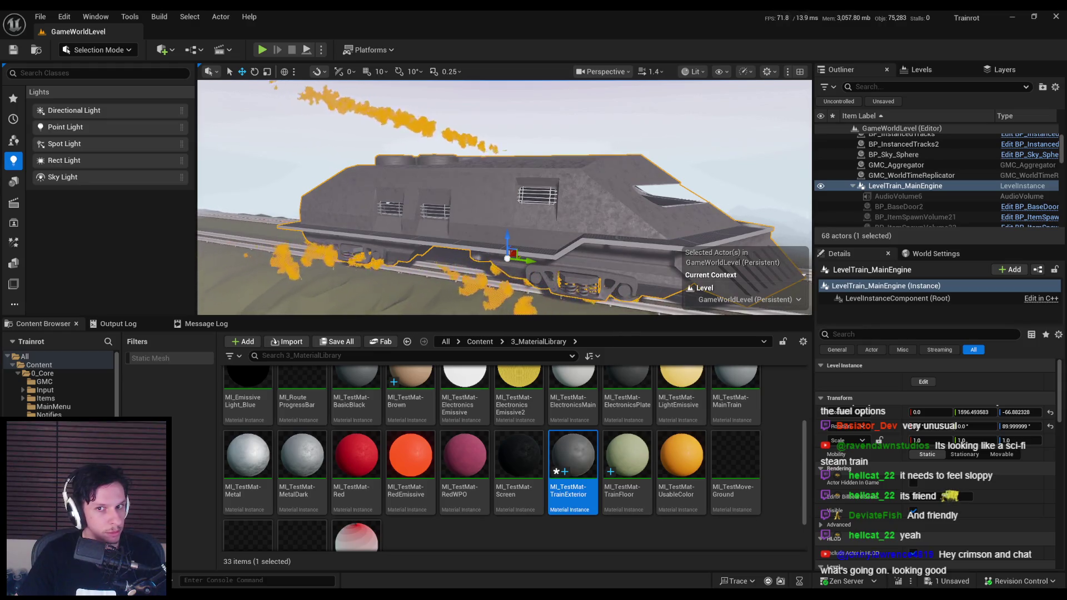
scroll(505, 198, up, 3)
scroll(504, 197, down, 2)
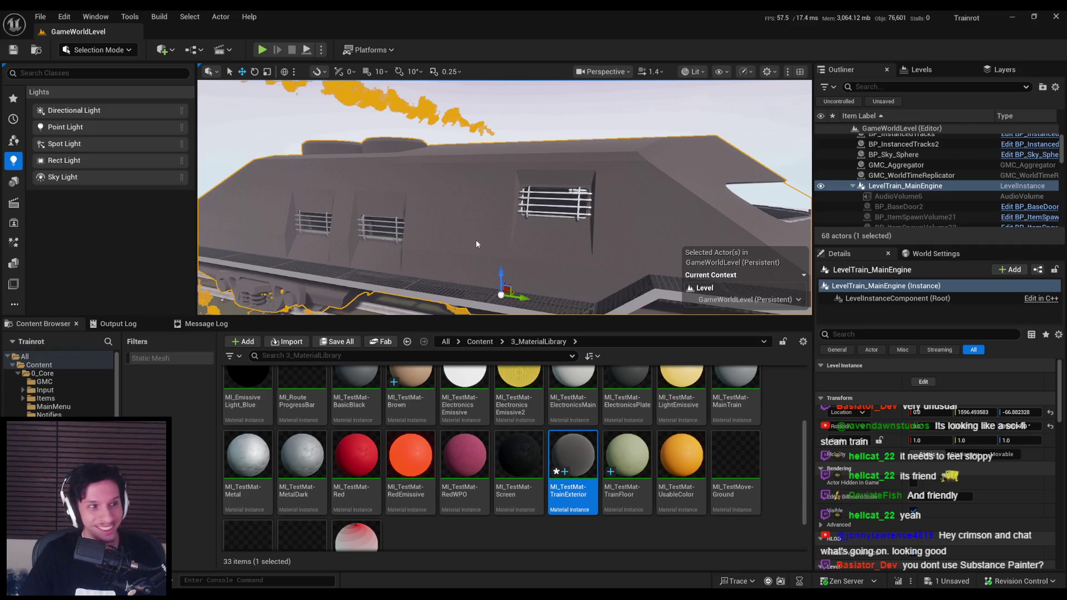
mouse_move(471, 238)
mouse_down()
mouse_move(464, 283)
mouse_move(444, 233)
mouse_move(437, 314)
mouse_move(439, 289)
mouse_move(576, 183)
mouse_move(522, 234)
mouse_up()
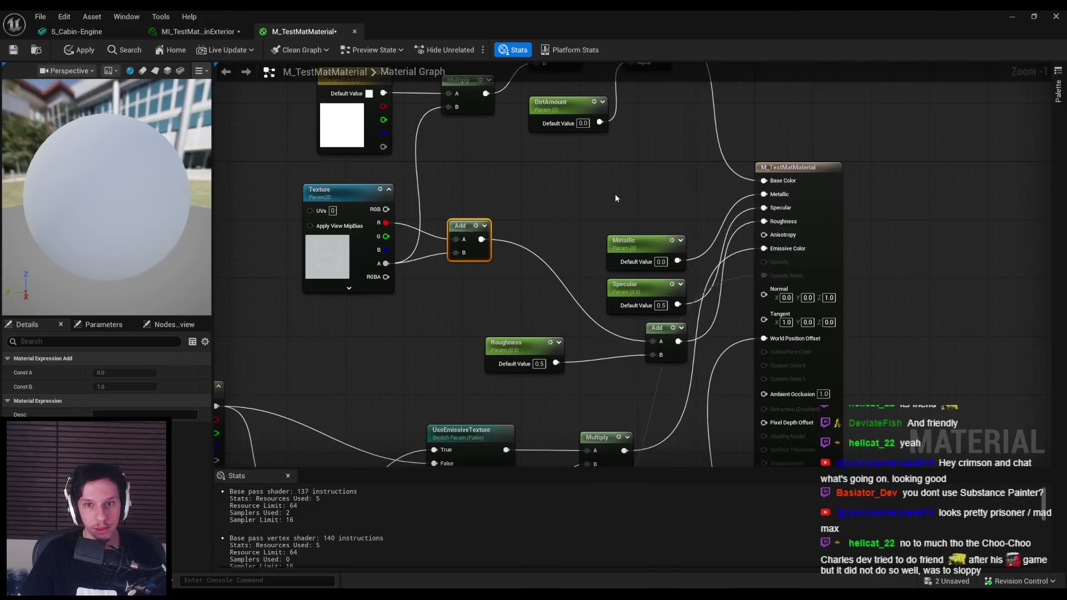
Step: Duplicate the UseEmissiveTexture switch and rename the copy UseRedValueInTexture
click(484, 333)
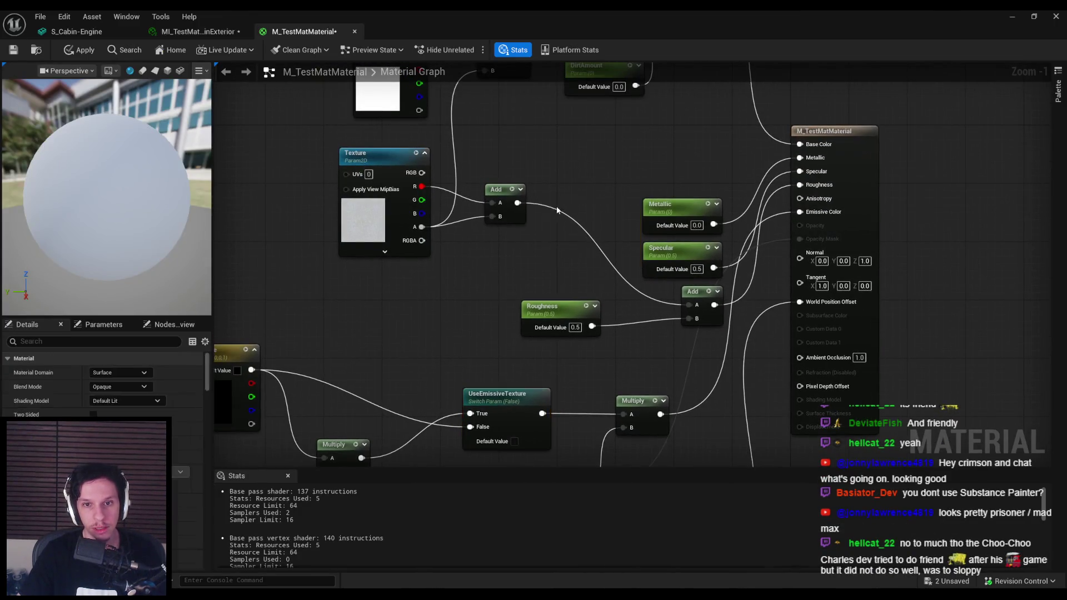
key(ctrl+d)
double_click(584, 214)
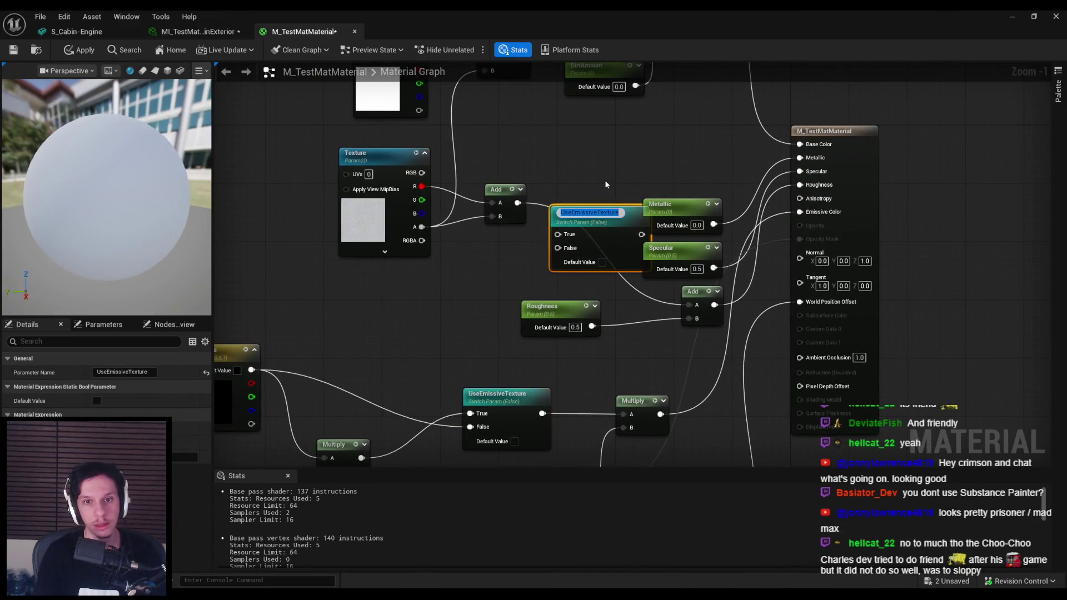
text(UseRedValueInTexture)
key(Return)
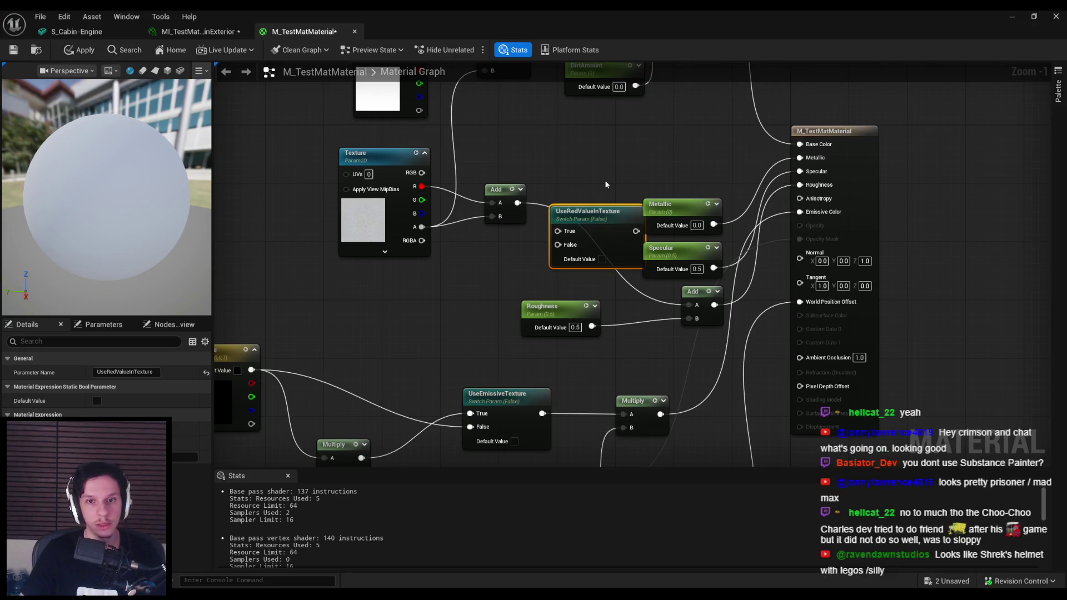
Step: Wire Add to True and texture alpha to False, feed the switch into the lower Add, then save
scroll(606, 184, up, 1)
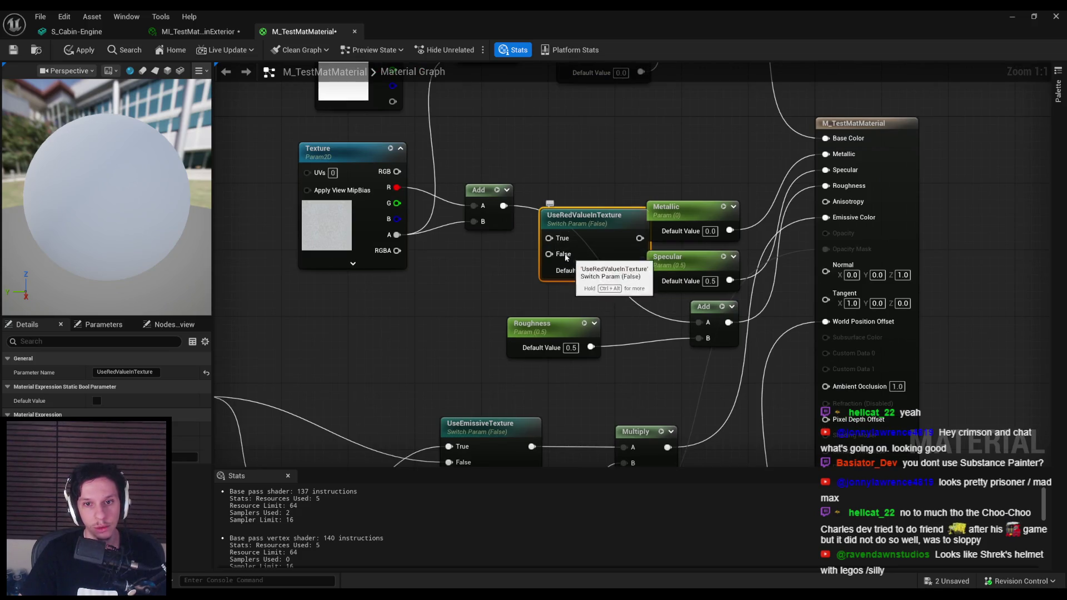
mouse_move(503, 206)
mouse_down()
mouse_move(549, 238)
mouse_move(397, 234)
mouse_up()
drag(639, 238, 699, 322)
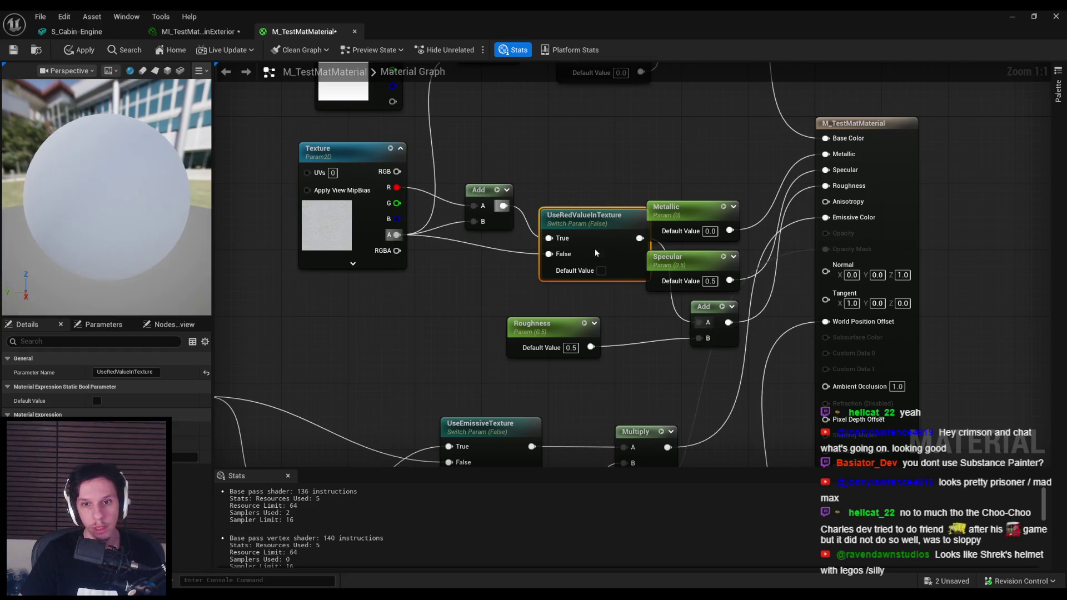
drag(595, 253, 562, 278)
drag(523, 133, 389, 222)
drag(478, 190, 453, 189)
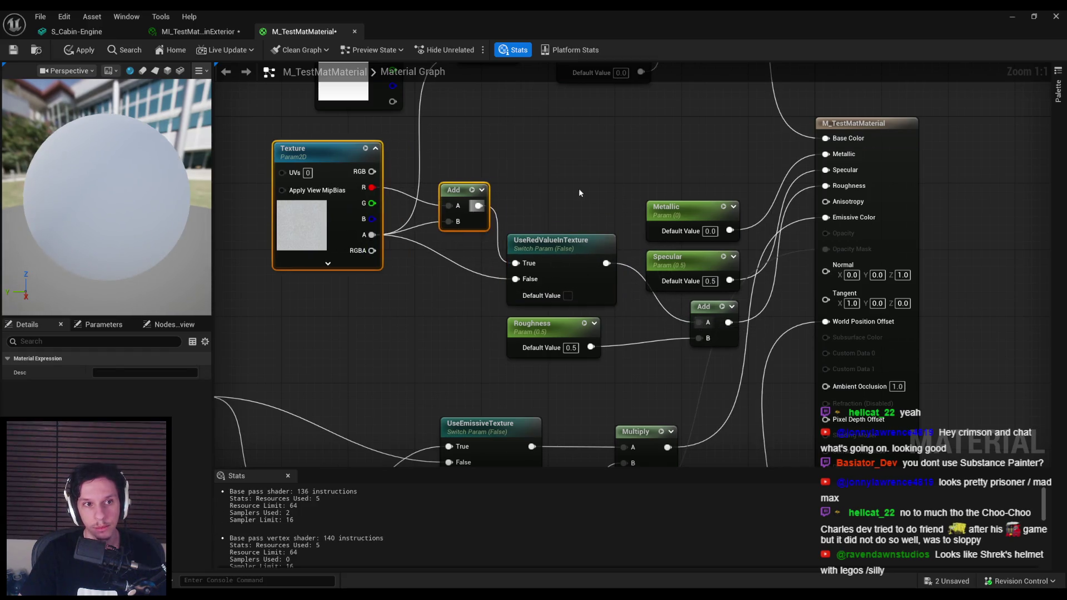
click(579, 192)
click(13, 52)
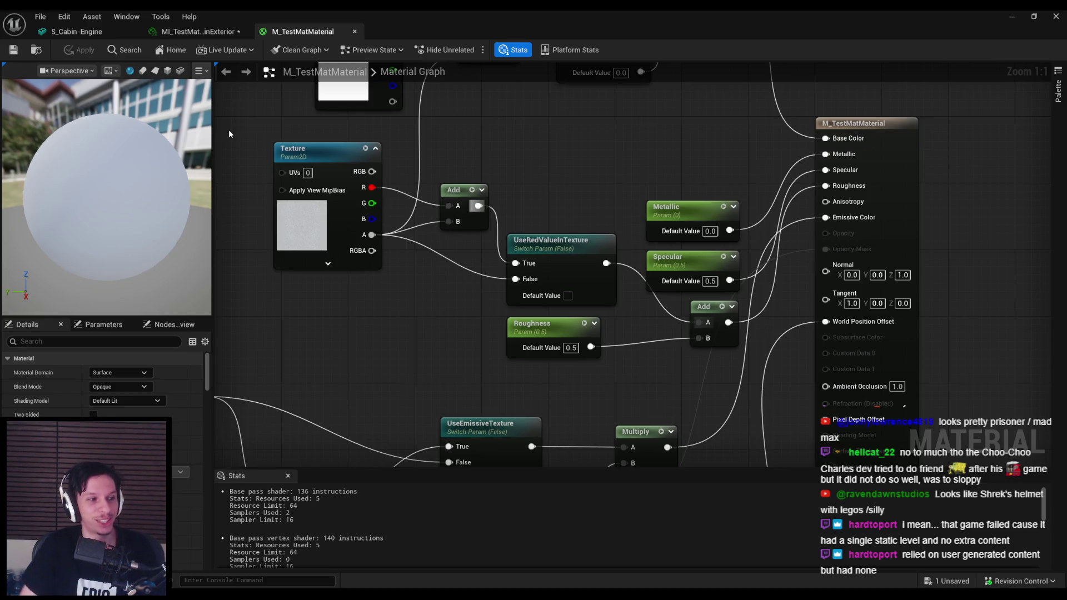
click(1011, 17)
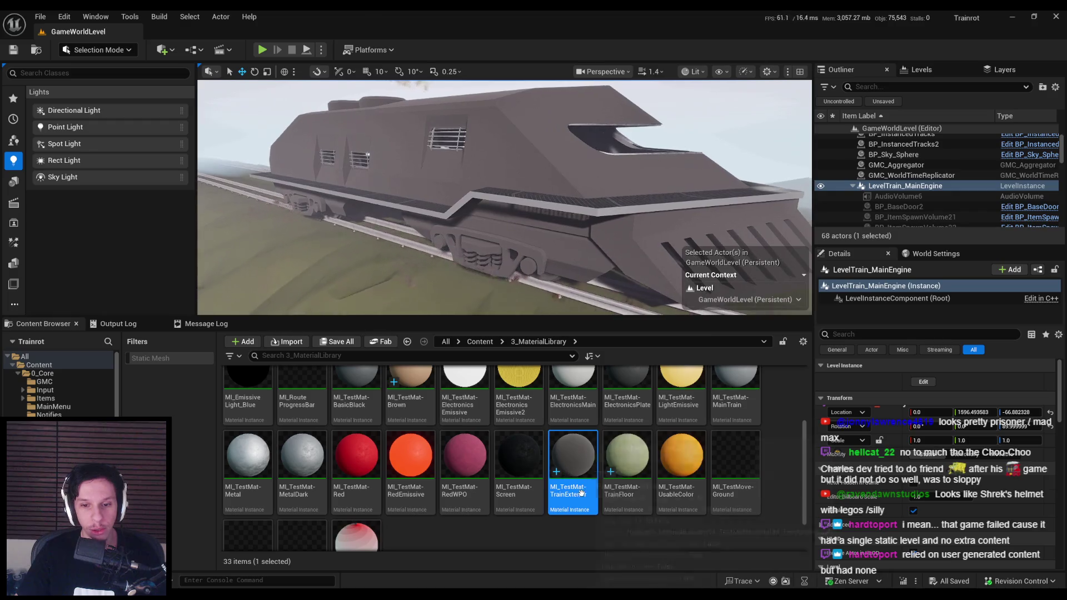
Step: Save all modified packages in the level editor until no unsaved changes remain
key(ctrl+s)
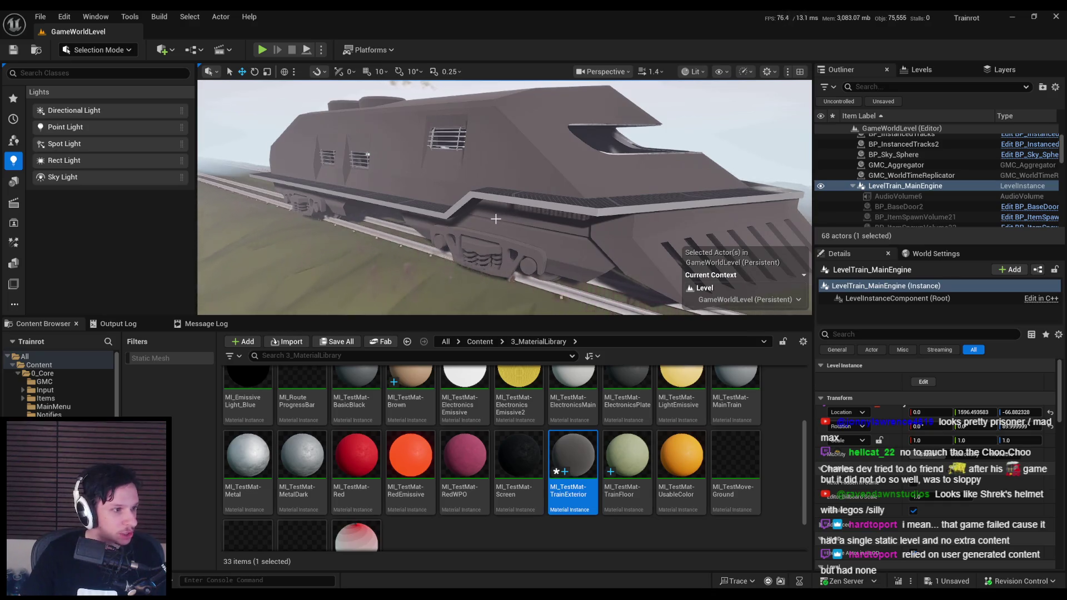
key(ctrl+s)
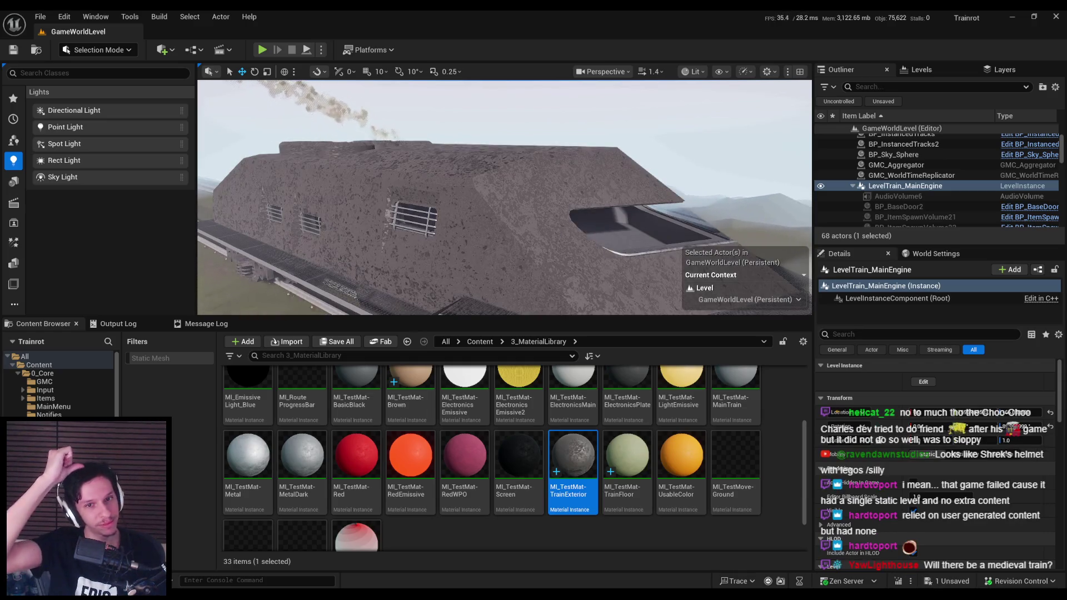
key(ctrl+s)
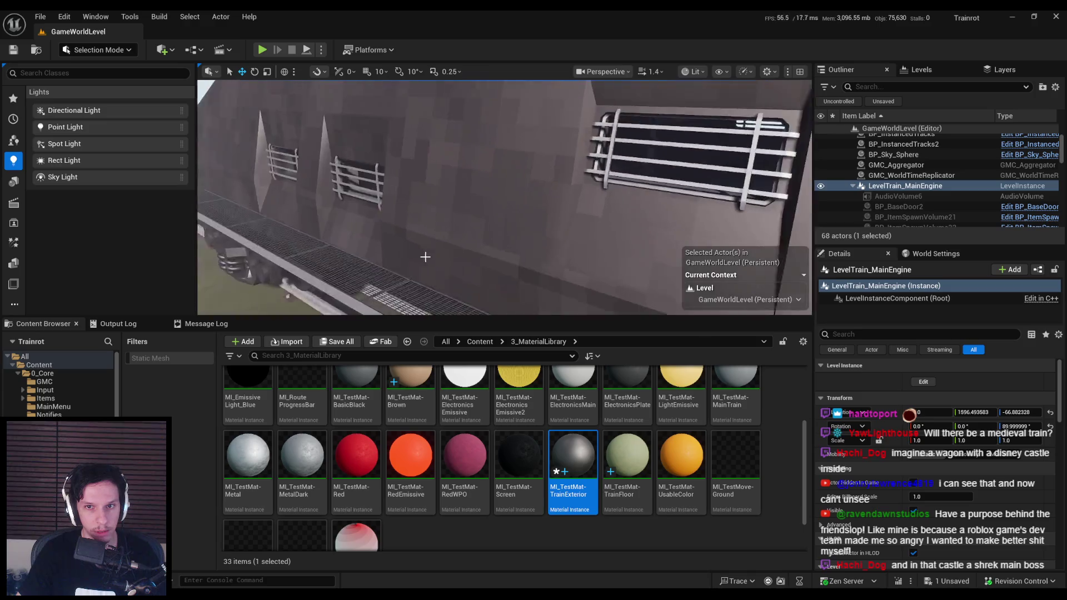
Step: Save the last unsaved package so the whole project is saved
key(ctrl+s)
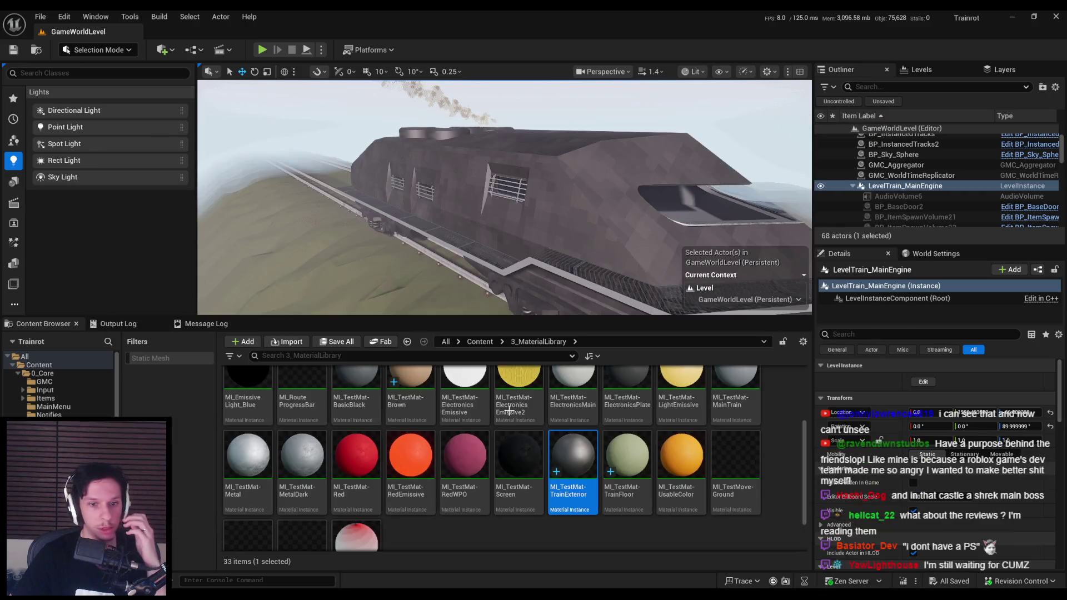
scroll(509, 411, up, 3)
Step: Import the T_Grunge-Abstract texture into the 3_MaterialLibrary Textures folder
double_click(302, 392)
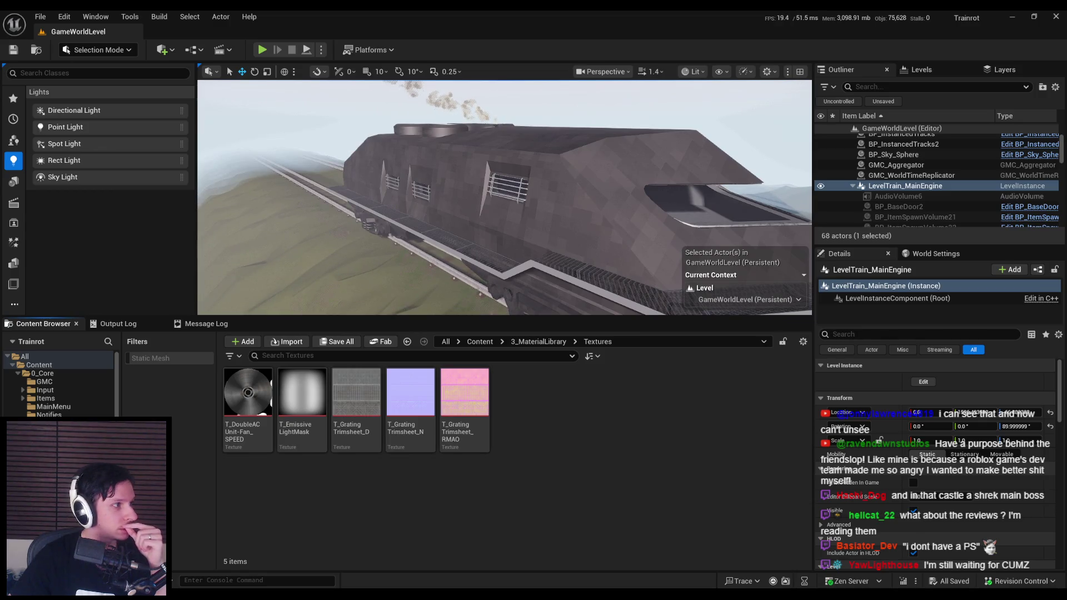
drag(562, 472, 547, 517)
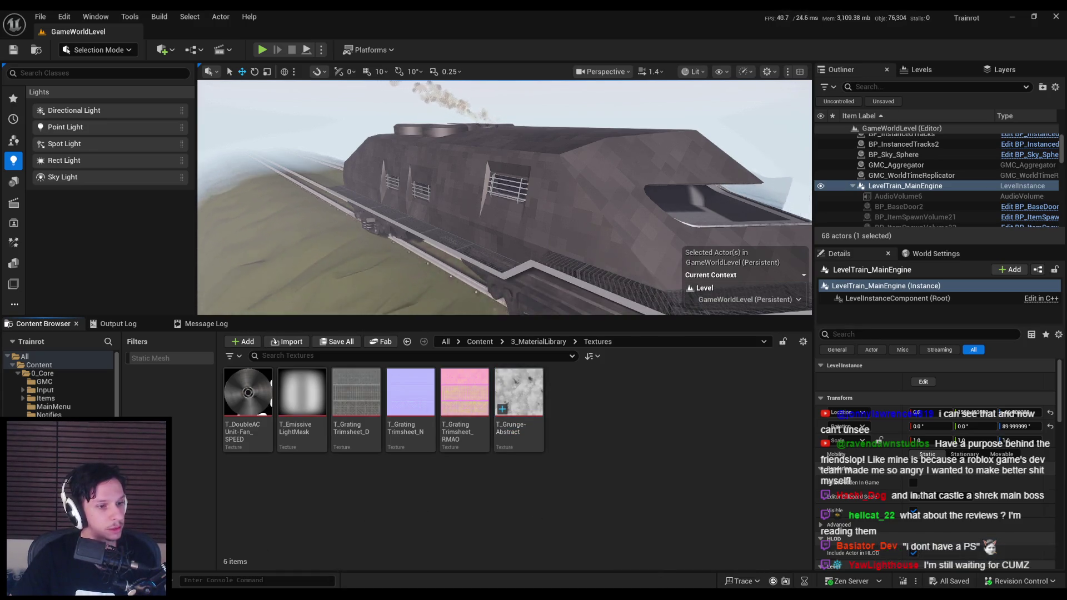
scroll(294, 234, up, 10)
Step: Frame the selected train in the viewport, then open T_Grunge-Abstract in the Texture Editor
mouse_move(294, 234)
mouse_down()
mouse_move(334, 284)
mouse_move(320, 233)
mouse_move(397, 247)
mouse_up()
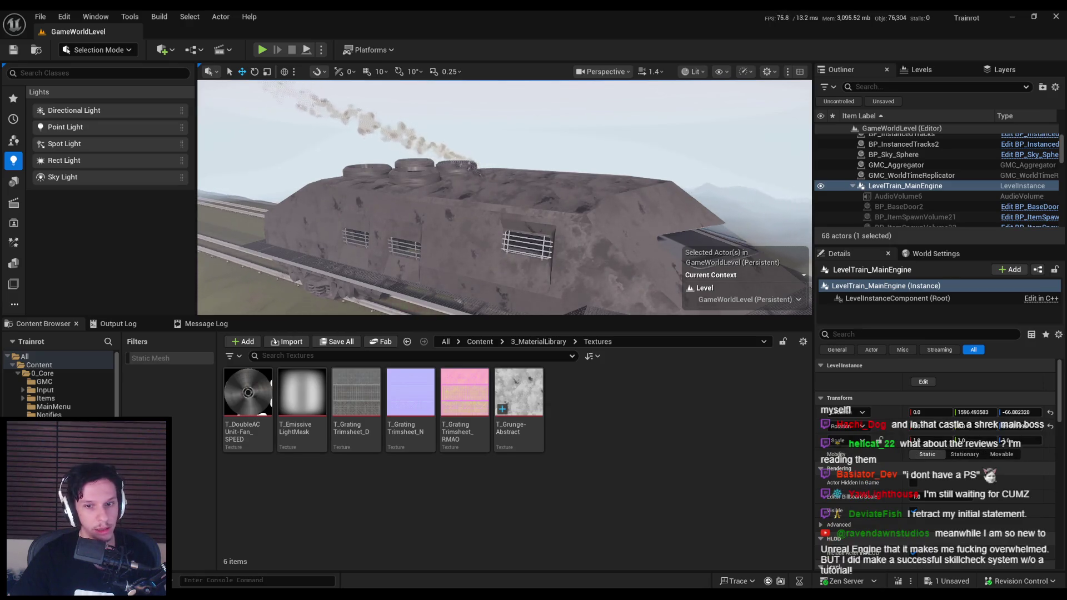
scroll(500, 195, up, 3)
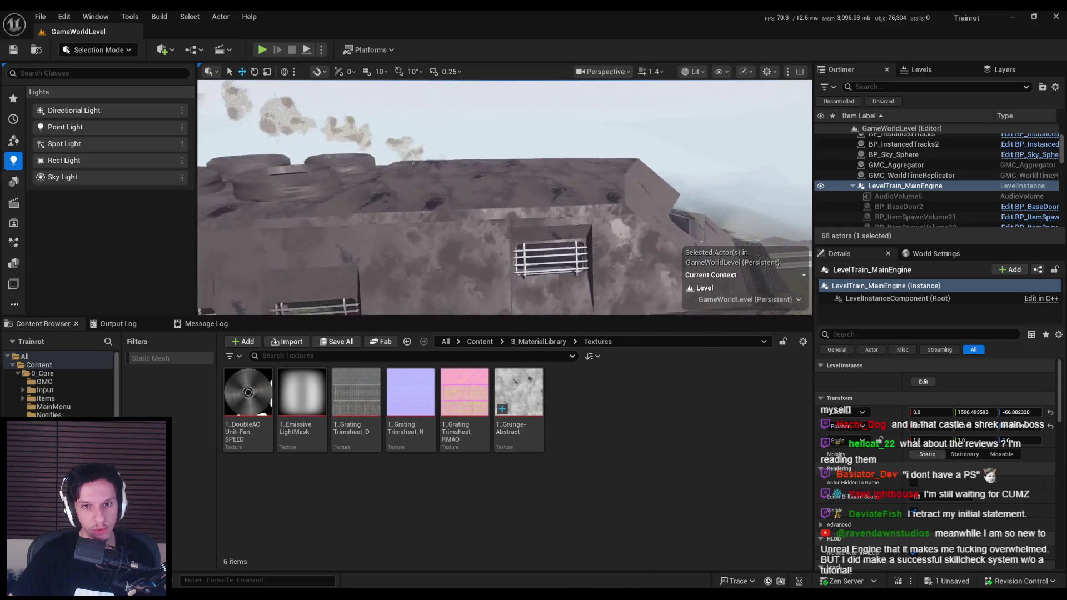
scroll(504, 197, up, 3)
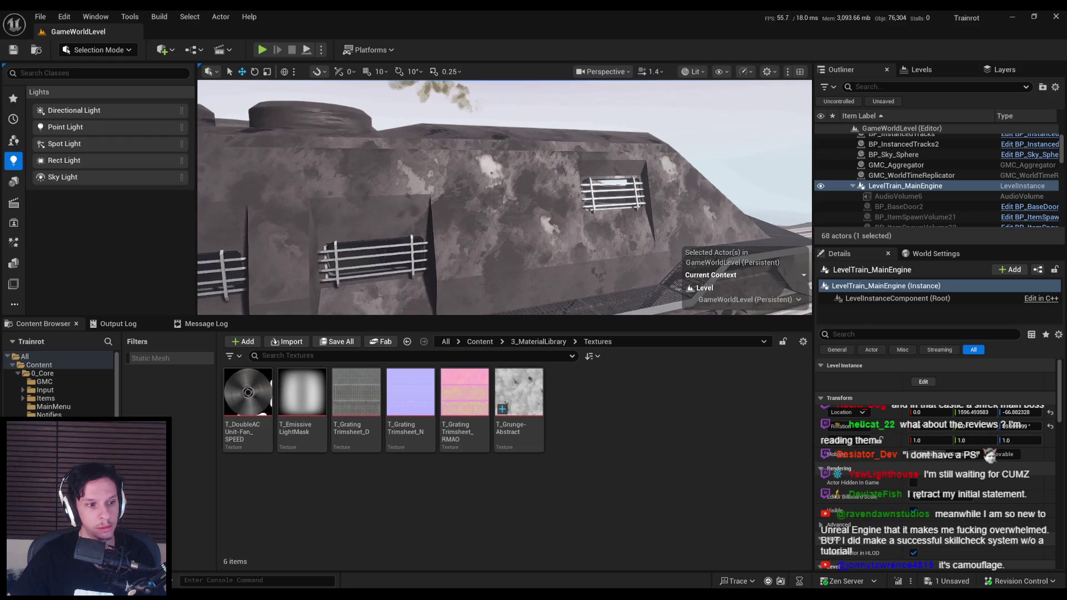
key(f)
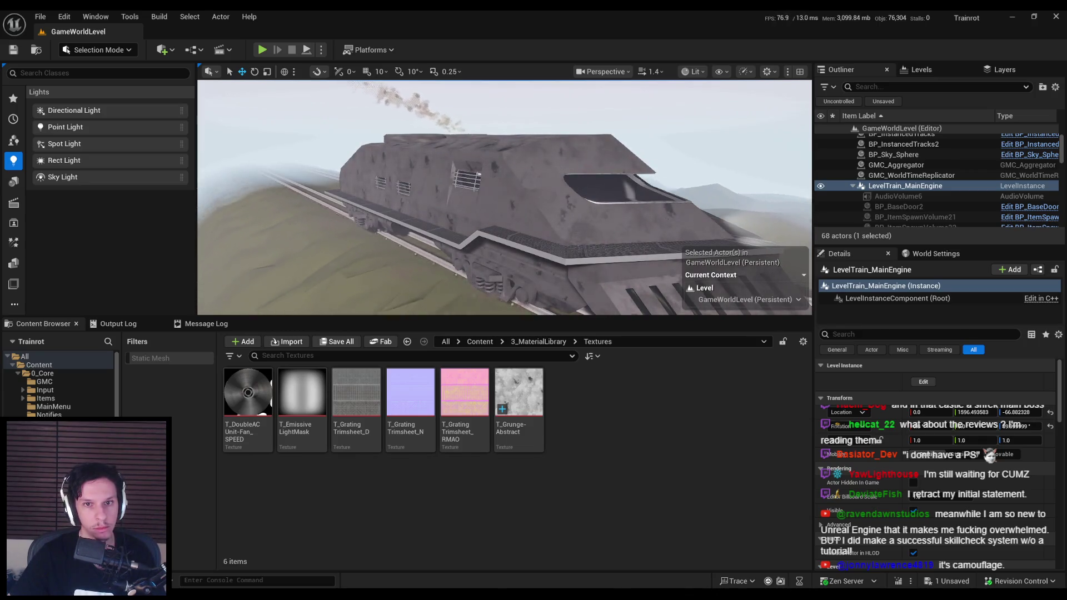
scroll(504, 197, up, 3)
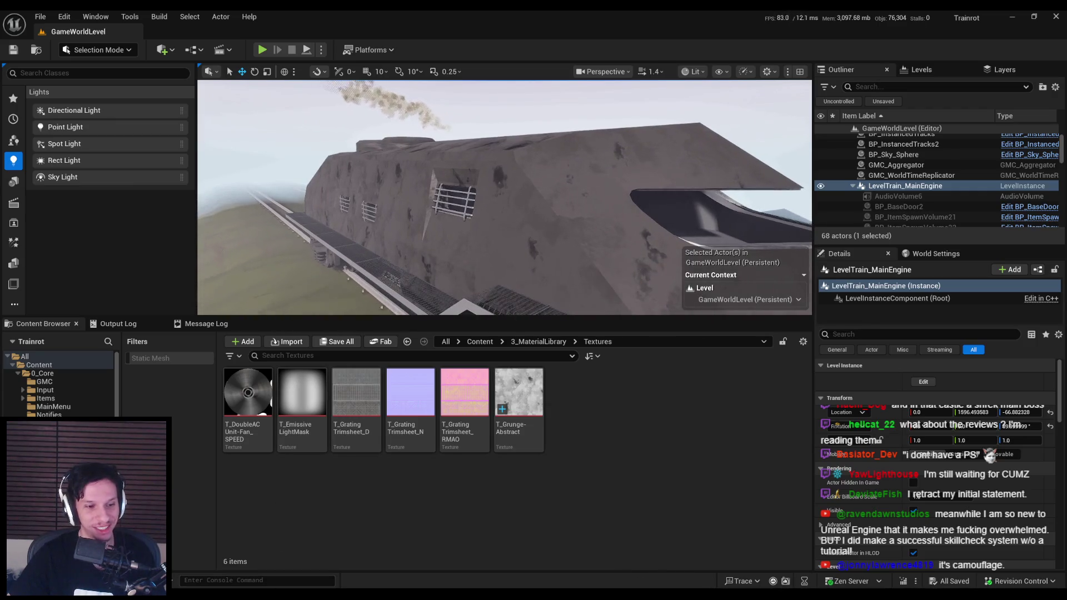
click(519, 395)
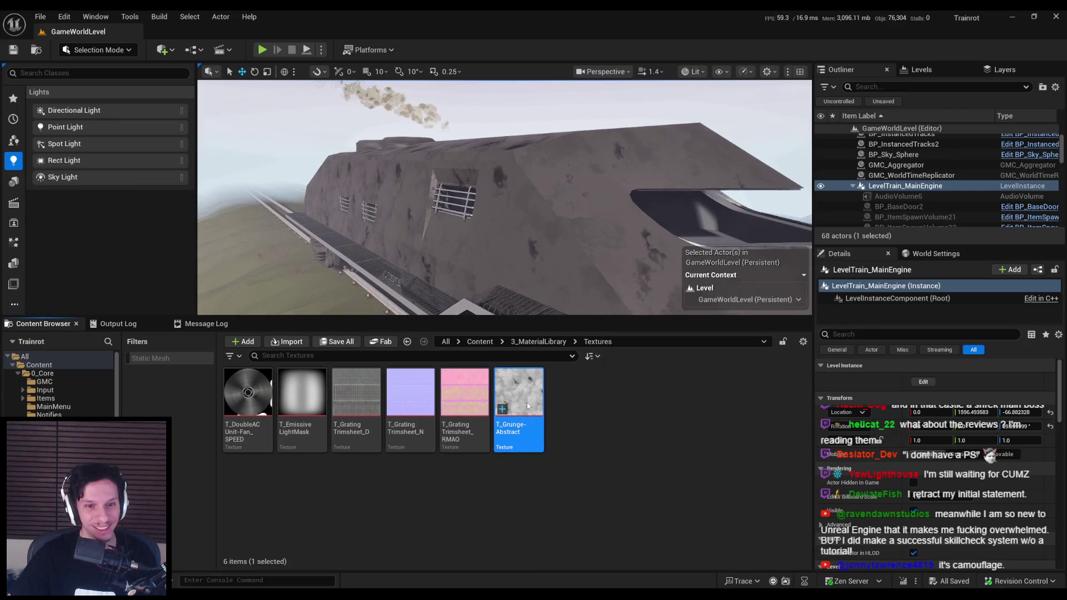
double_click(519, 395)
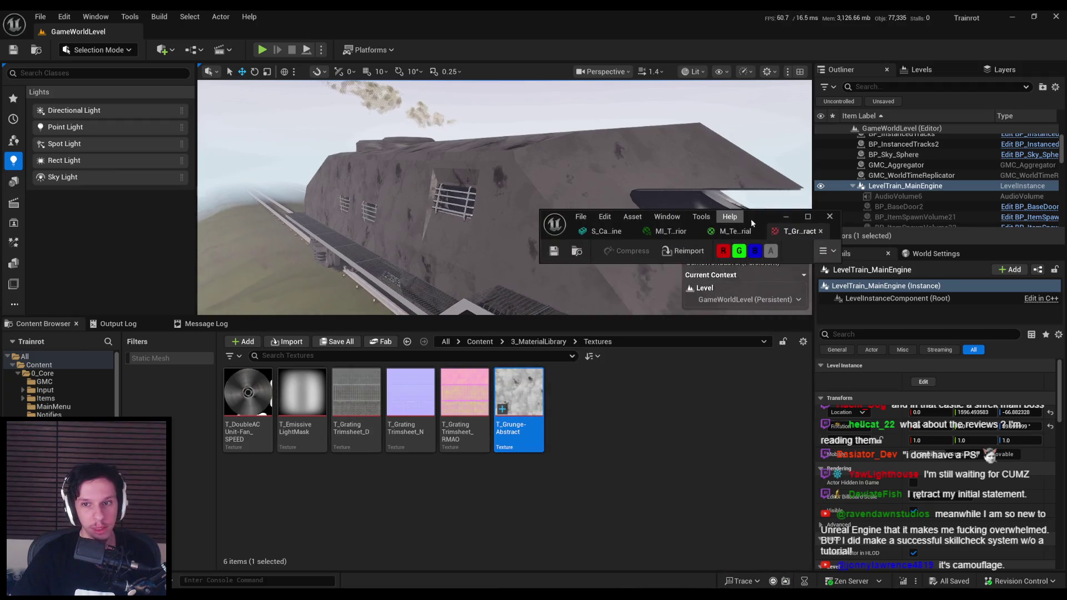
Step: Maximise the Texture Editor and try Brightness Curve values of 2.0, 0.5 and 0.3, ending at 0.5
click(726, 217)
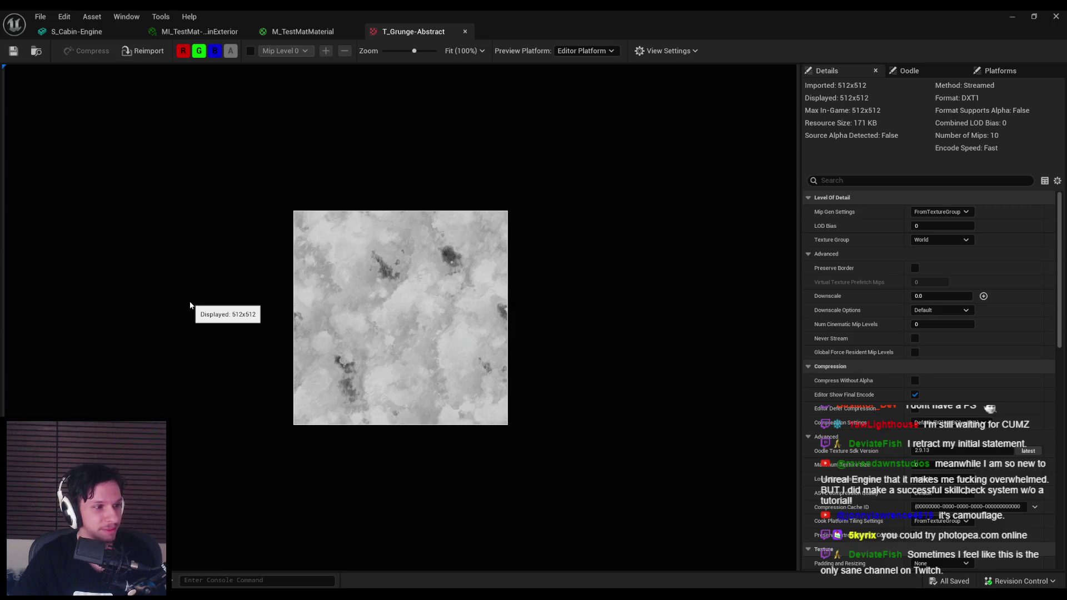
scroll(389, 325, up, 4)
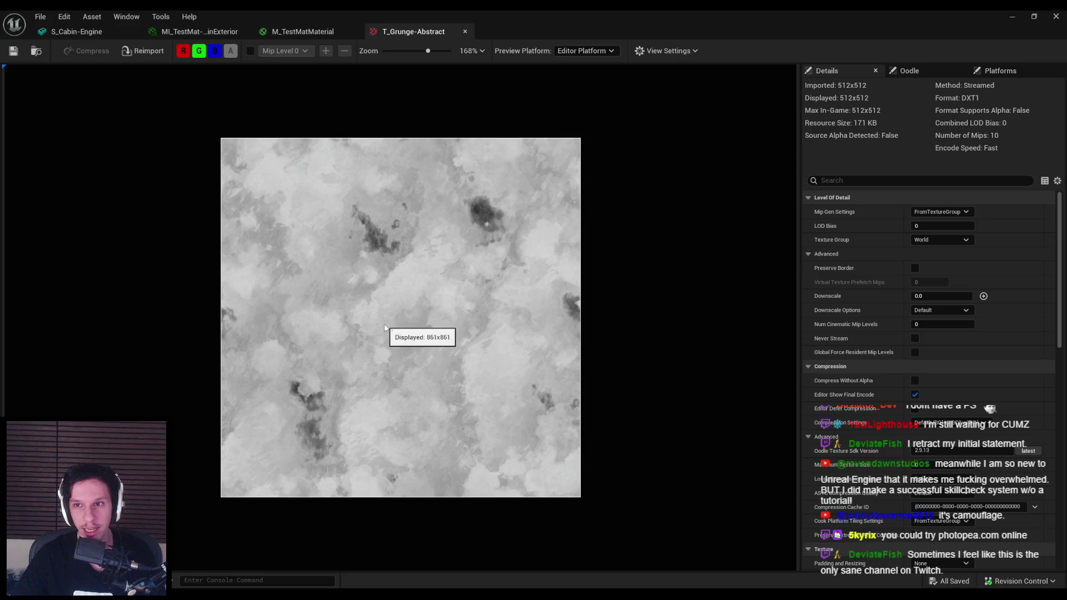
scroll(939, 383, down, 5)
scroll(939, 384, down, 5)
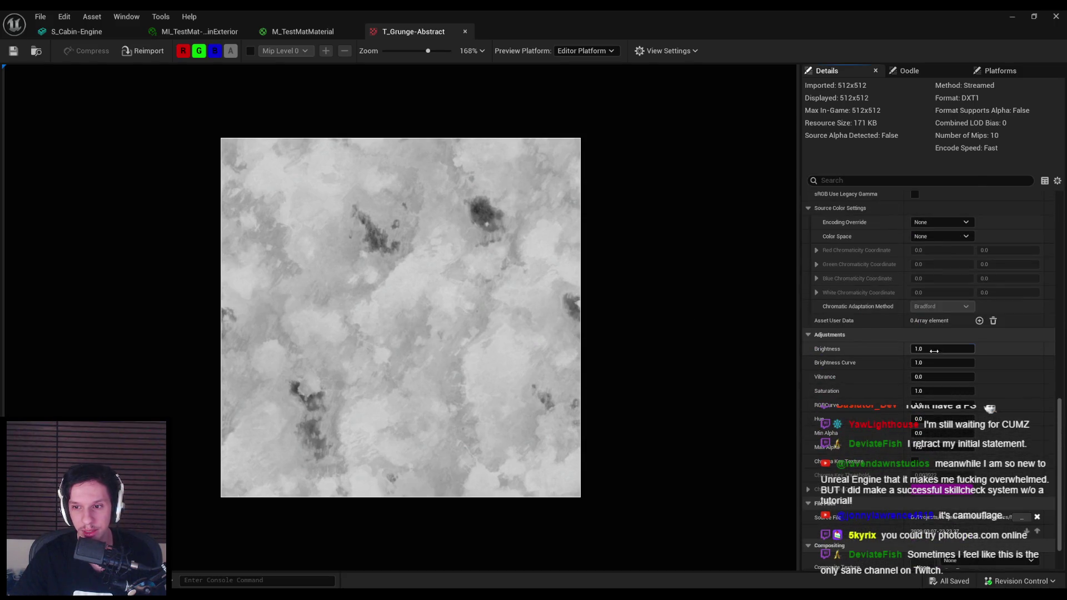
drag(914, 363, 912, 363)
click(939, 362)
text(0.5)
key(Return)
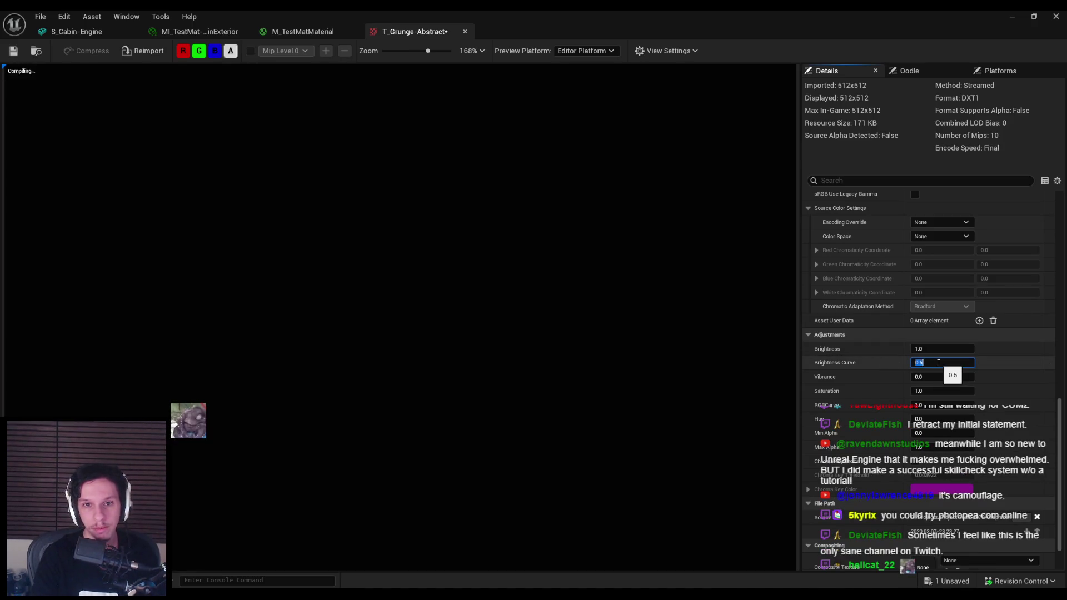
text(0.3)
key(Return)
text(0)
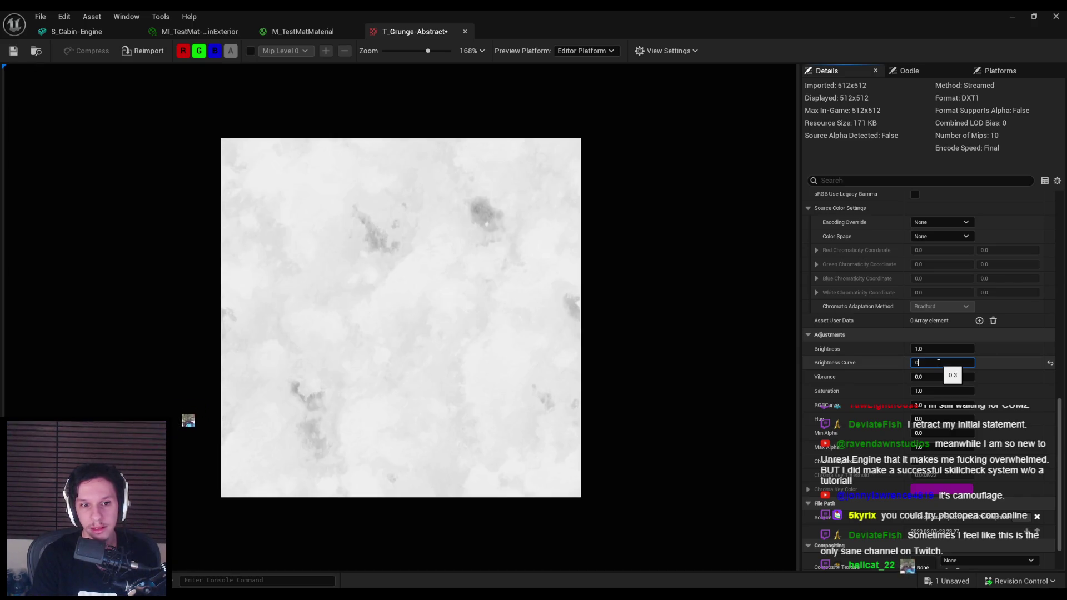
text(.5)
key(Return)
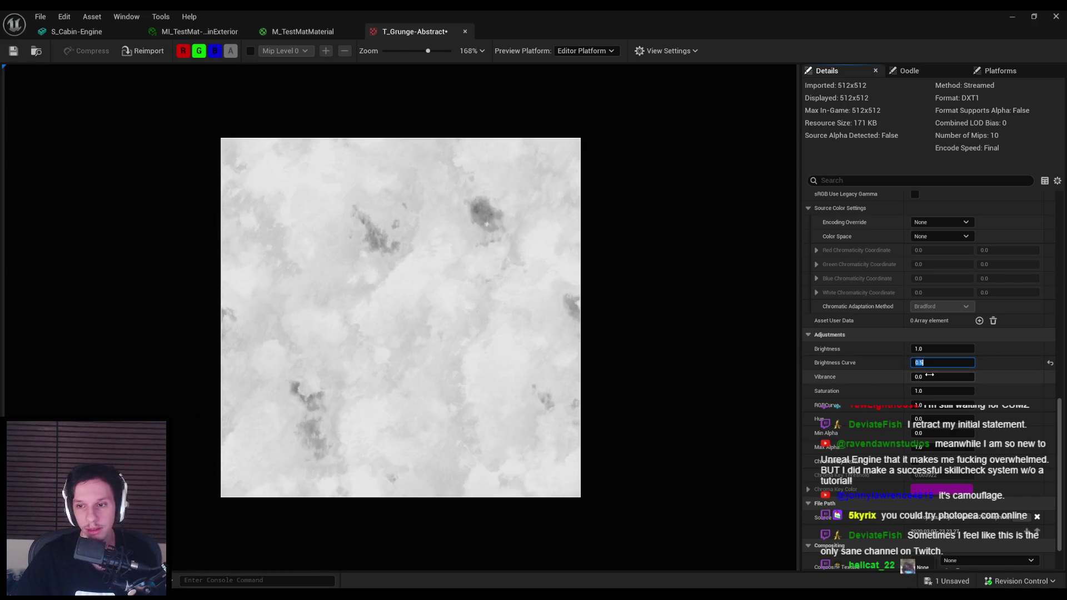
Step: Try Vibrance 1.0 then reset it to 0.0, keep Saturation at 1.0, set RGBCurve 0.5
drag(924, 378, 934, 380)
click(934, 381)
text(0)
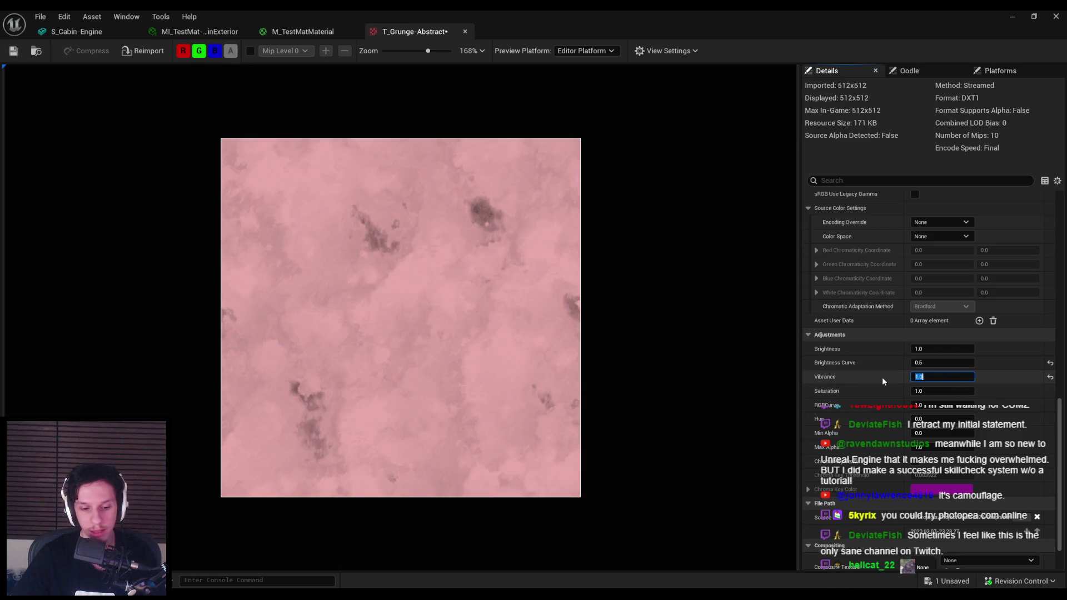
key(Tab)
text(2)
key(BackSpace)
text(1)
key(Tab)
text(0)
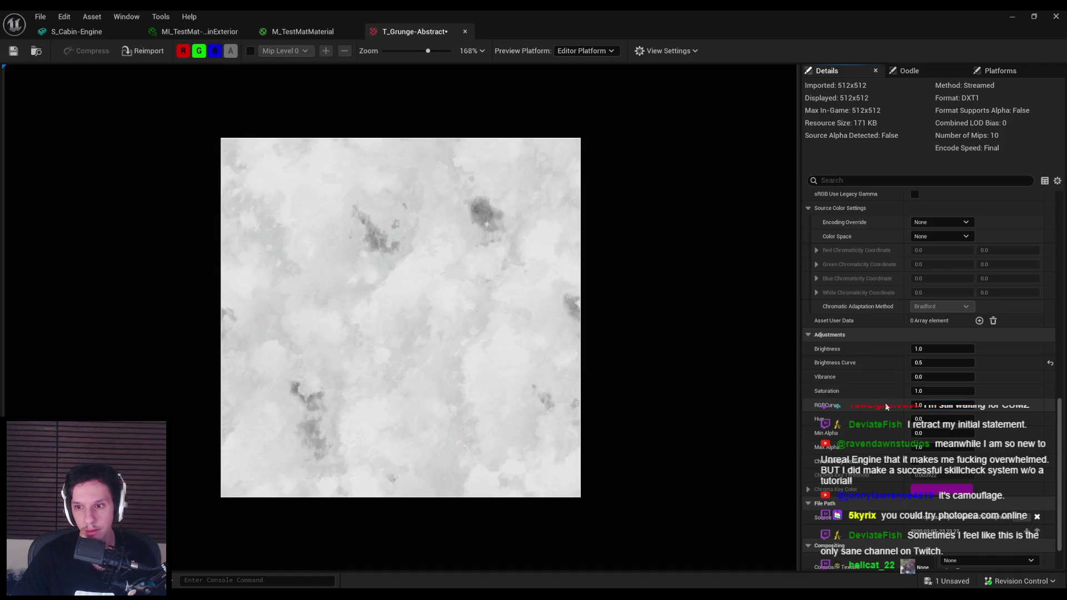
text(.5)
key(Return)
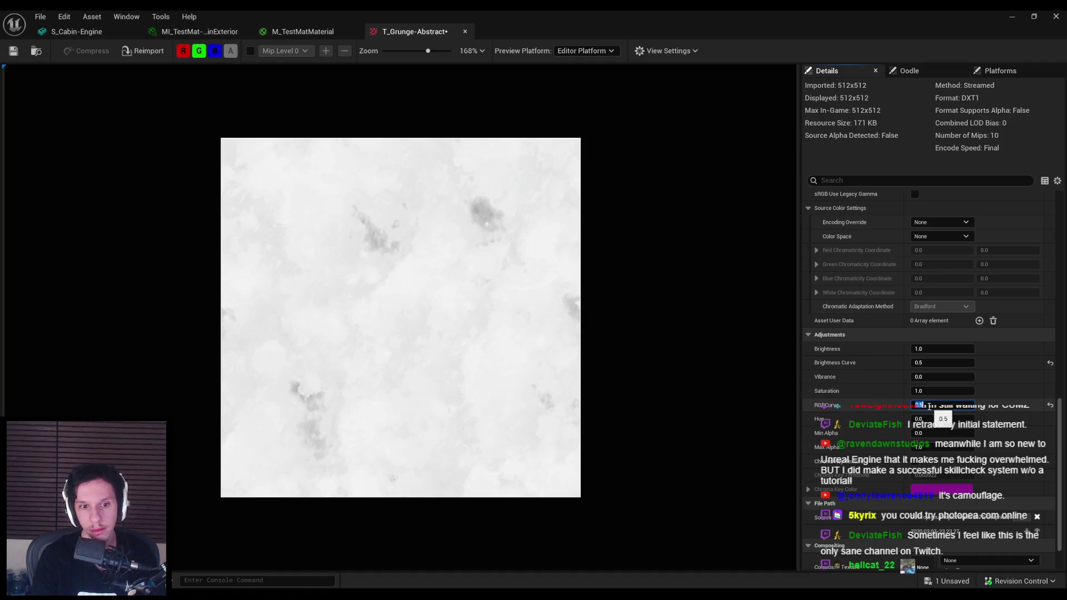
Step: Reset Brightness Curve to 1.0, set RGBCurve to 0.3, and minimise the Texture Editor
click(944, 362)
text(1)
key(Return)
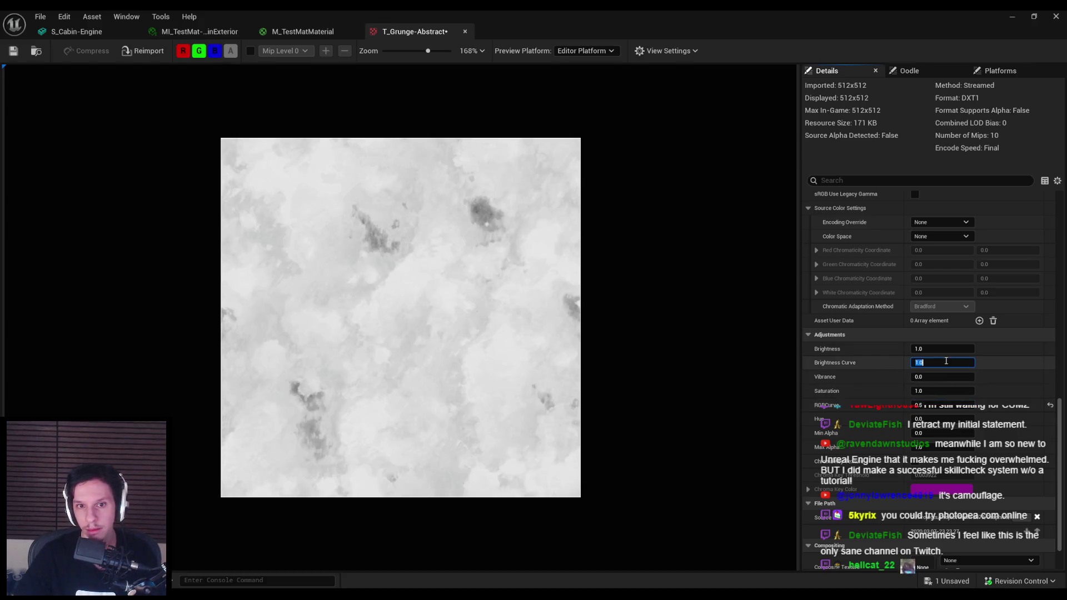
click(948, 406)
text(0)
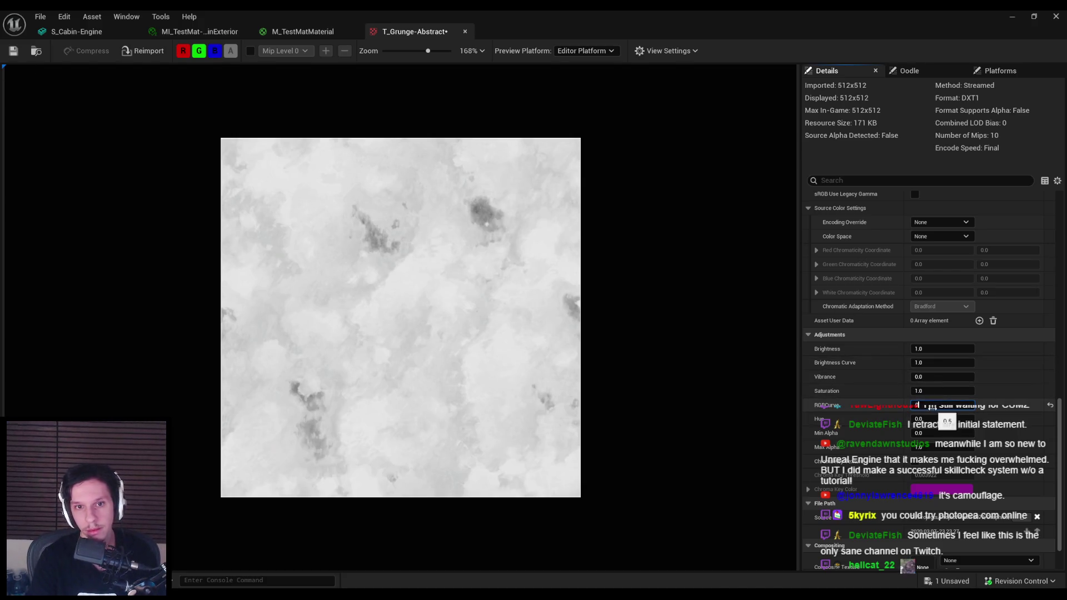
text(.3)
key(Return)
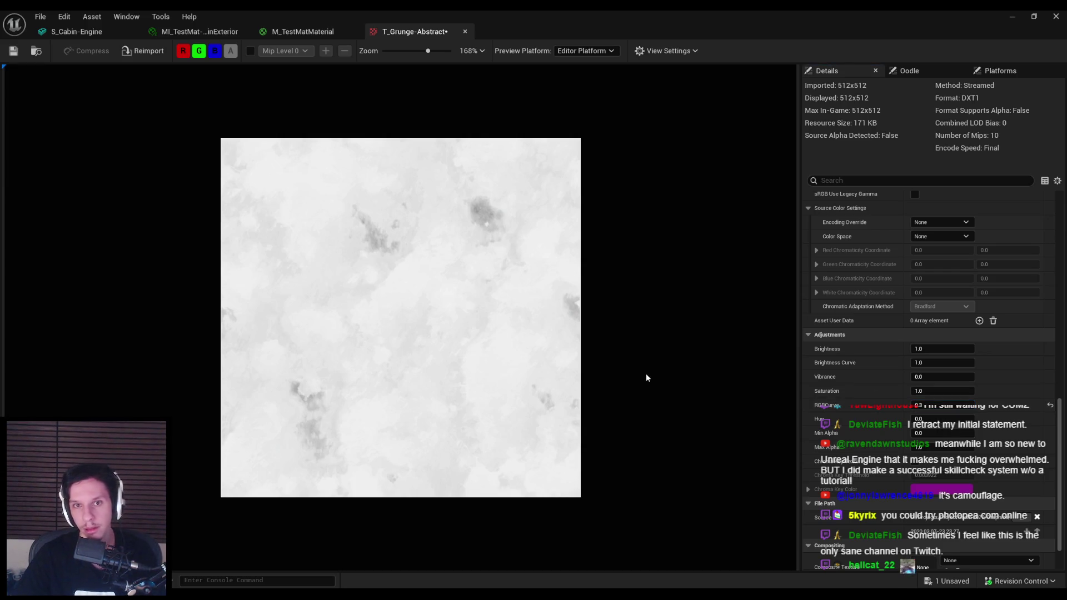
click(1012, 16)
mouse_move(584, 250)
mouse_down()
mouse_move(578, 233)
mouse_move(591, 267)
mouse_up()
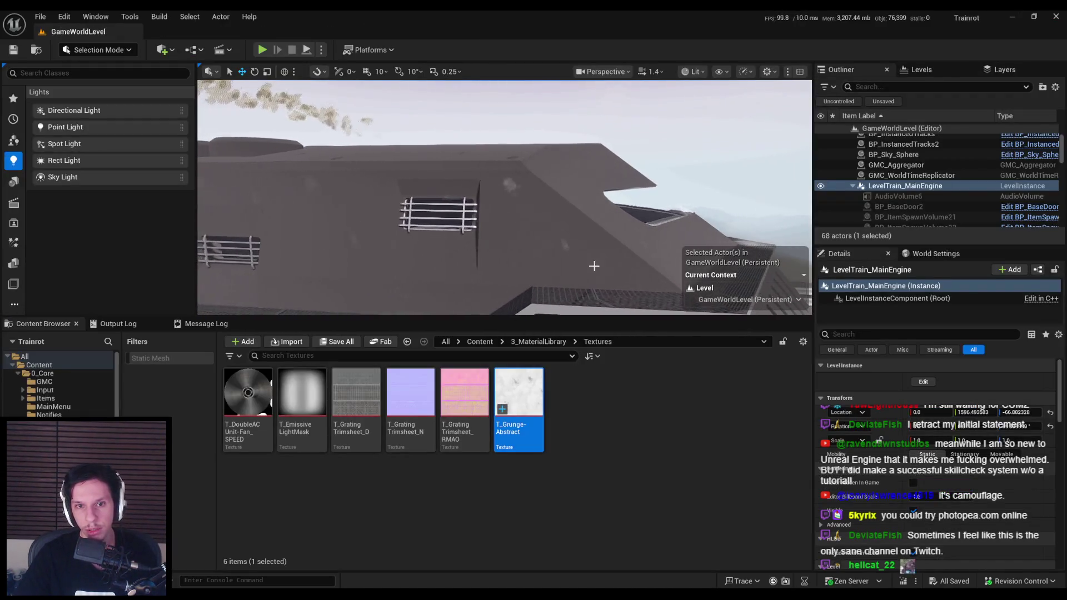
Step: Minimise the material instance editor and save the unsaved changes
click(369, 567)
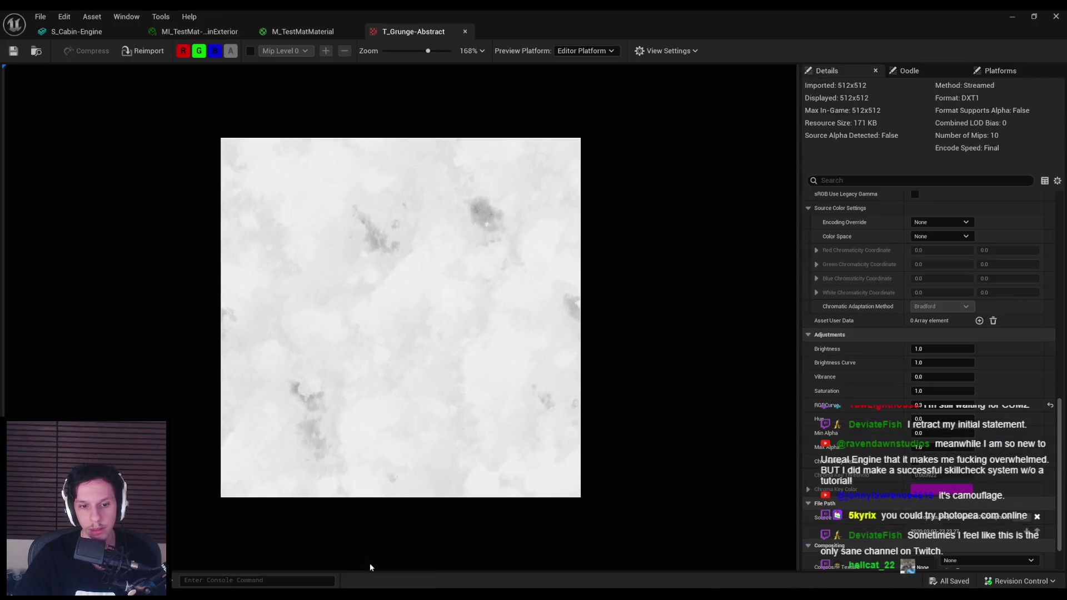
click(233, 31)
click(1012, 16)
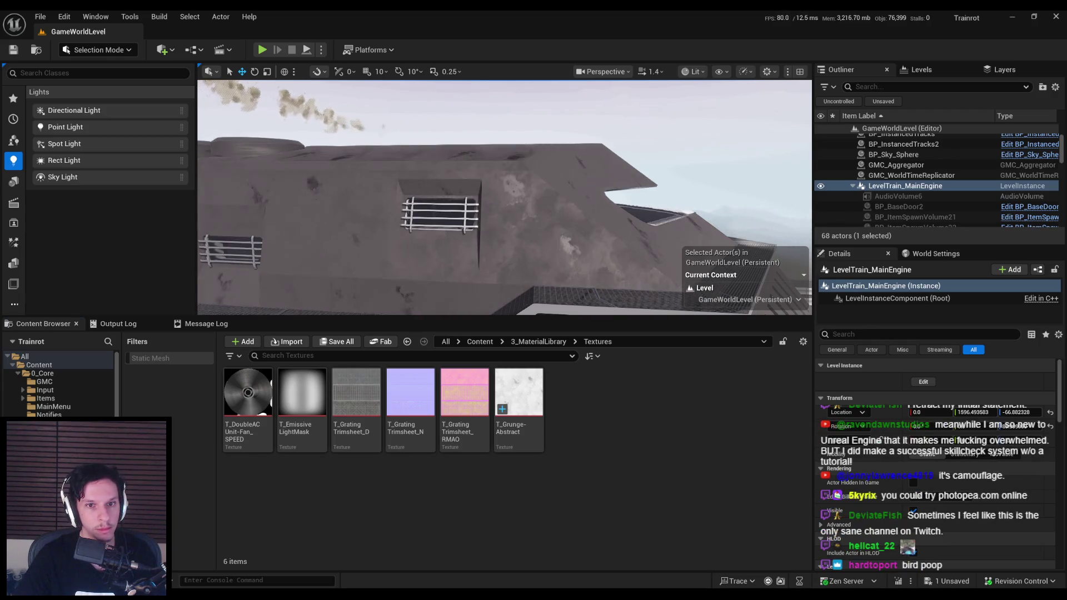
mouse_move(500, 223)
mouse_down()
mouse_move(456, 211)
mouse_move(567, 222)
mouse_up()
key(ctrl+s)
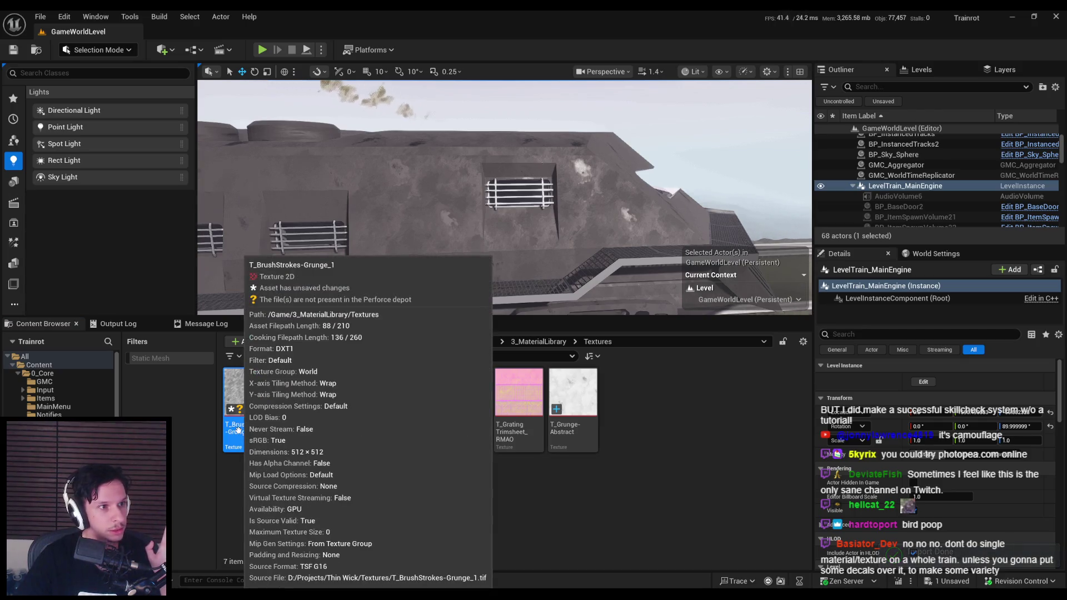
Step: Save the new T_BrushStrokes-Grunge_1 texture and inspect the train's wall gratings up close
key(ctrl+s)
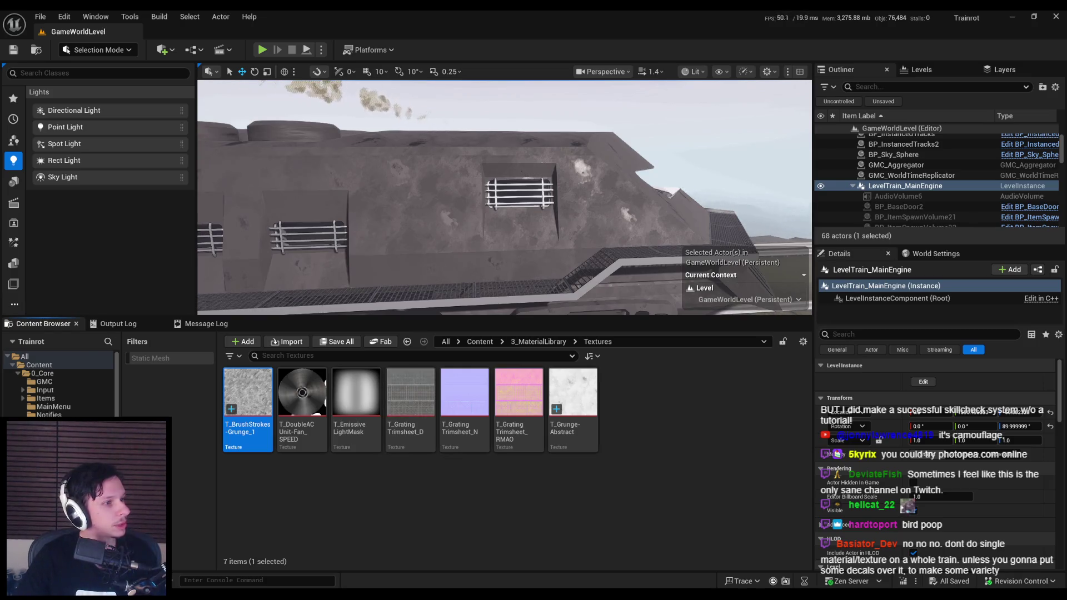
mouse_move(501, 195)
mouse_down()
mouse_move(489, 200)
mouse_move(472, 183)
mouse_up()
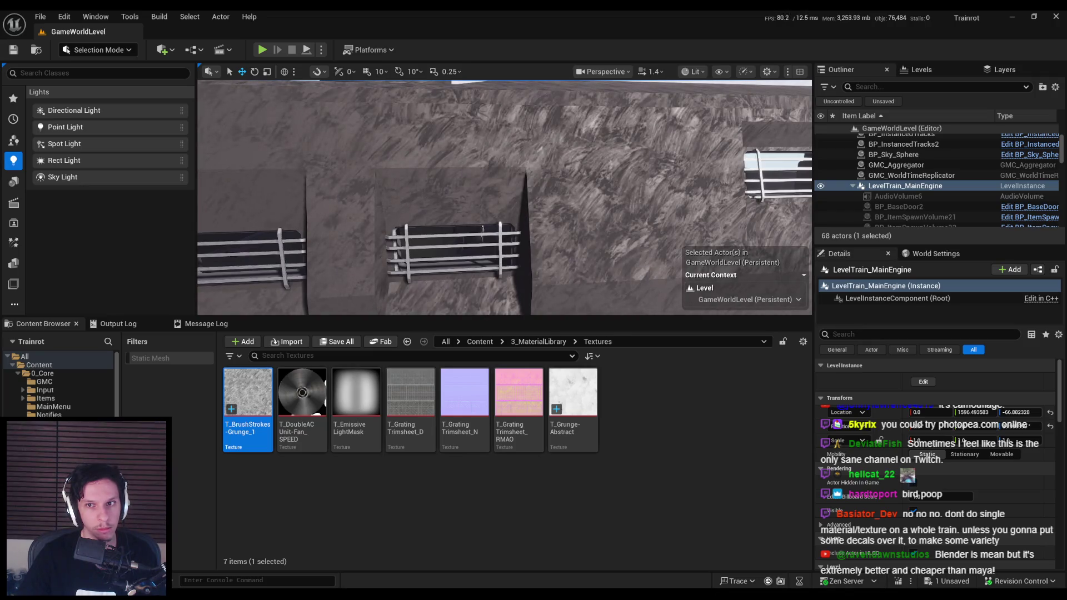
key(f)
key(f)
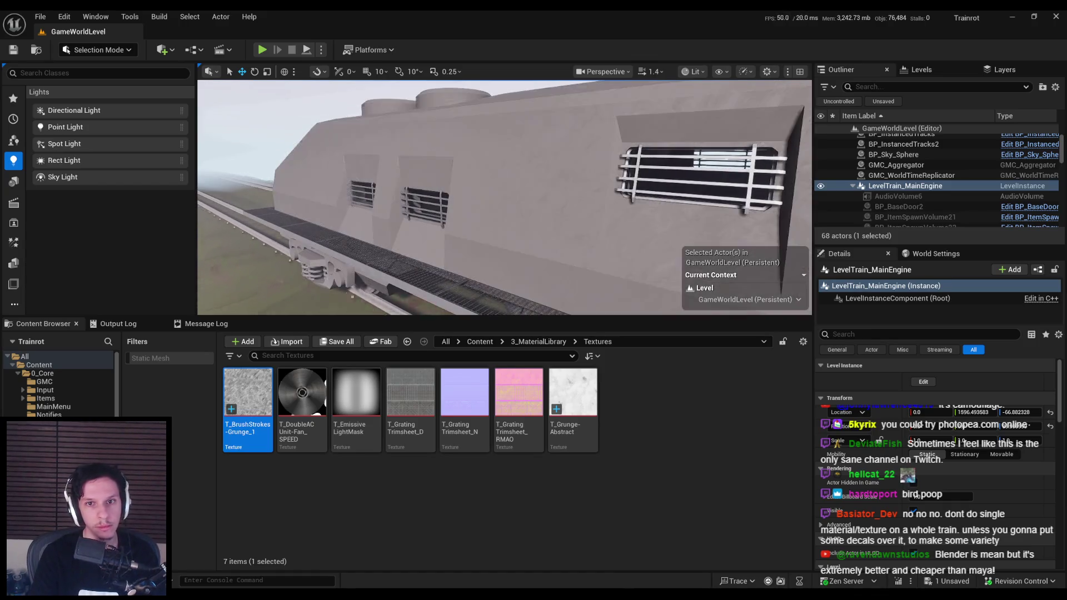
key(f)
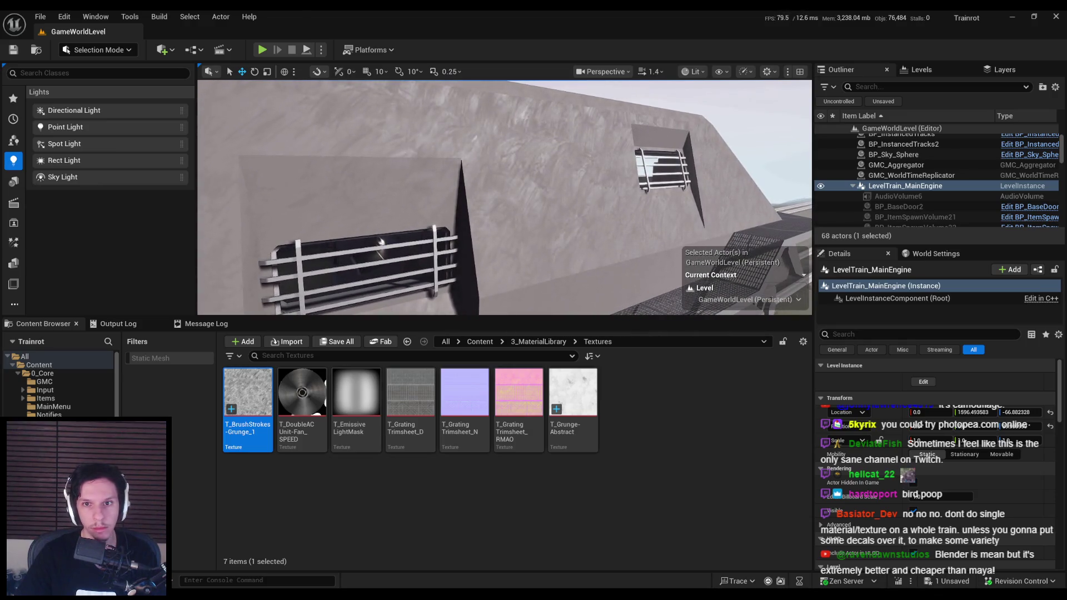
scroll(381, 243, down, 5)
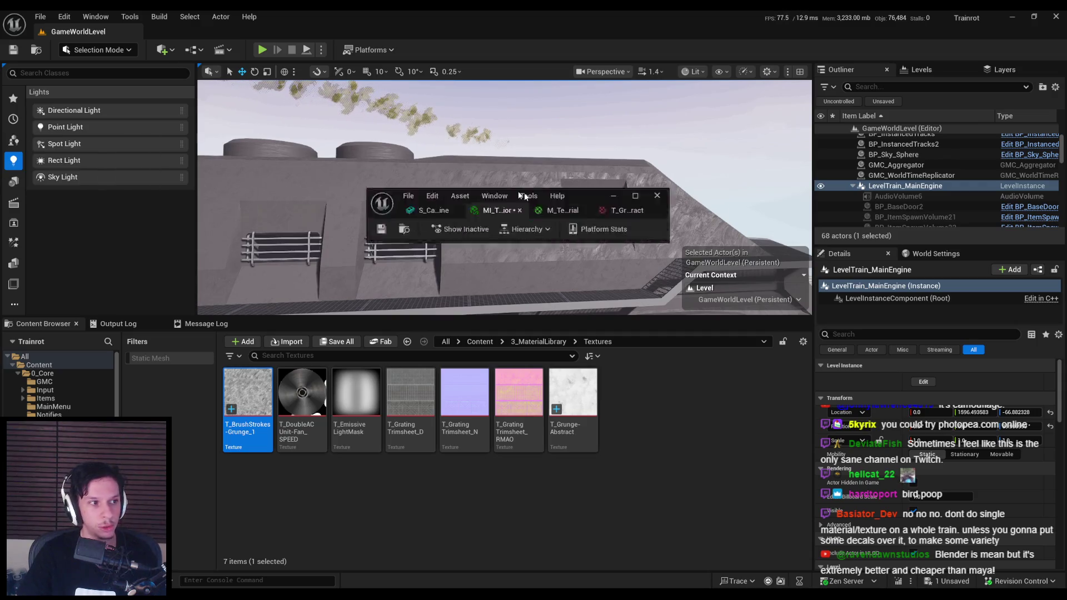
double_click(749, 203)
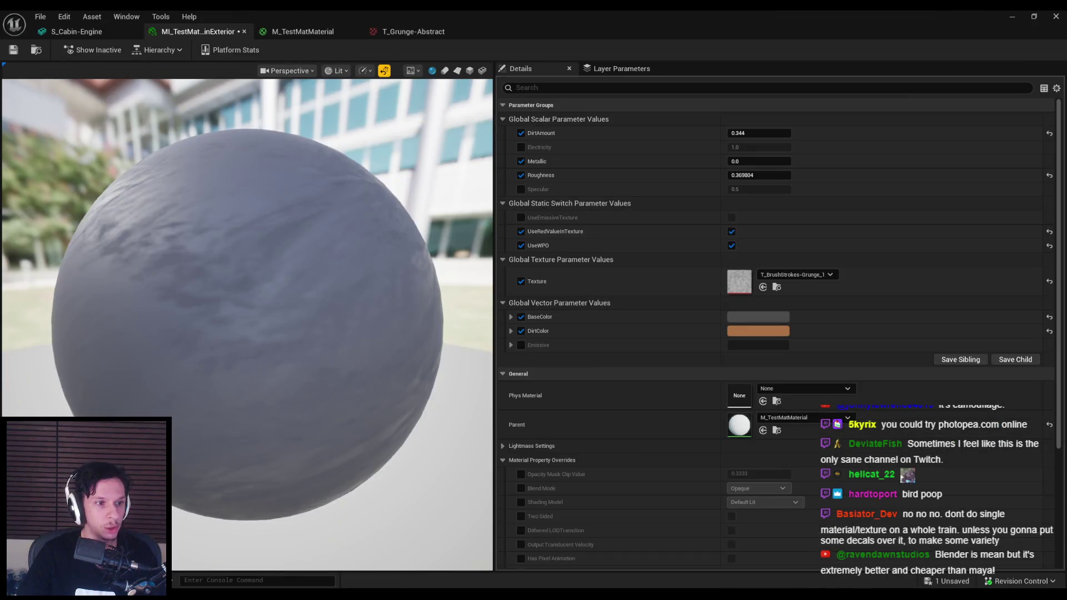
key(super+Down)
key(super+Down)
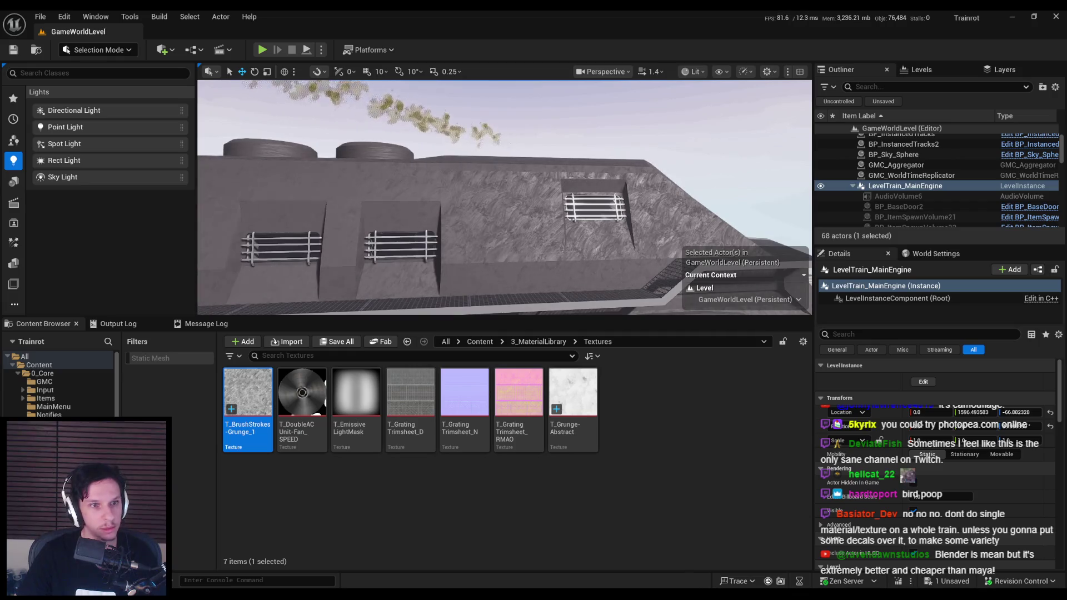
drag(470, 227, 445, 223)
mouse_move(504, 197)
mouse_down()
mouse_move(483, 186)
mouse_move(475, 195)
mouse_up()
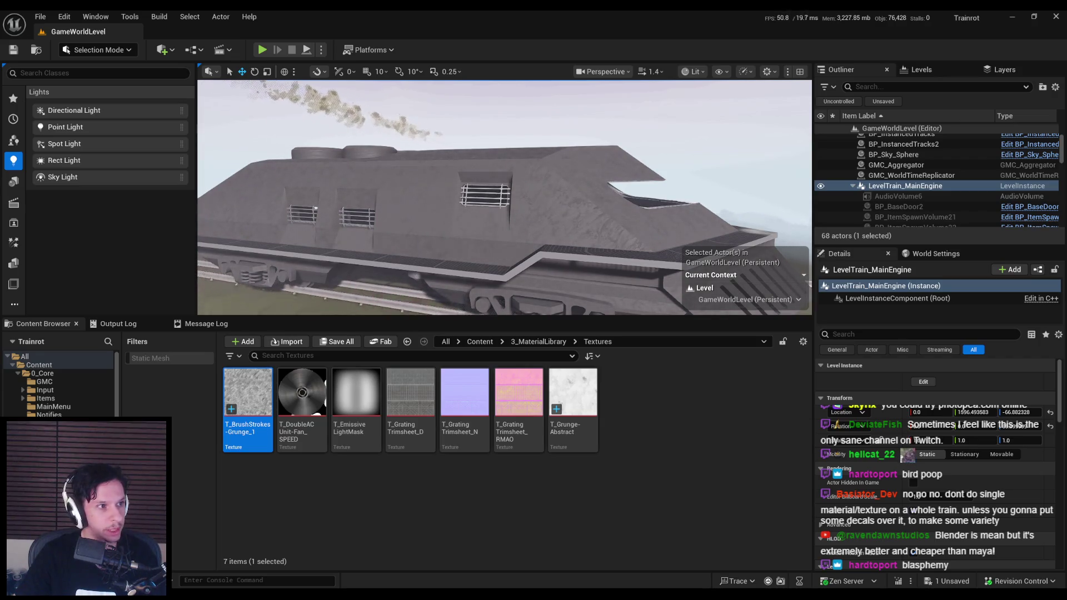
click(432, 522)
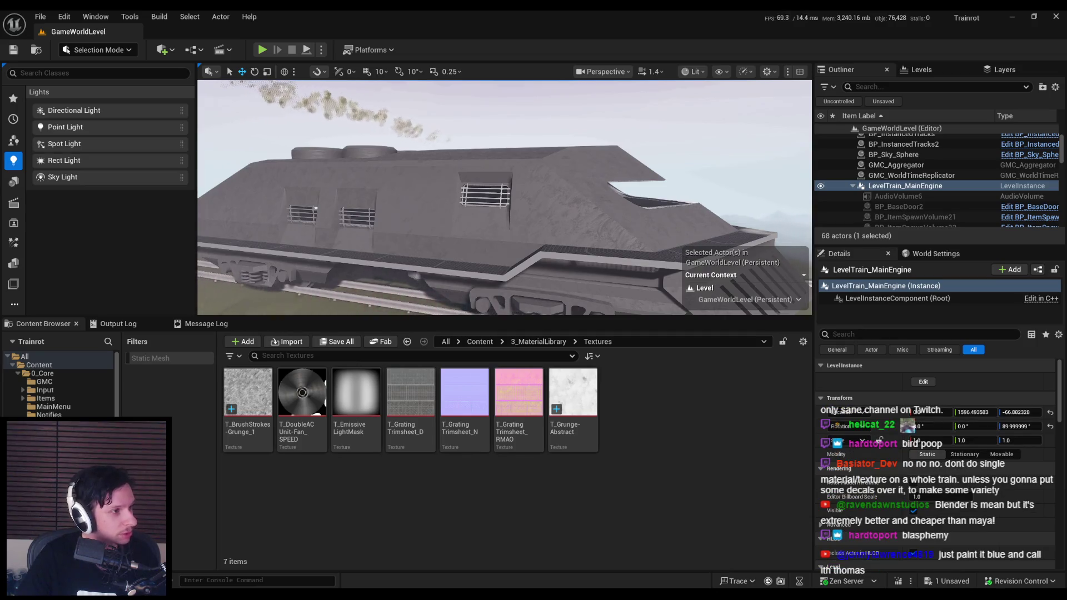
key(ctrl+s)
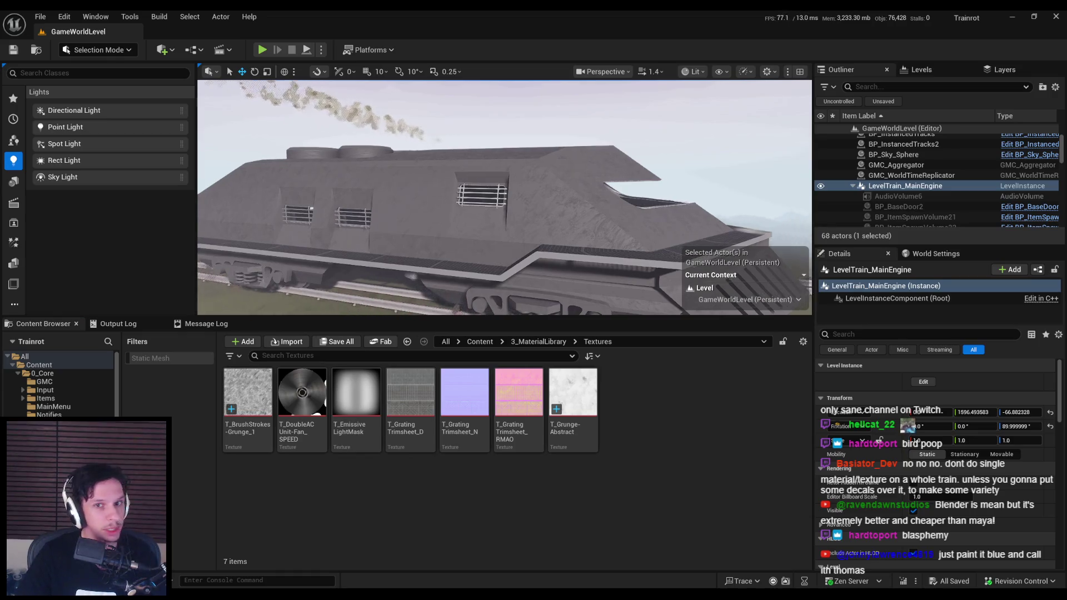
scroll(505, 197, up, 5)
scroll(505, 197, down, 5)
click(692, 72)
click(708, 99)
scroll(643, 160, up, 2)
click(691, 71)
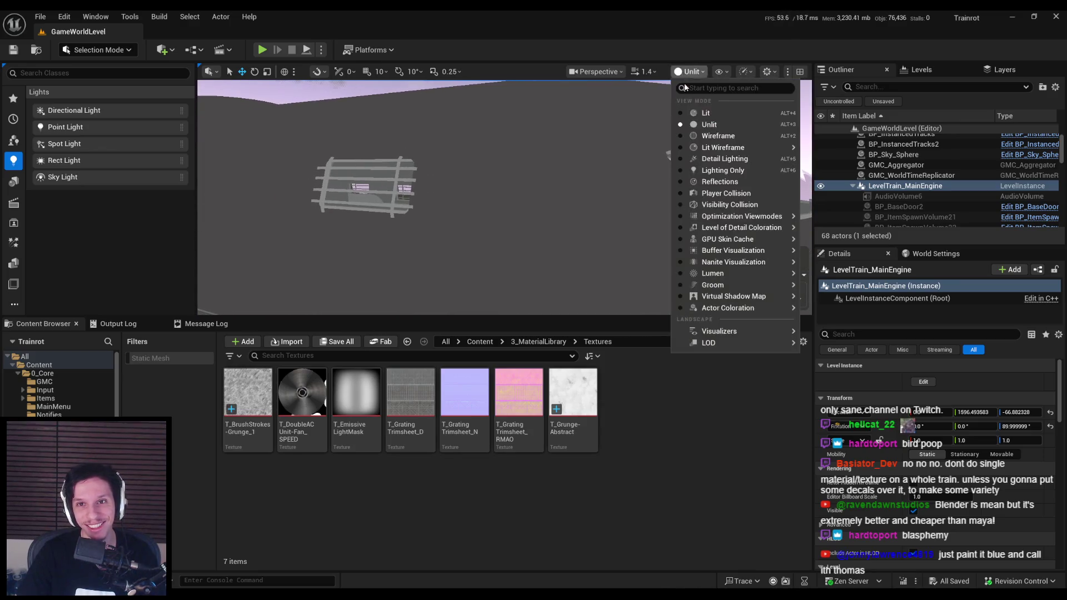
click(691, 112)
scroll(504, 198, down, 2)
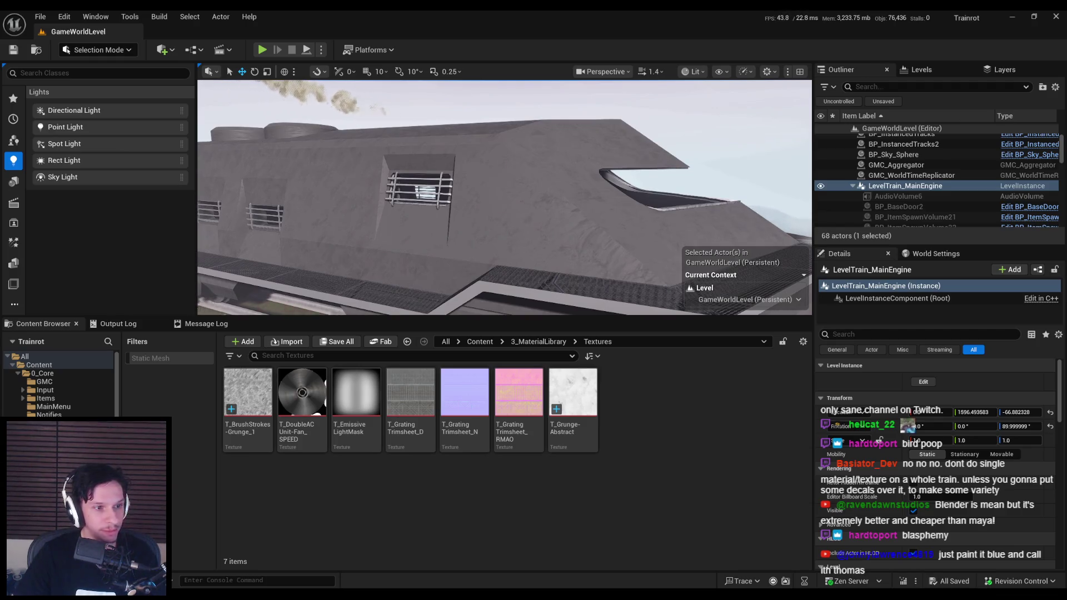
mouse_move(521, 200)
mouse_down()
mouse_move(561, 244)
mouse_move(422, 184)
mouse_up()
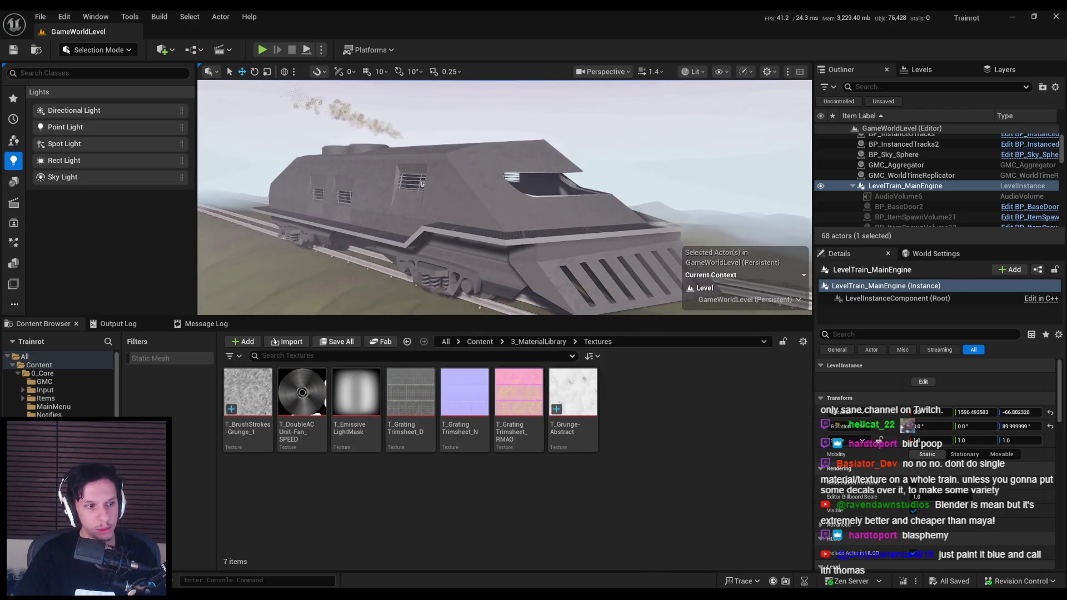
key(ctrl+z)
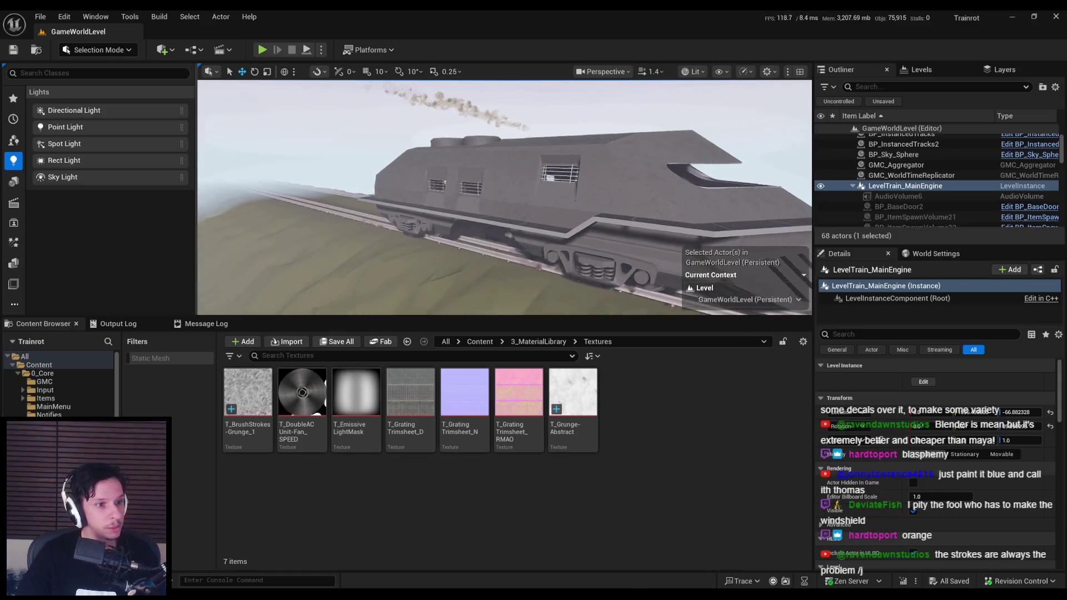
scroll(504, 197, down, 2)
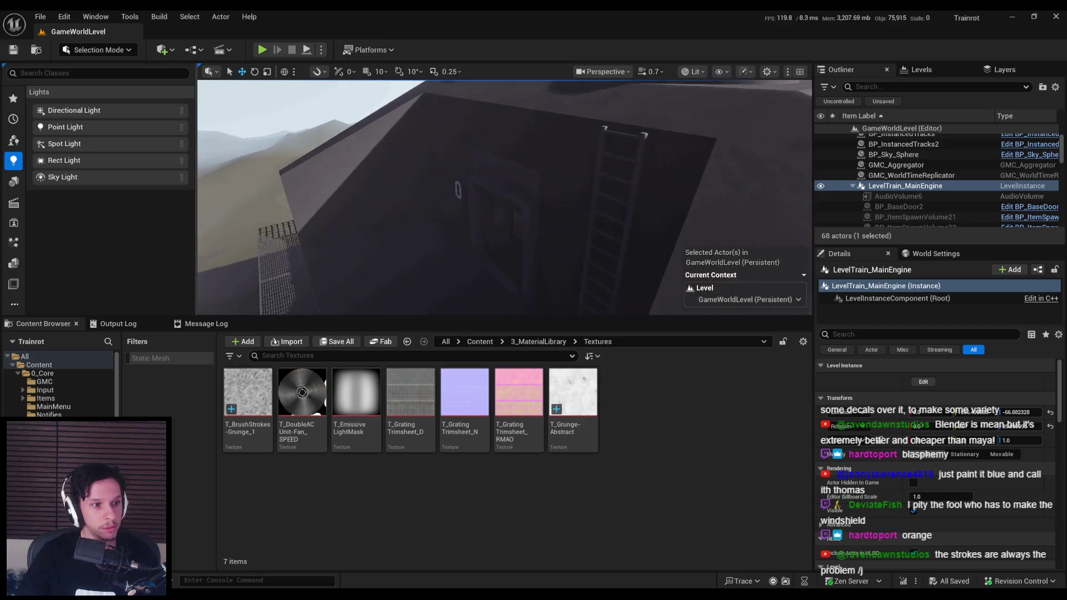
scroll(504, 197, down, 1)
key(w)
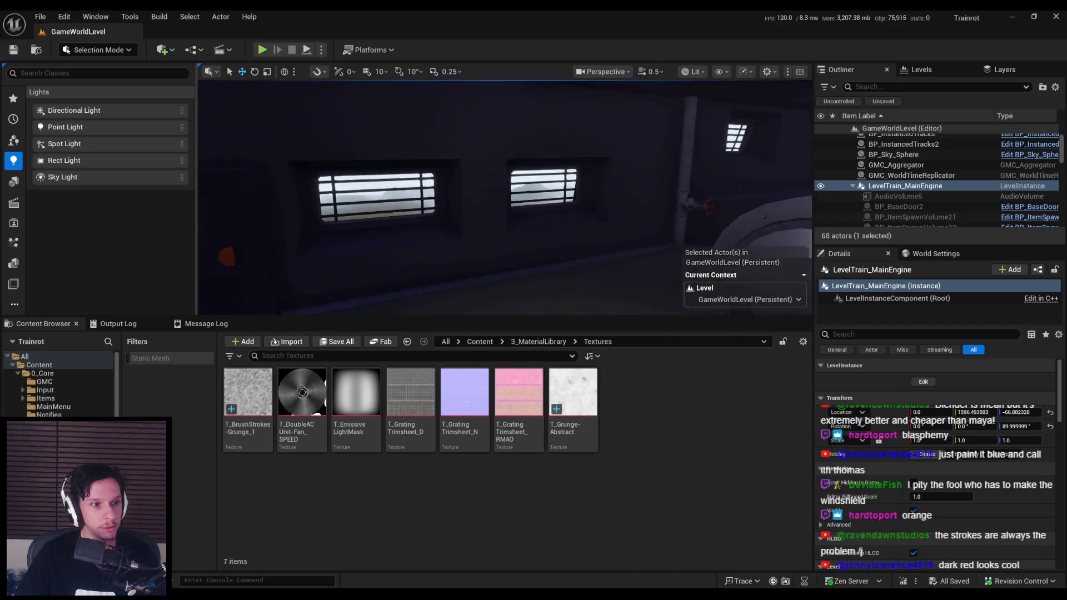
scroll(504, 197, up, 3)
key(s)
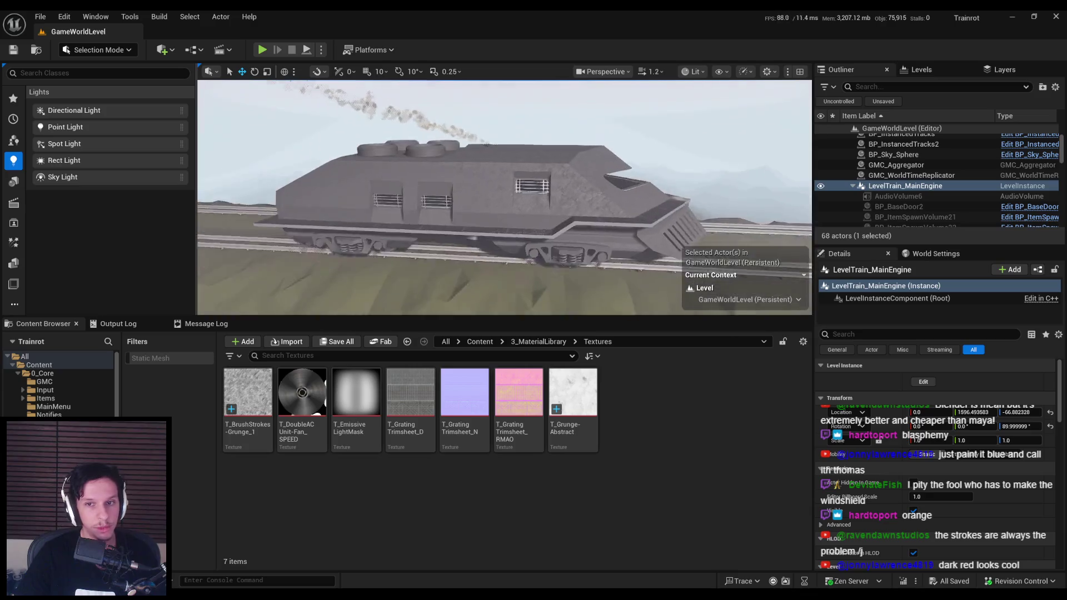
key(s)
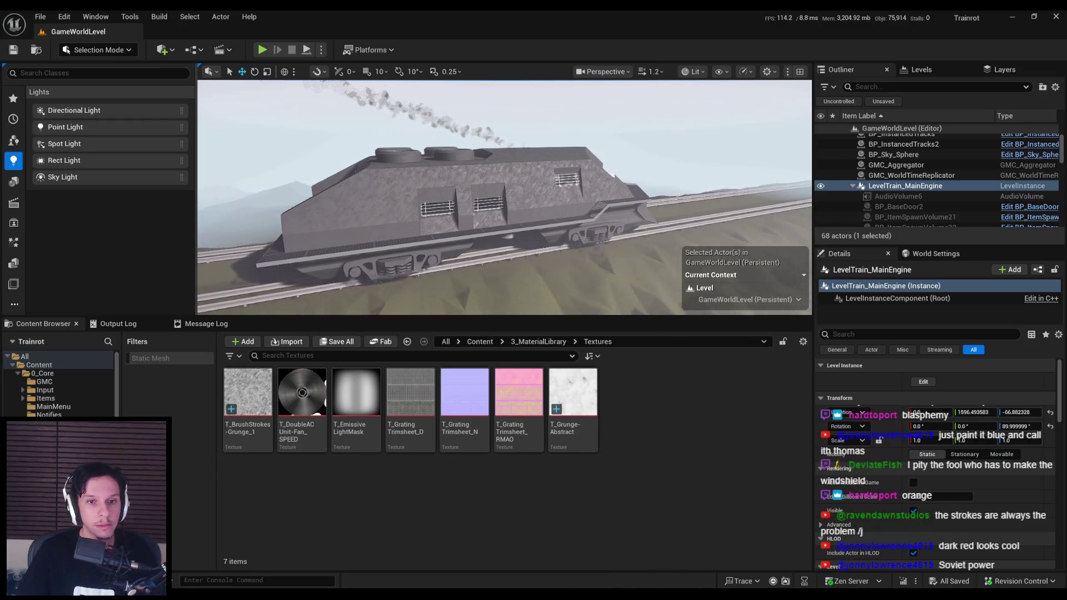
key(w)
key(s)
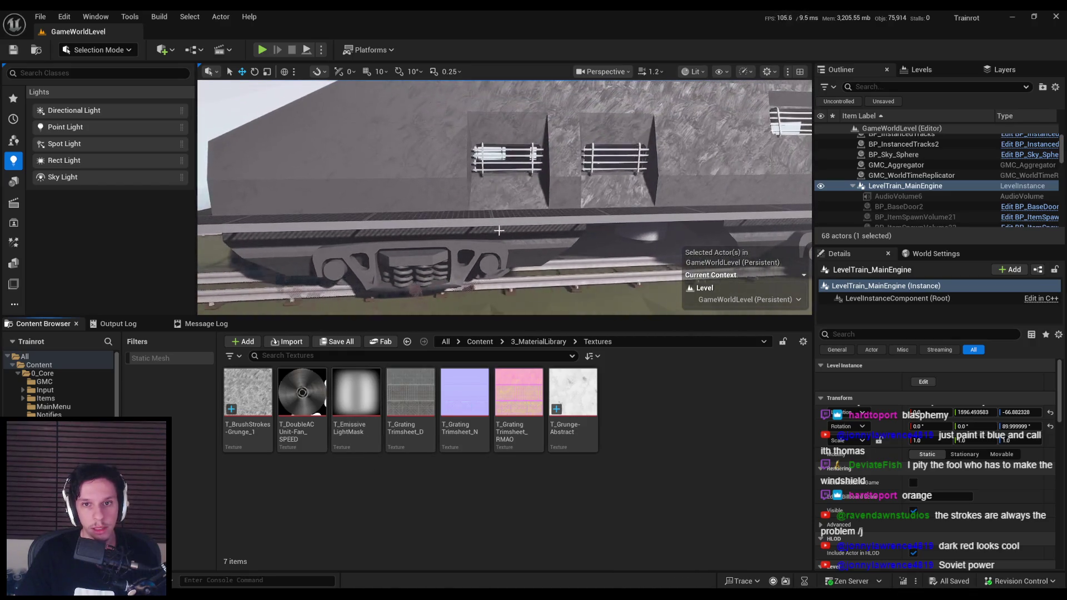
key(e)
click(542, 342)
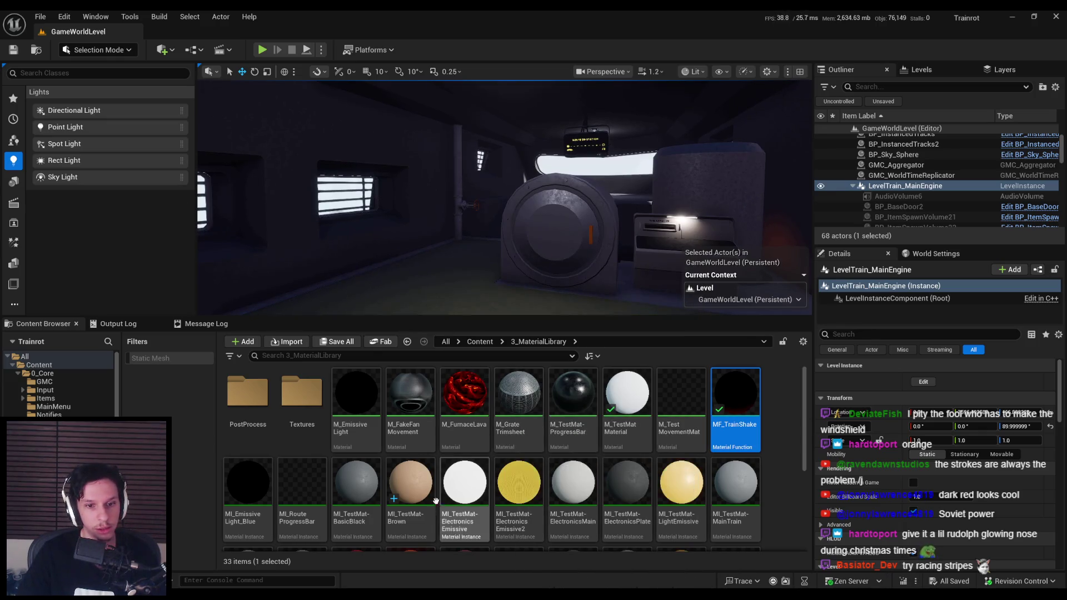
Step: Save MI_TestMat-MainTrain, confirm saving the modified assets, and select MI_TestMat-TrainFloor
scroll(461, 478, down, 1)
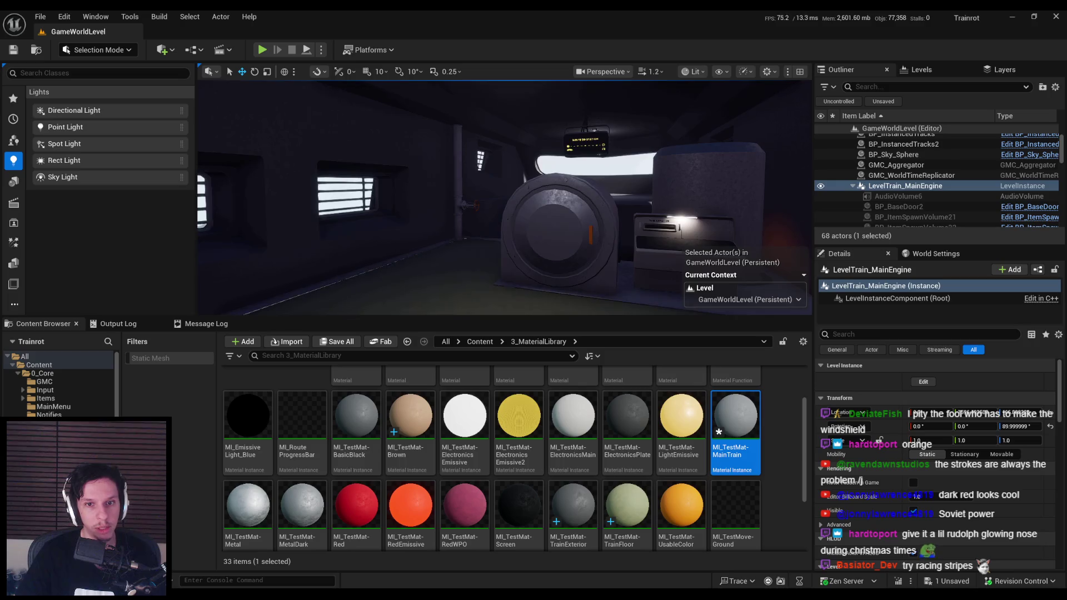
key(ctrl+s)
key(Return)
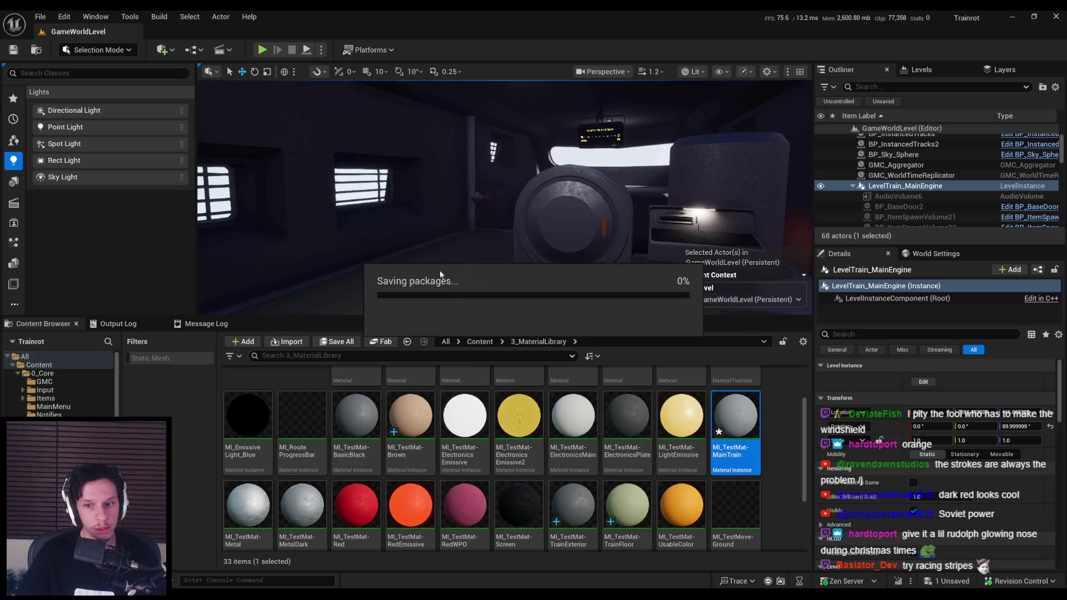
drag(441, 274, 440, 300)
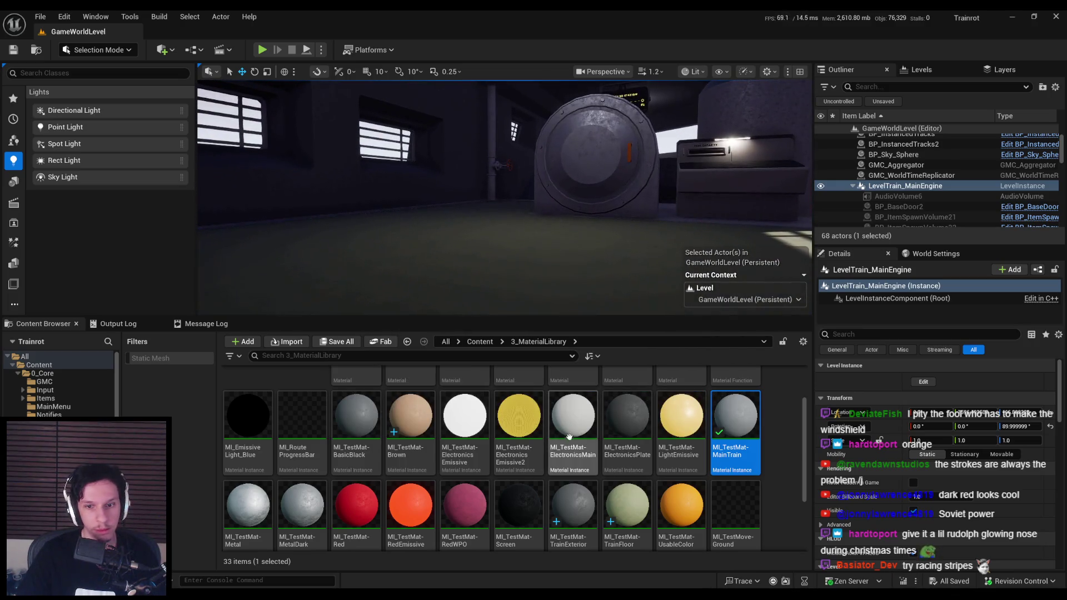
click(624, 510)
mouse_move(440, 300)
mouse_down()
mouse_move(528, 298)
mouse_move(538, 275)
mouse_move(394, 163)
mouse_move(428, 164)
mouse_move(456, 251)
mouse_up()
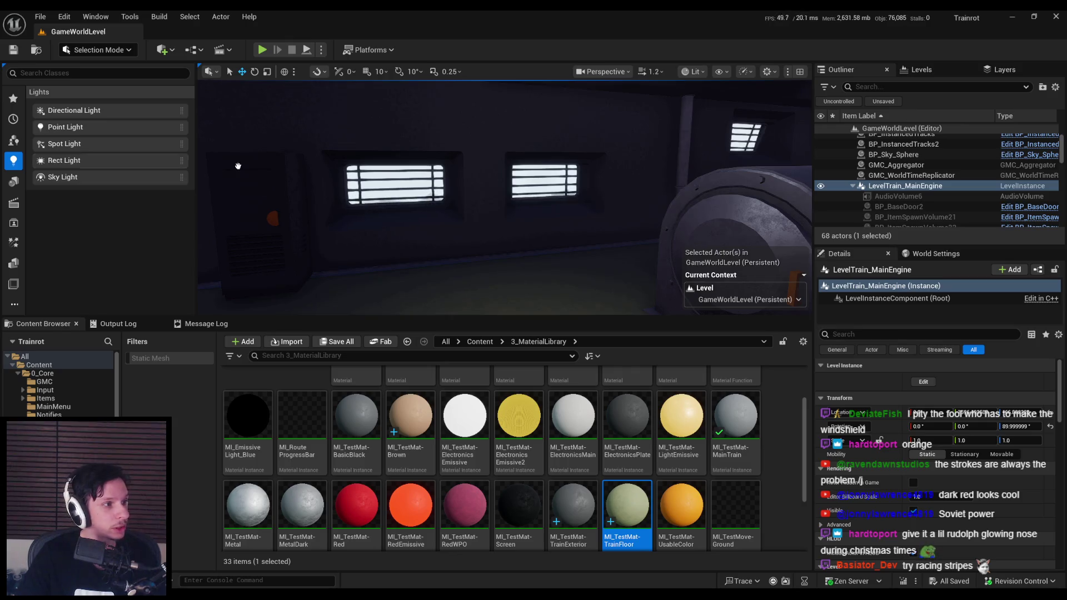
Step: Start Play and walk past the round hatch and through the dark tunnel to the terminal room
click(261, 50)
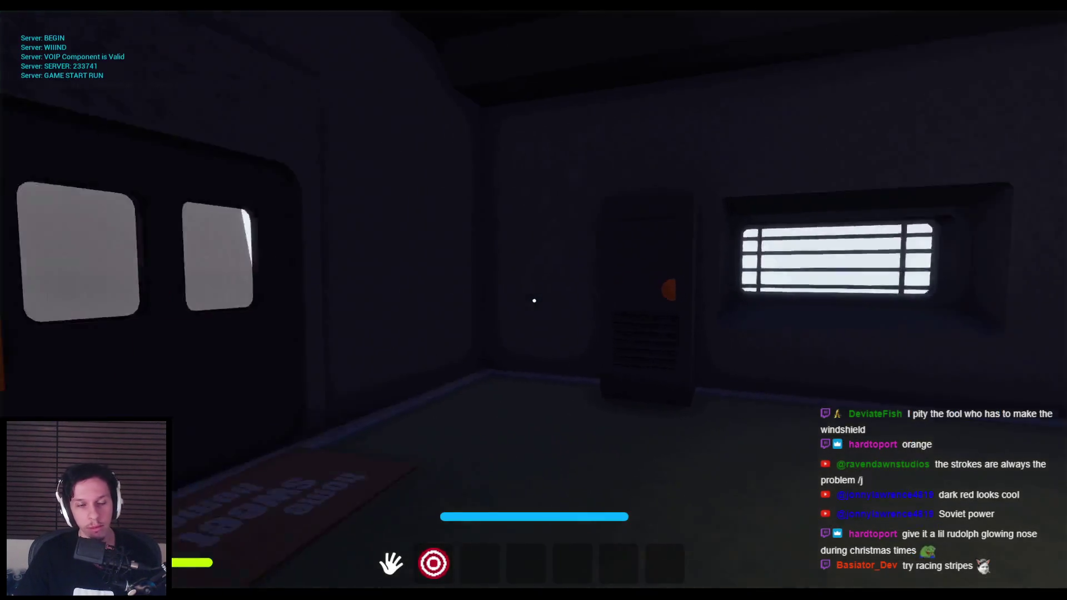
mouse_move(389, 300)
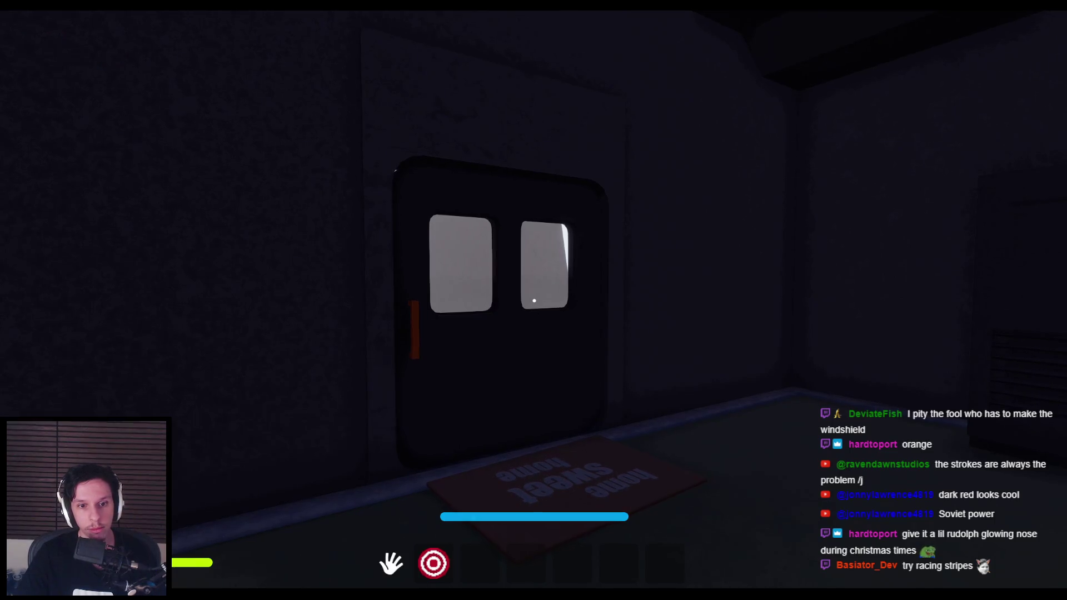
key(w)
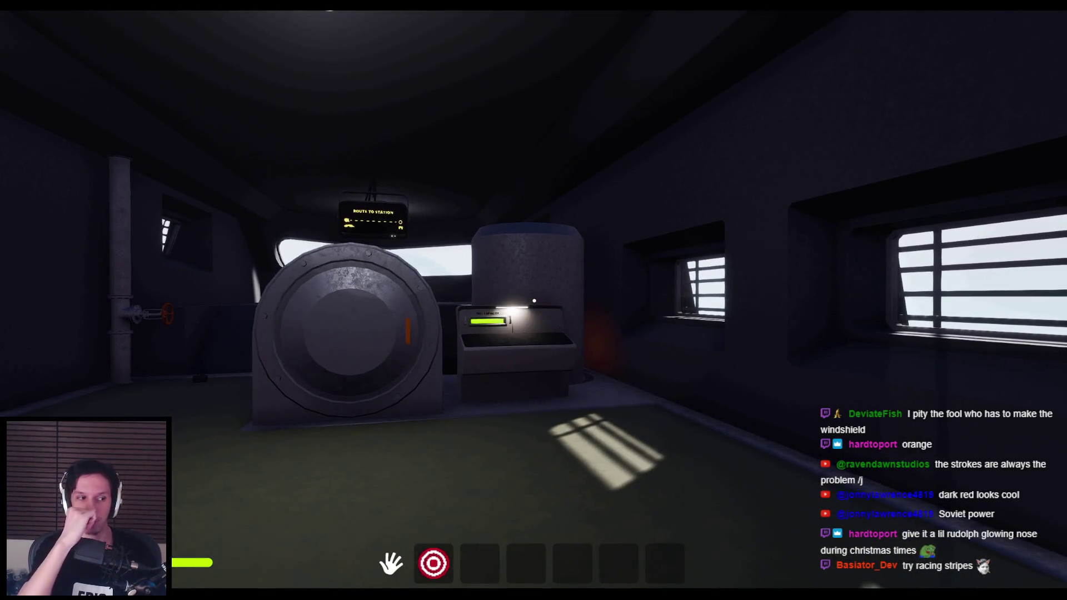
mouse_move(345, 301)
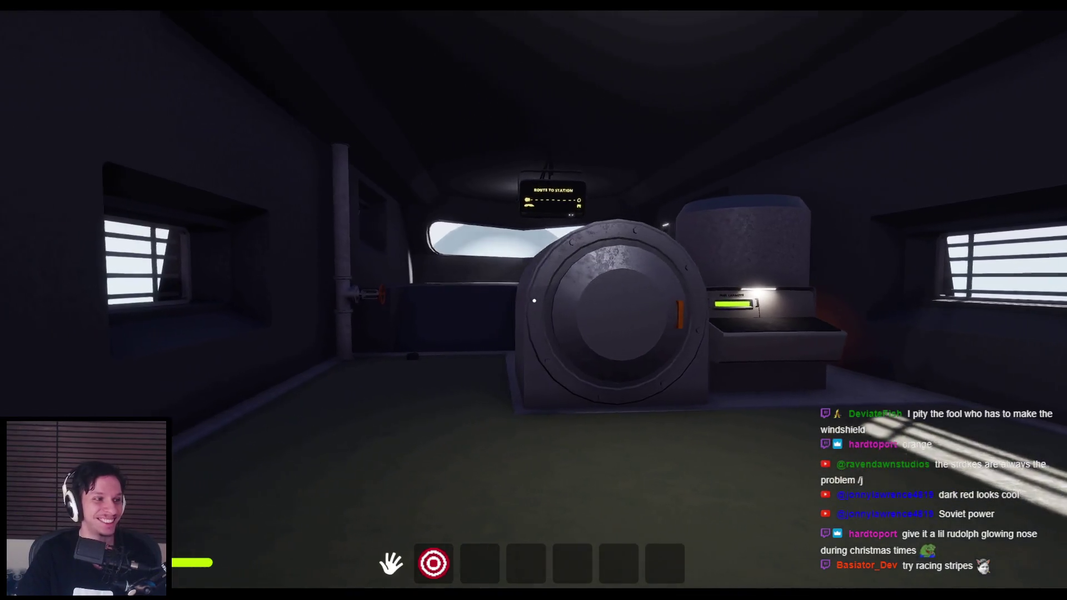
key(shift+w)
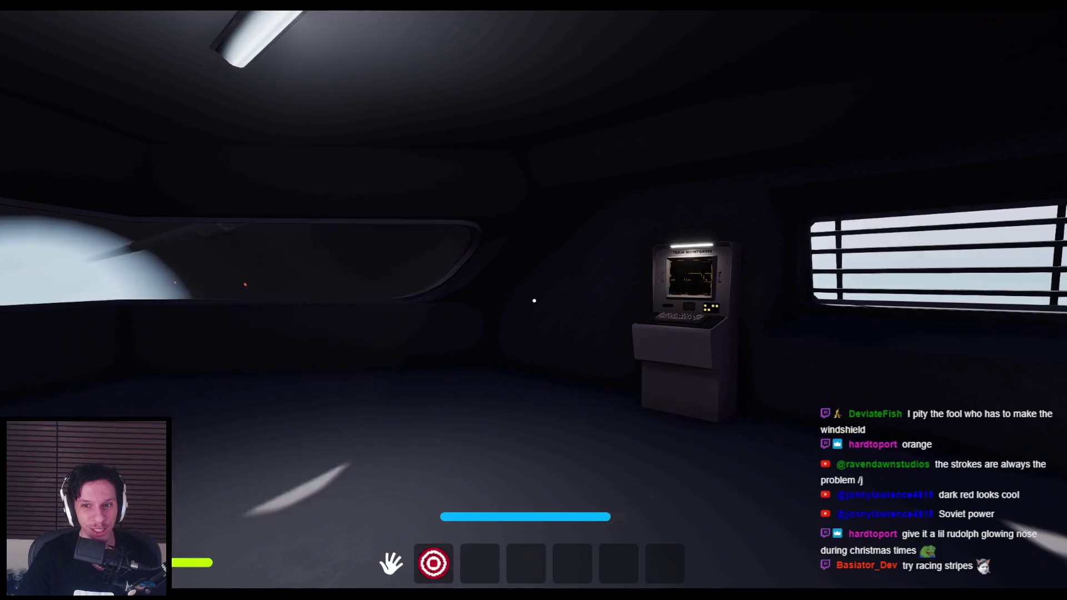
mouse_move(534, 301)
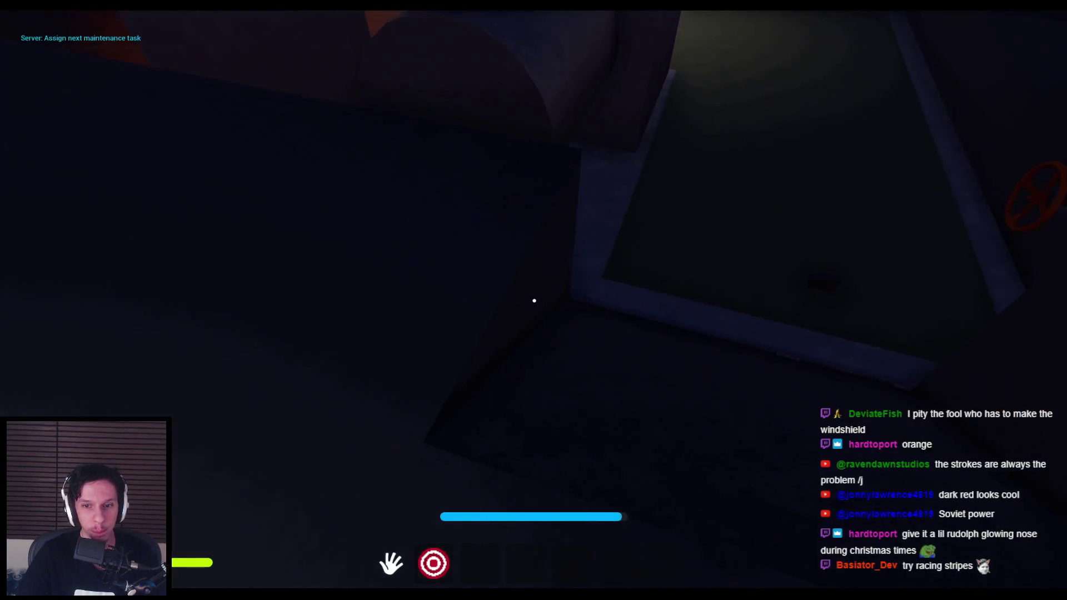
key(shift+w)
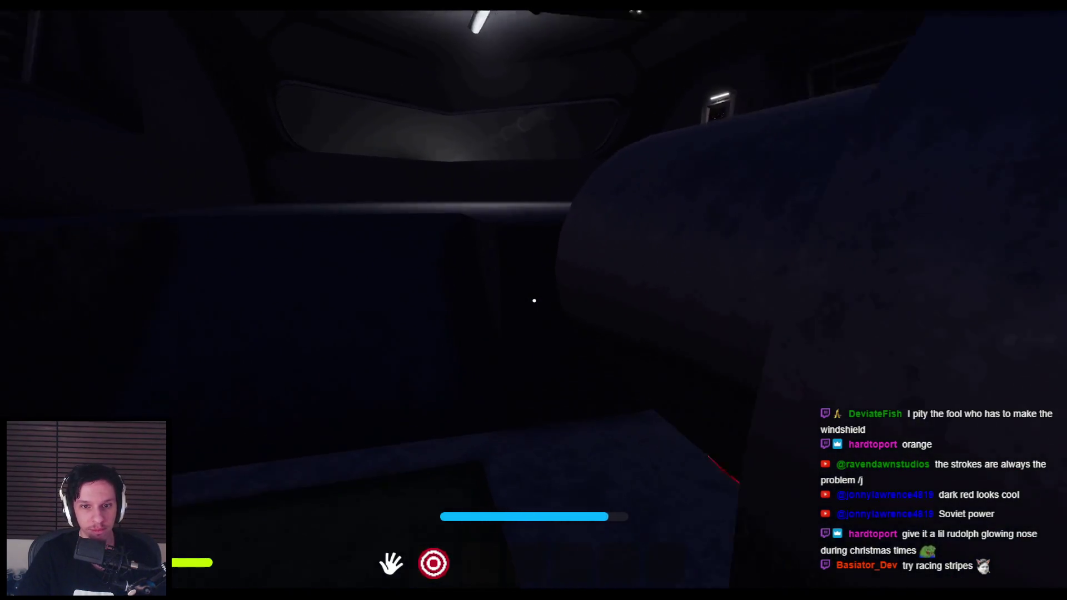
key(shift+w)
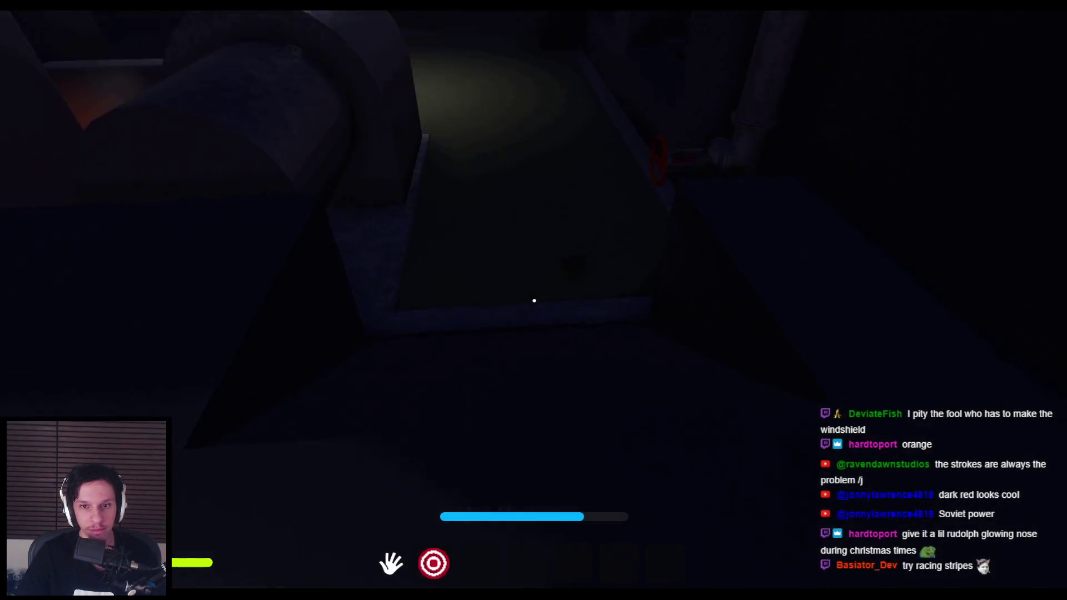
Step: Walk to the red-strip wall panel, equip hotbar item 2, cross the hull, and enter door 1
key(shift+w)
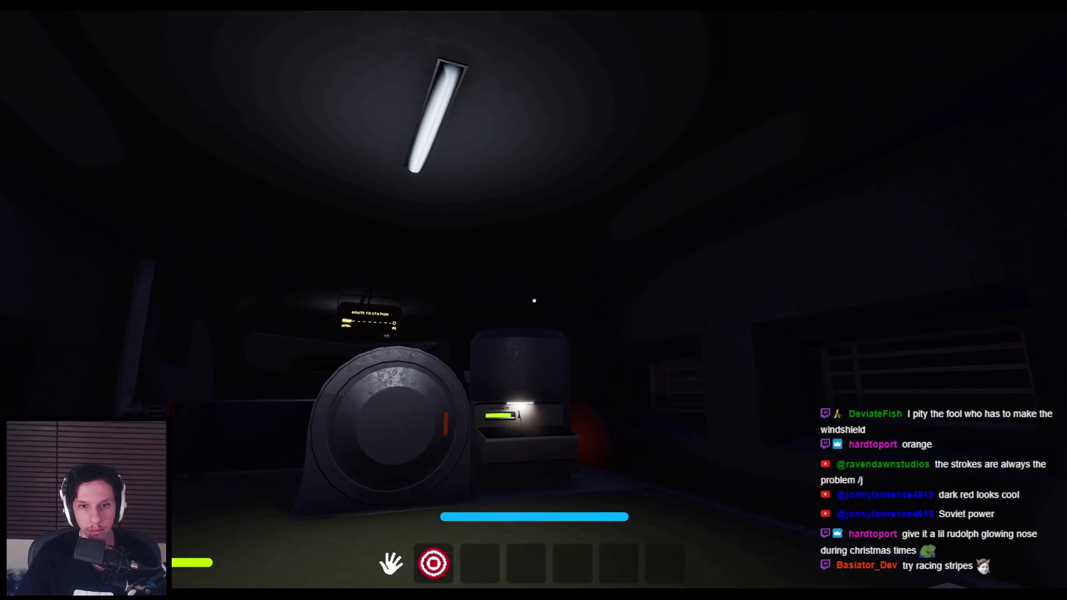
key(w)
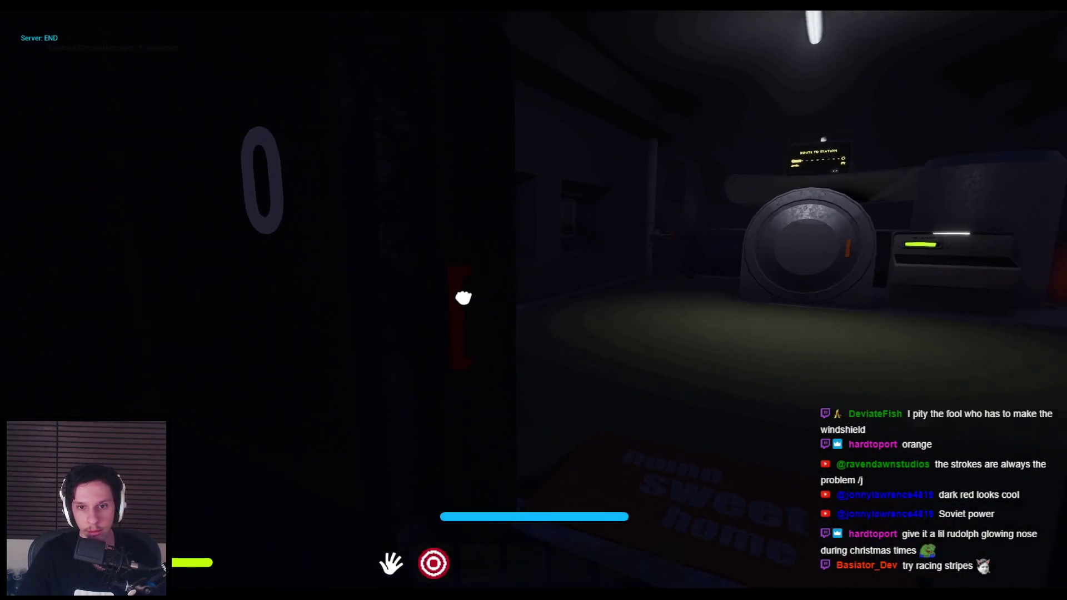
key(2)
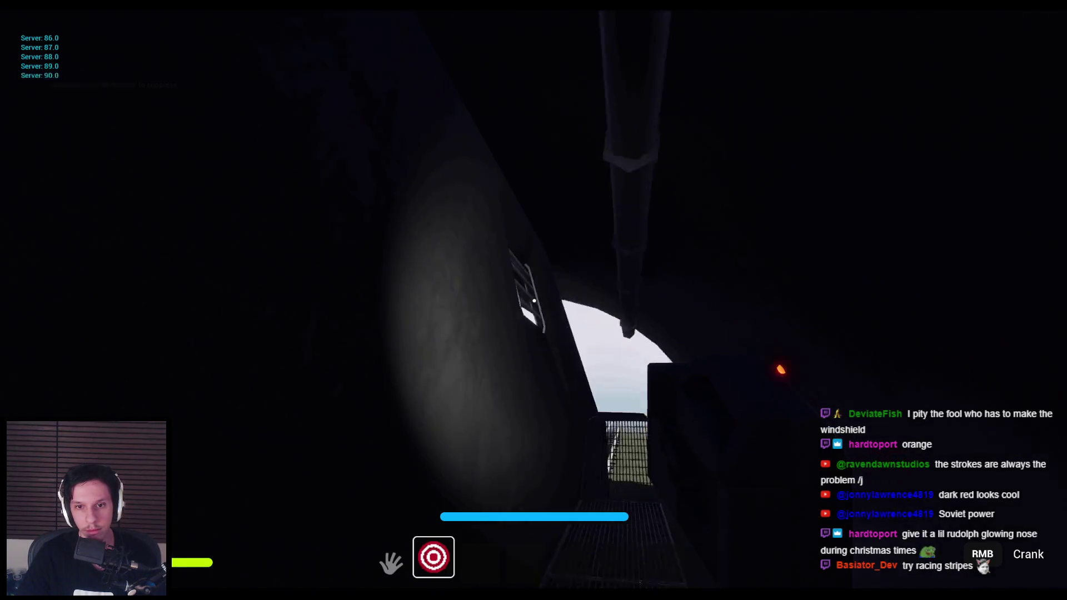
key(w)
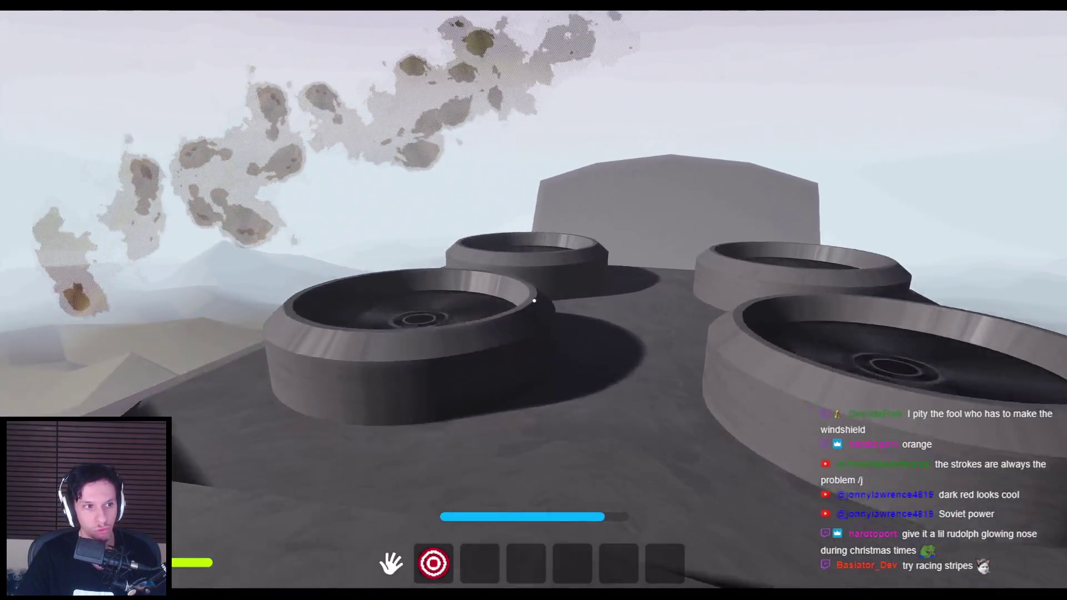
key(w)
key(w)
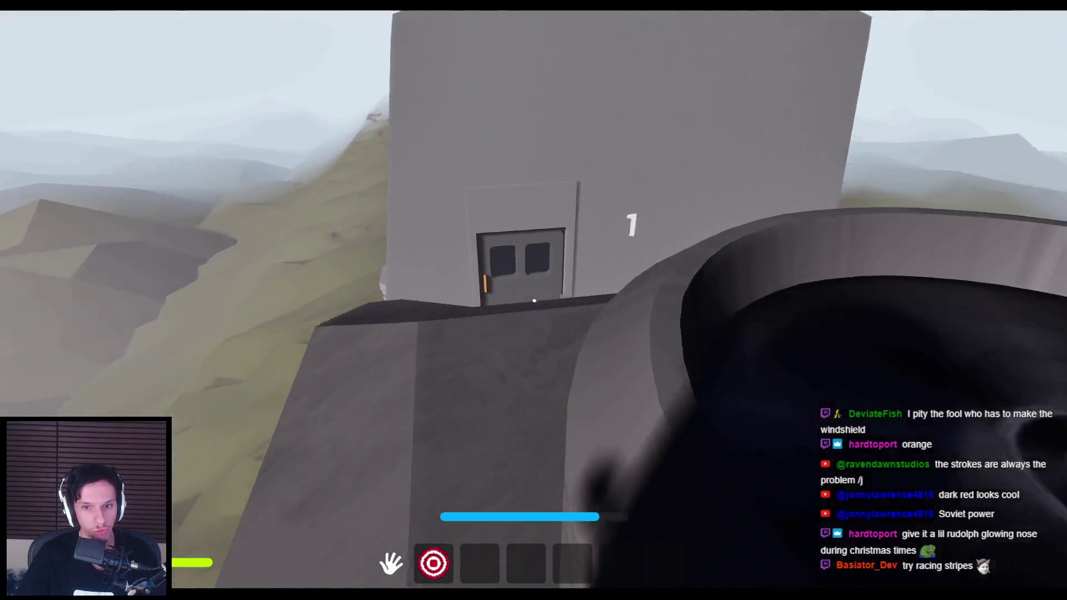
key(e)
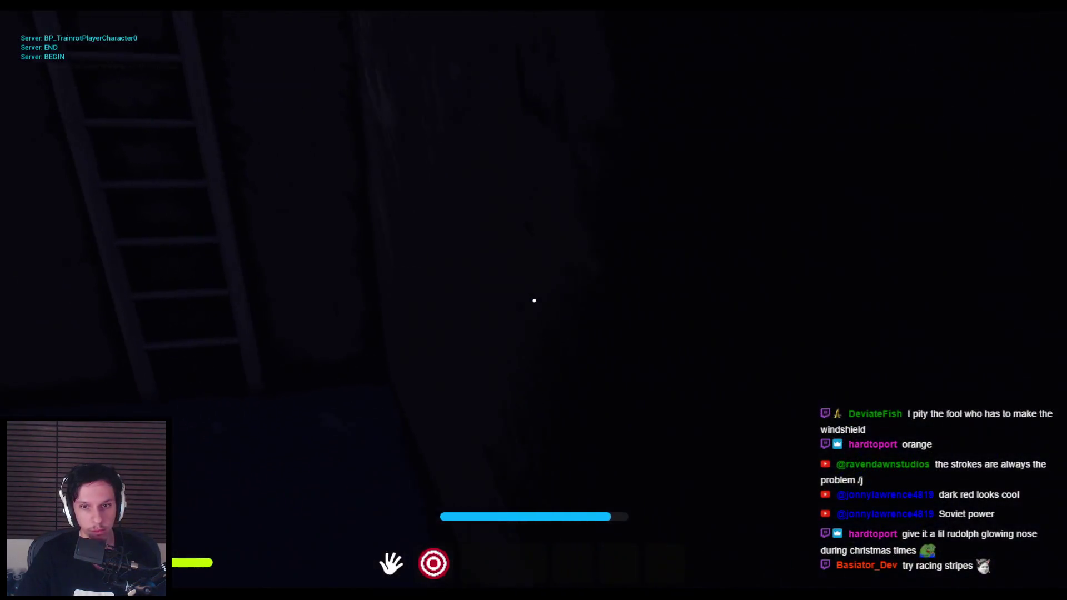